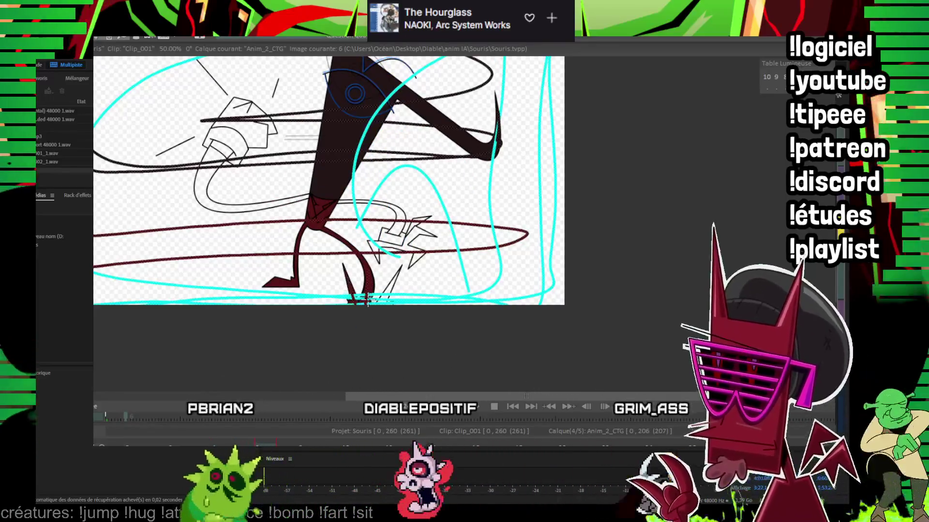
Step: Step from image 6 past image 33 to the squashed and long-legged standing poses, panning right
key("Right")
key("Right")
key("Right")
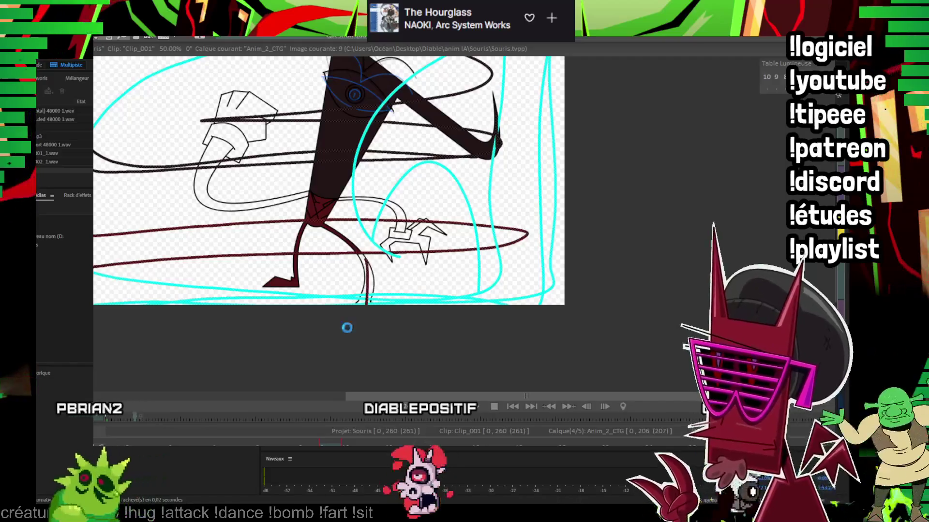
key("Right")
key("Right")
key("Right")
scroll(372, 224, "up", 2)
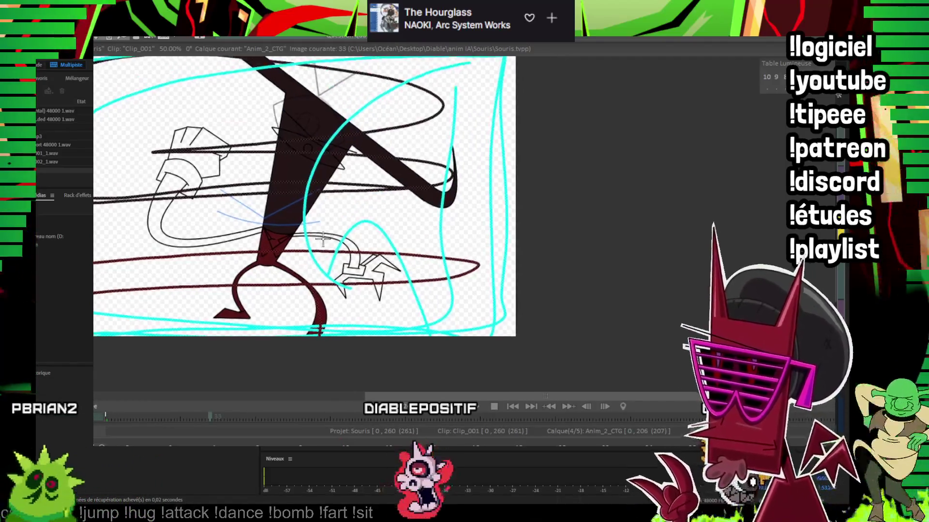
key("Right")
key("Right")
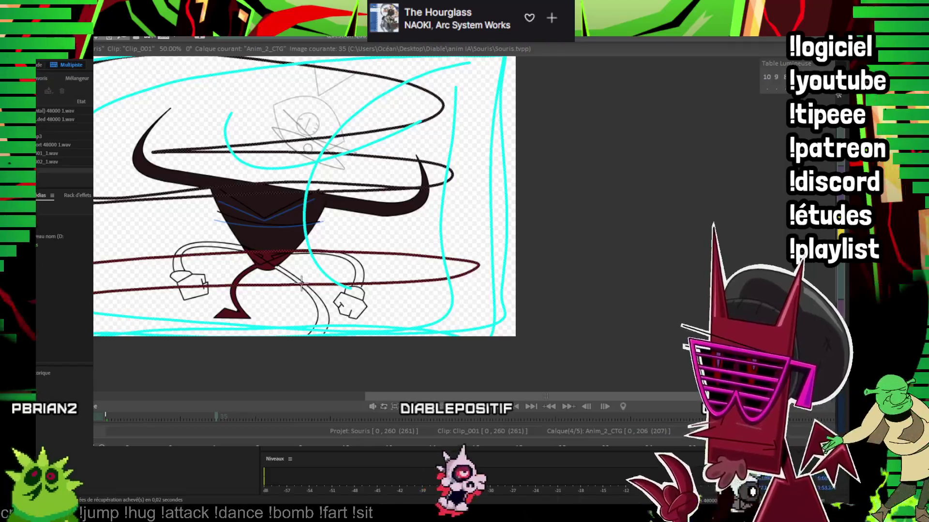
key("Right")
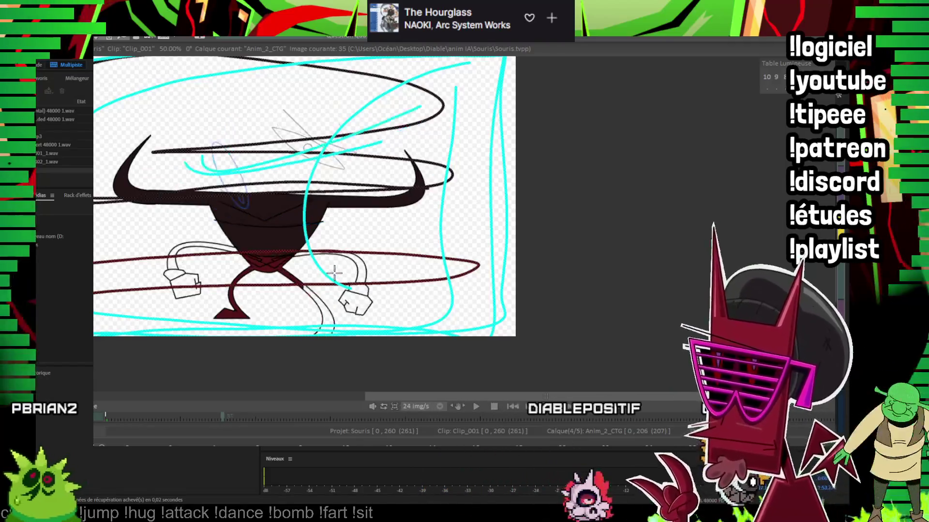
key("Right")
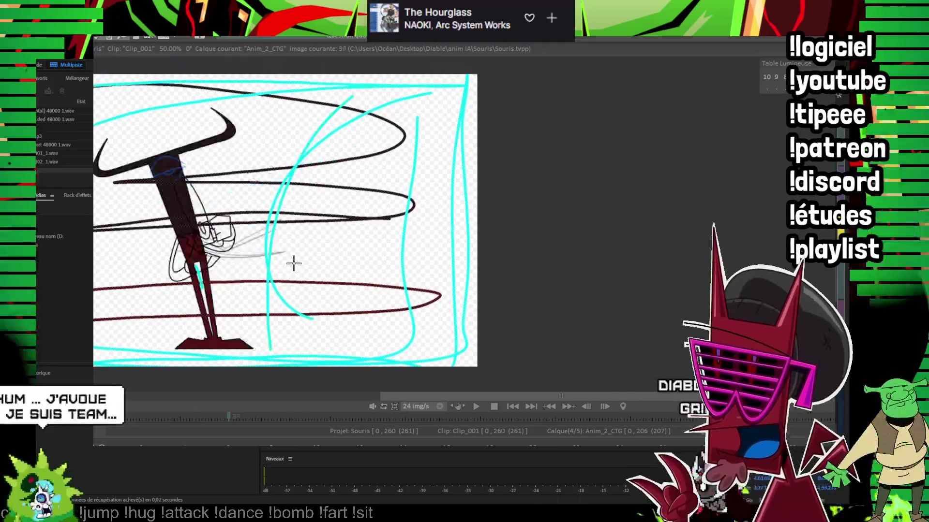
left_click_drag(287, 181, 345, 186)
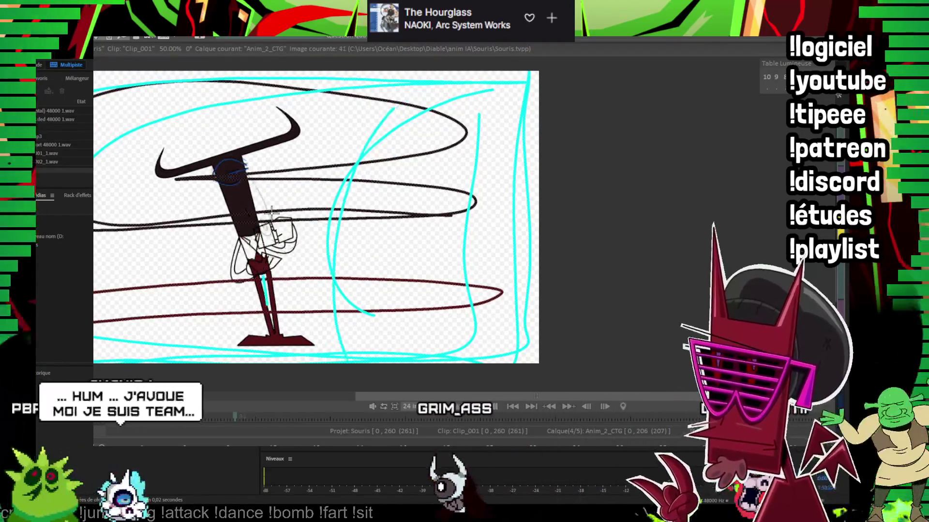
key("Right")
key("Right")
key("Right")
key("Right")
key("Right")
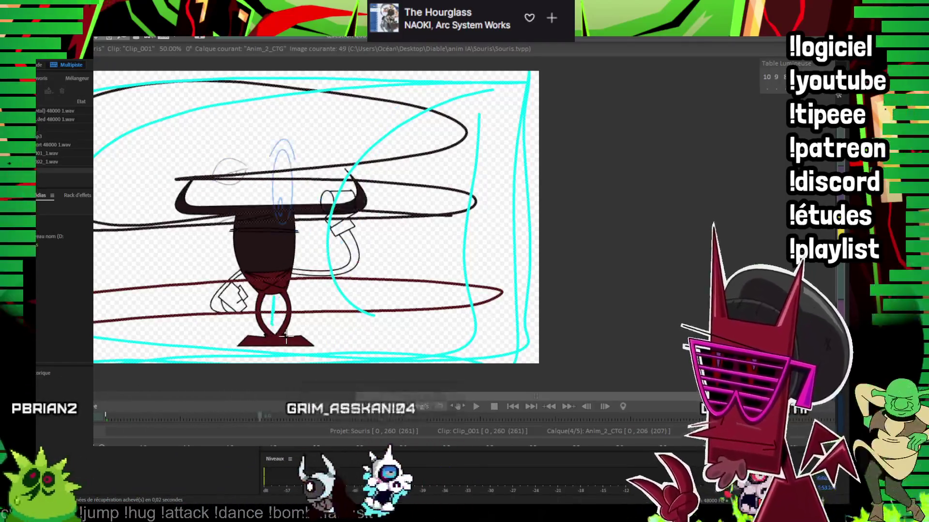
key("Right")
key("Right")
key("Right")
key("Right")
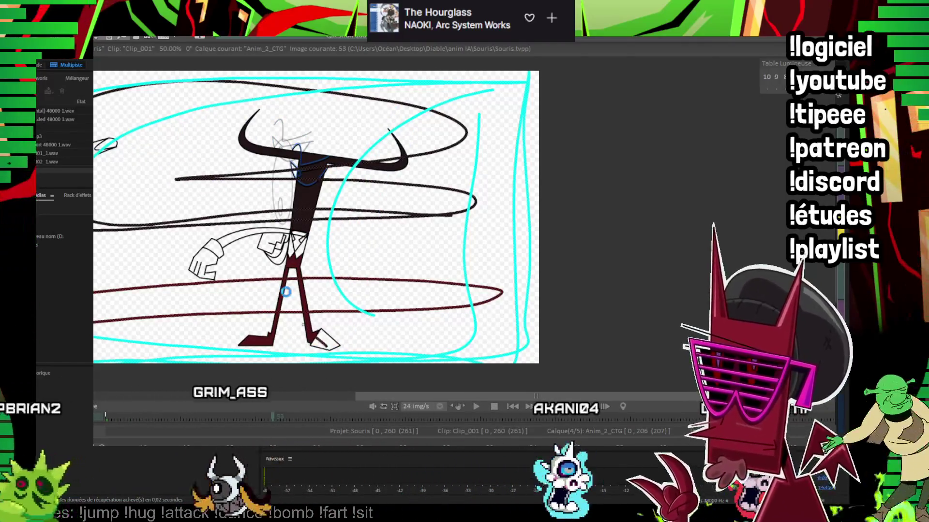
key("Right")
key("Right")
key("Right")
key("Right")
key("Right")
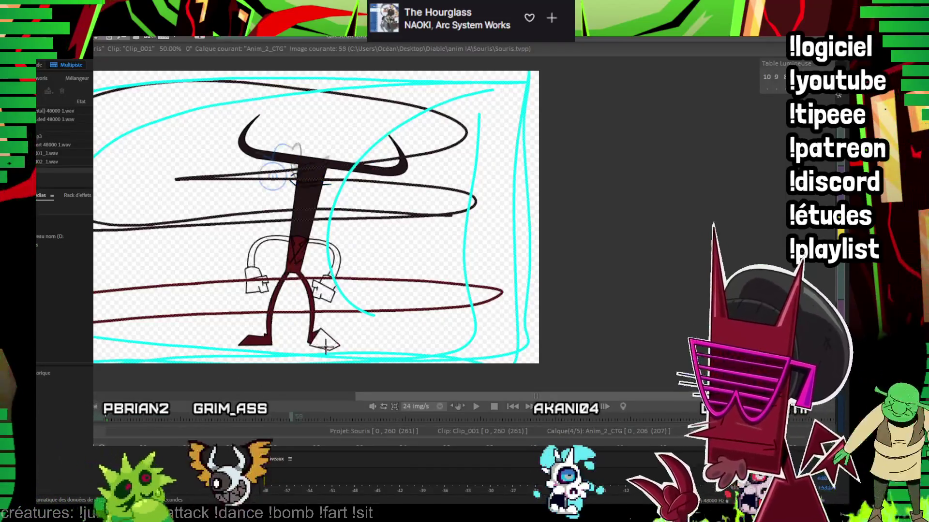
Step: Replay the poses around image 61, then advance through images 78 and 85 to image 102
key("Right")
key("Right")
key("Right")
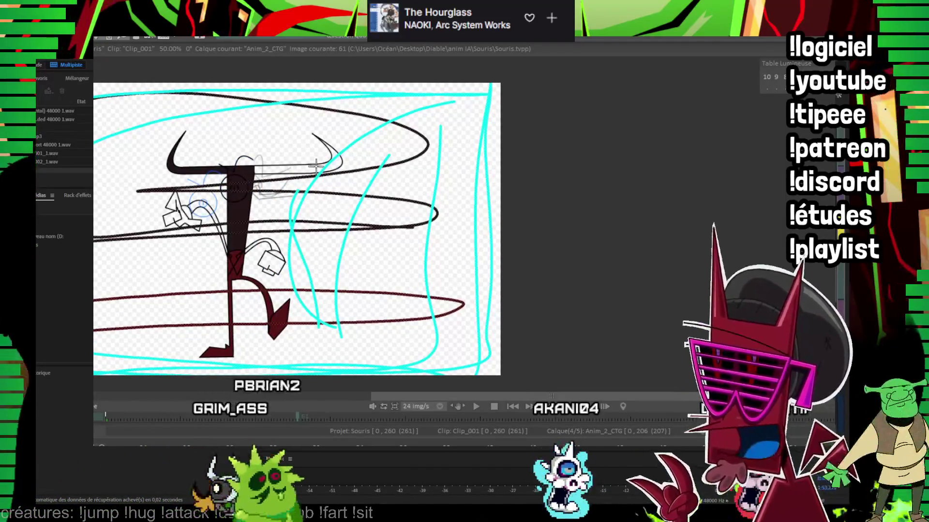
key("Left")
key("Left")
key("Left")
key("Left")
key("Right")
key("Right")
key("Right")
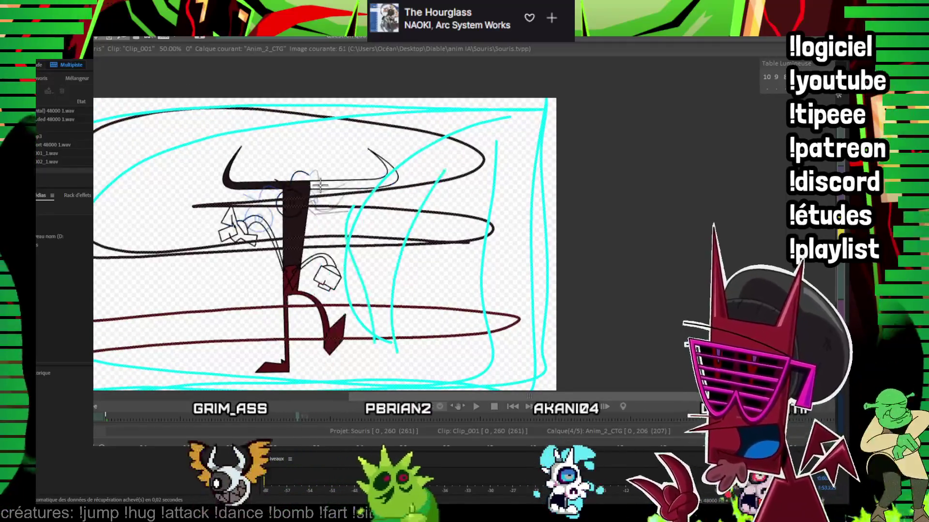
key("Right")
key("Right")
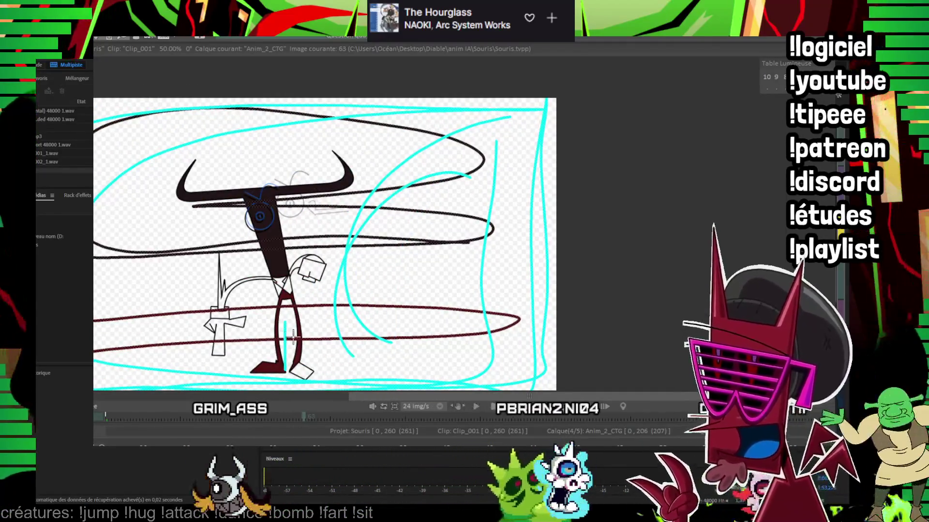
key("Right")
key("Right")
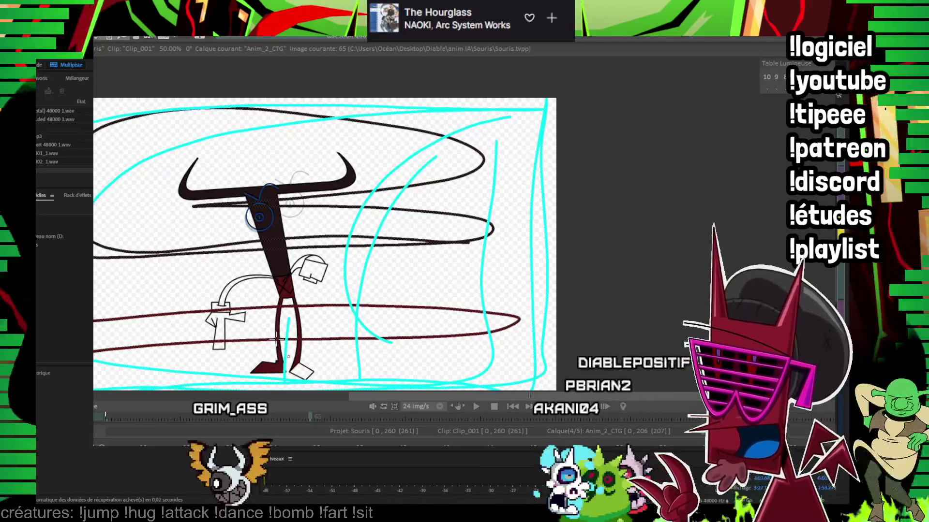
key("Right")
key("Right")
key("Right")
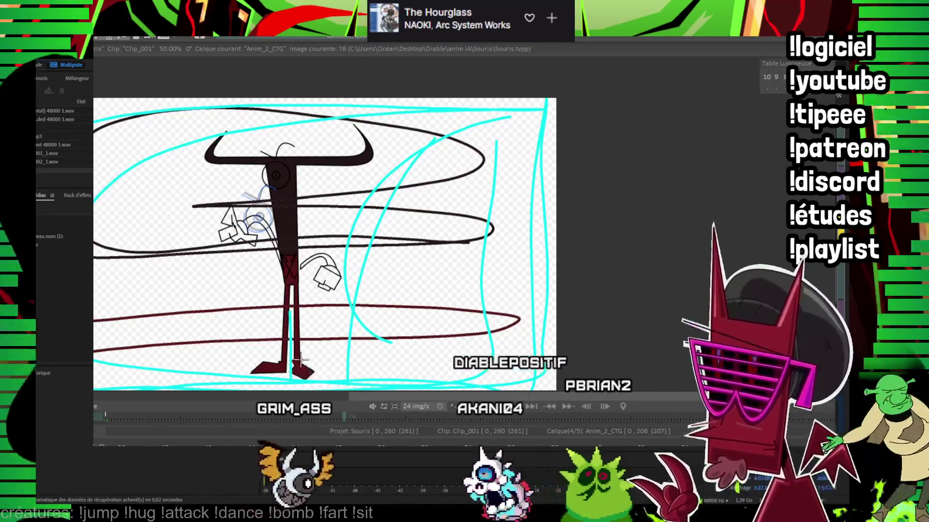
key("Right")
key("Right")
key("Right")
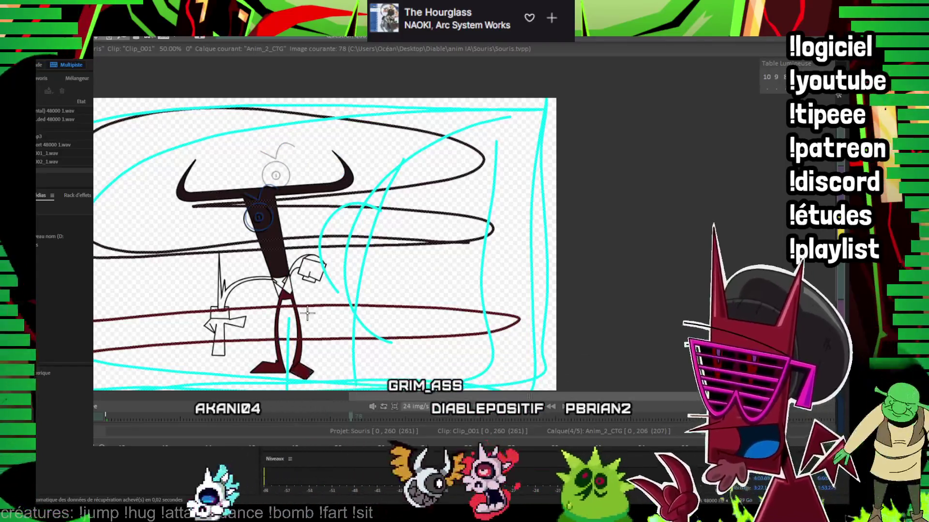
key("Right")
key("Right")
key("Right")
key("Right")
key("Right")
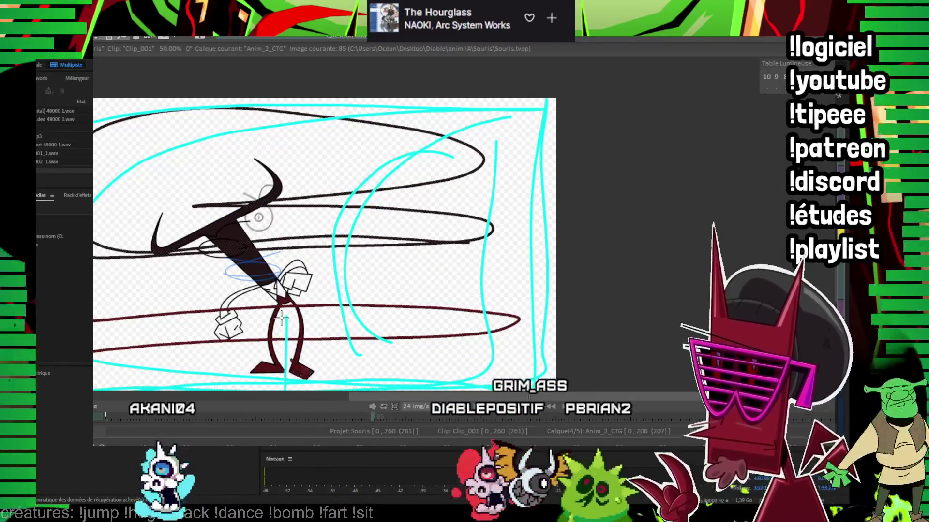
key("Right")
key("Right")
key("Right")
key("Right")
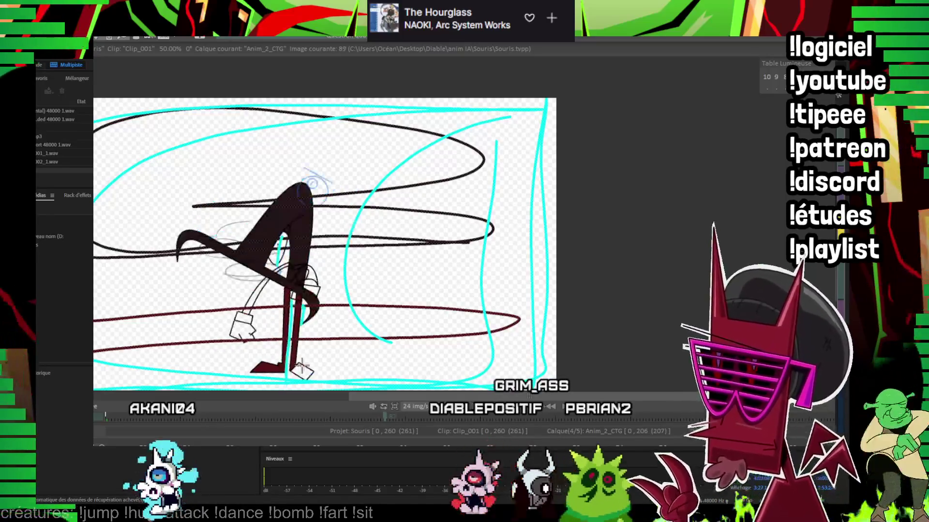
key("Right")
key("Right")
key("Right")
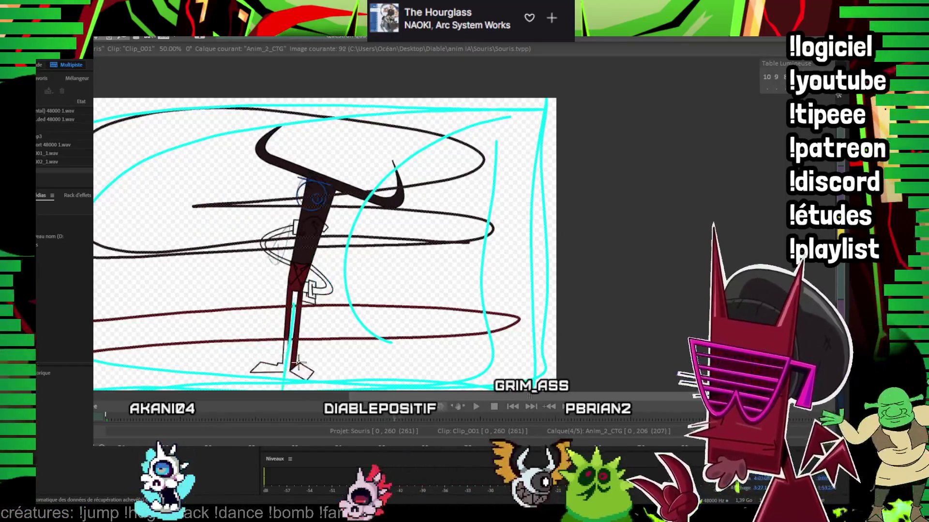
key("Right")
key("Right")
key("Right")
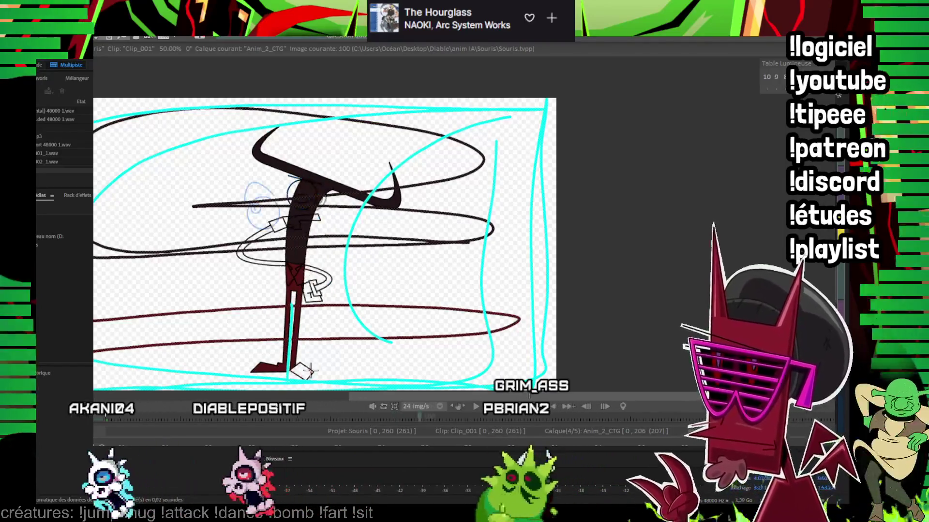
key("Right")
key("Right")
key("Right")
key("Right")
key("Right")
key("Right")
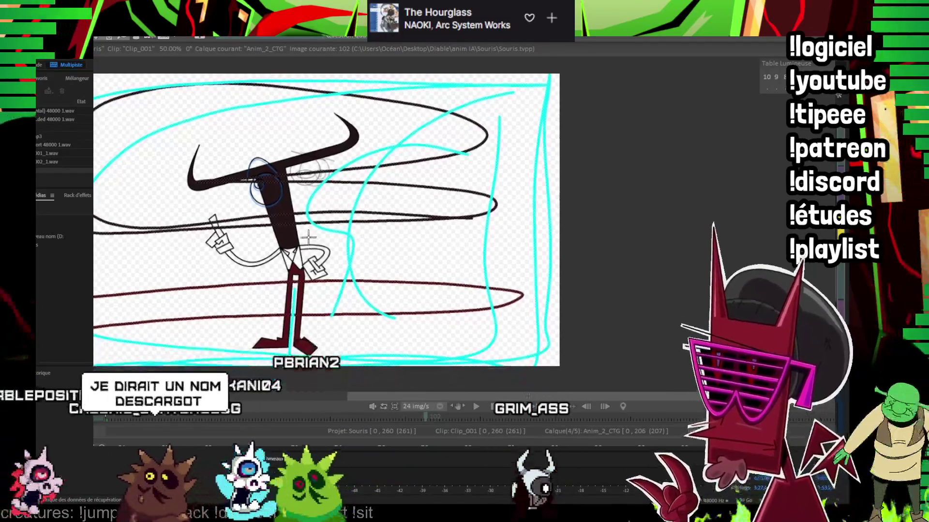
Step: Advance through images 107 and 126 to 143, rechecking the arm poses and panning down
key("Right")
key("Right")
key("Right")
key("Right")
key("Right")
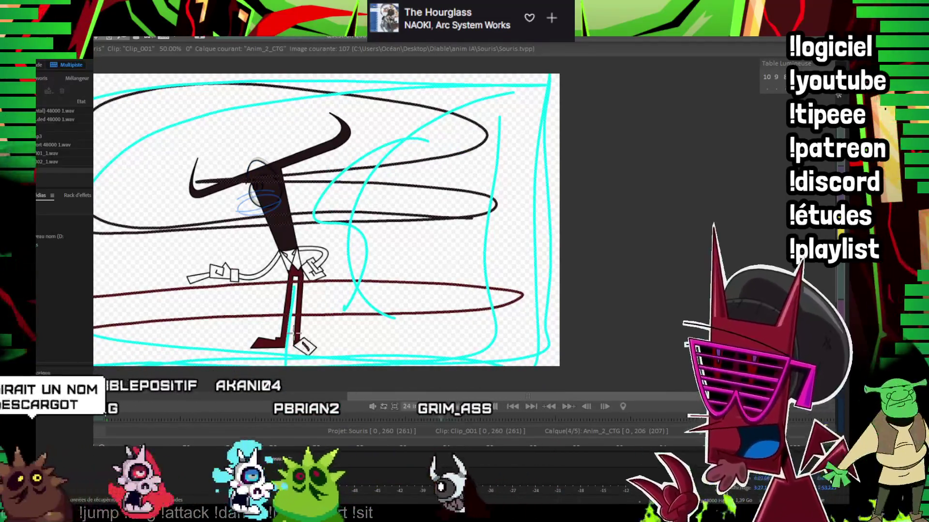
key("Right")
key("Right")
key("Right")
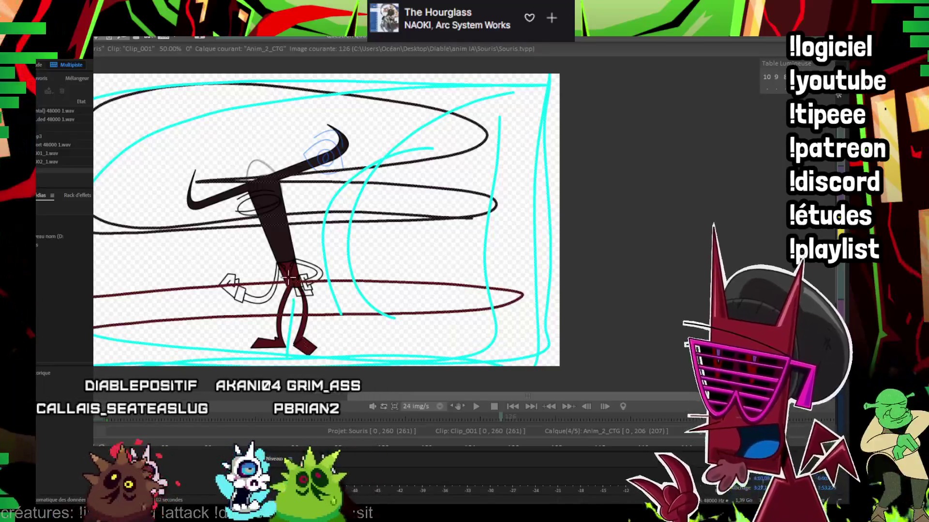
key("Right")
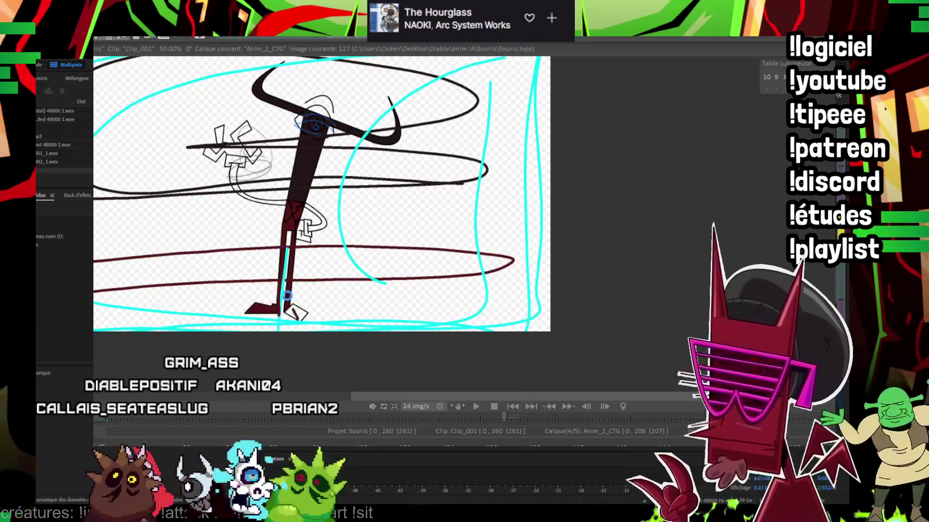
key("Right")
key("Right")
key("Right")
key("Right")
key("Right")
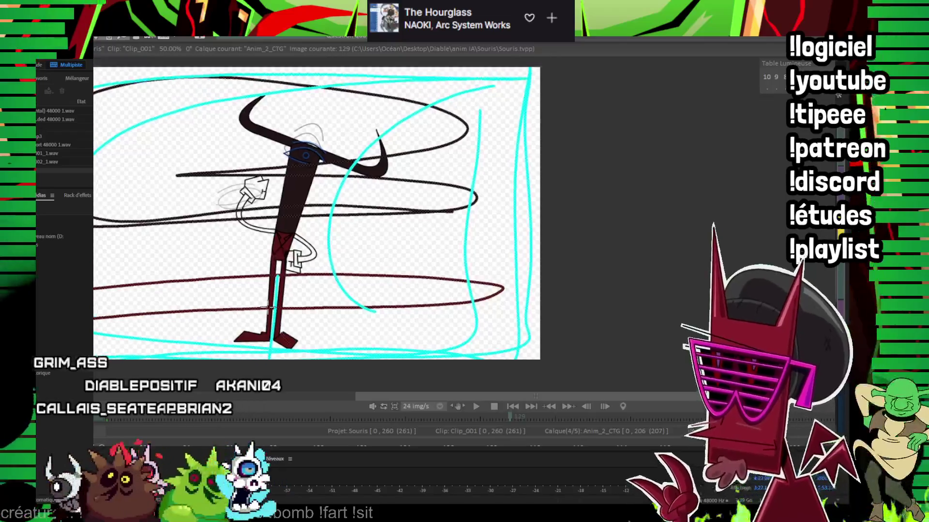
key("Right")
key("Right")
key("Right")
key("Right")
key("Right")
key("Right")
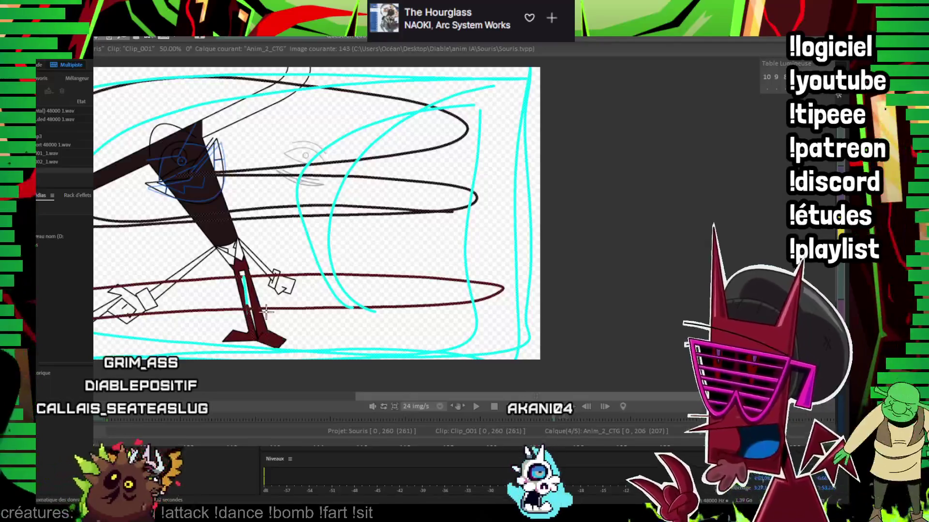
key("Right")
key("Right")
key("Right")
key("Left")
key("Left")
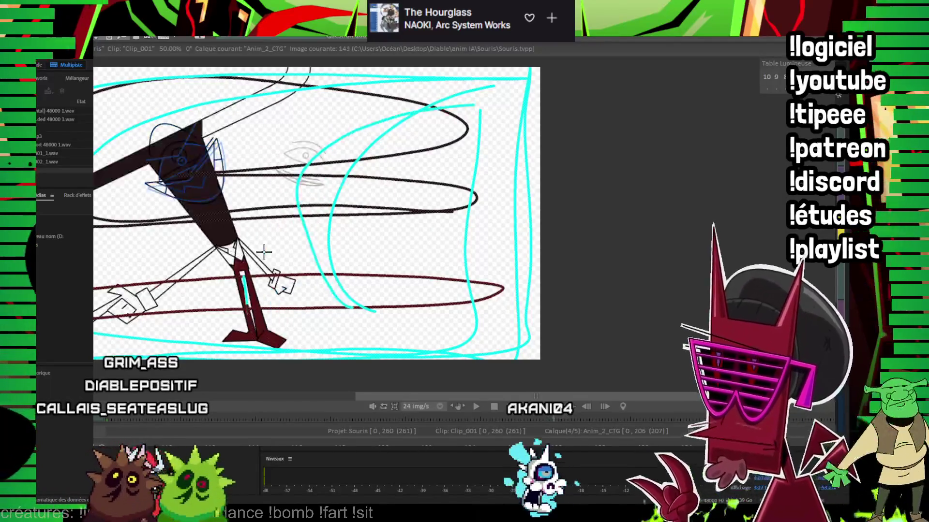
key("Left")
left_click_drag(312, 141, 302, 194)
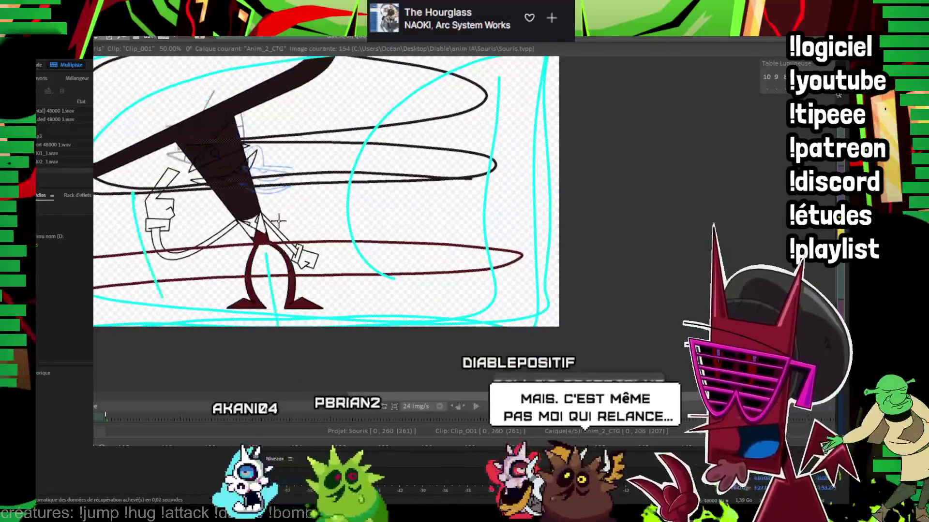
Step: Continue through the spin past image 174 to the leaning pose at image 201
key("Right")
key("Right")
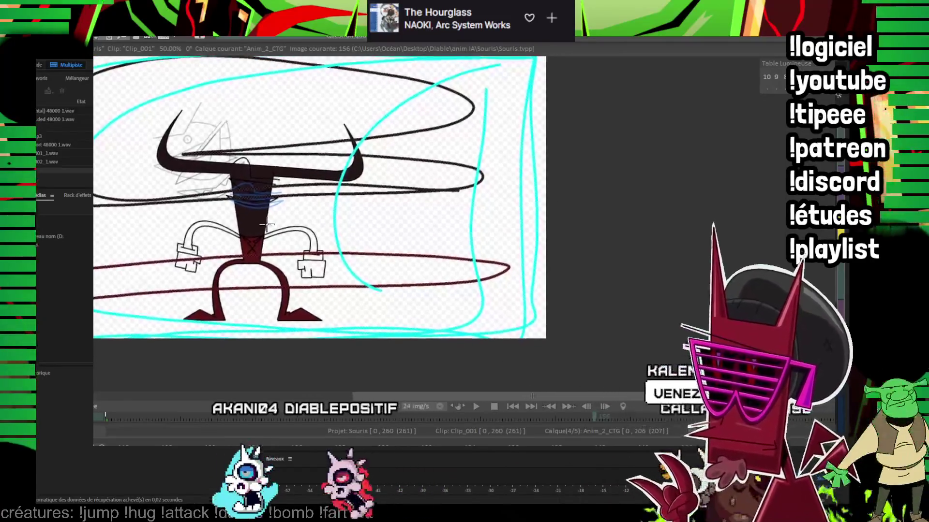
key("Right")
key("Right")
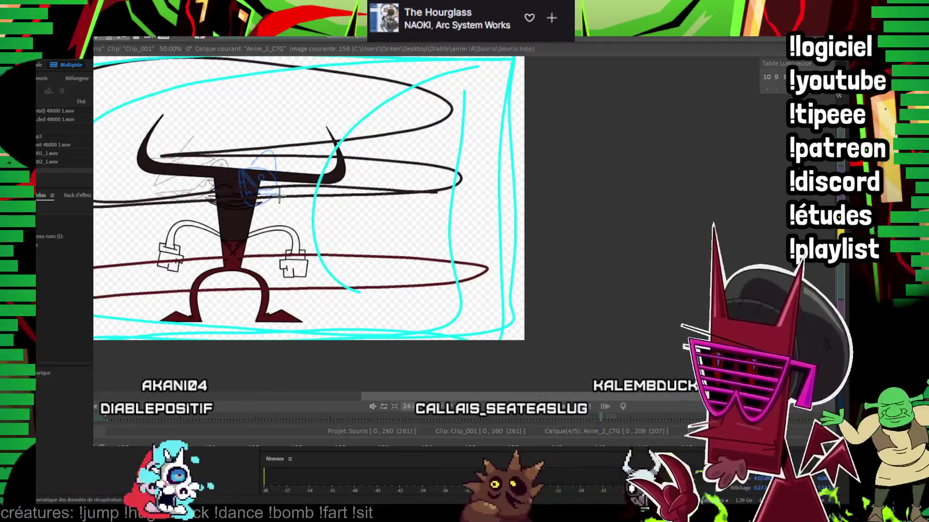
key("Right")
key("Right")
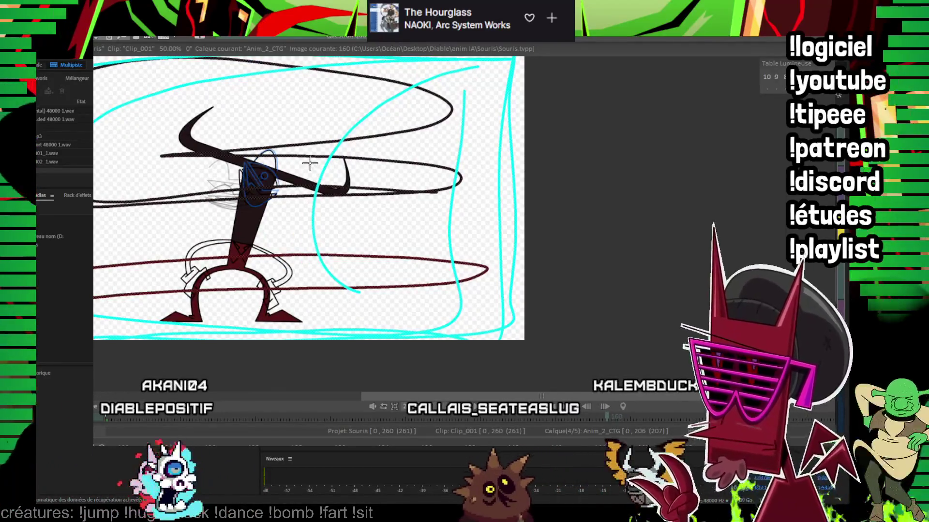
key("Right")
key("Right")
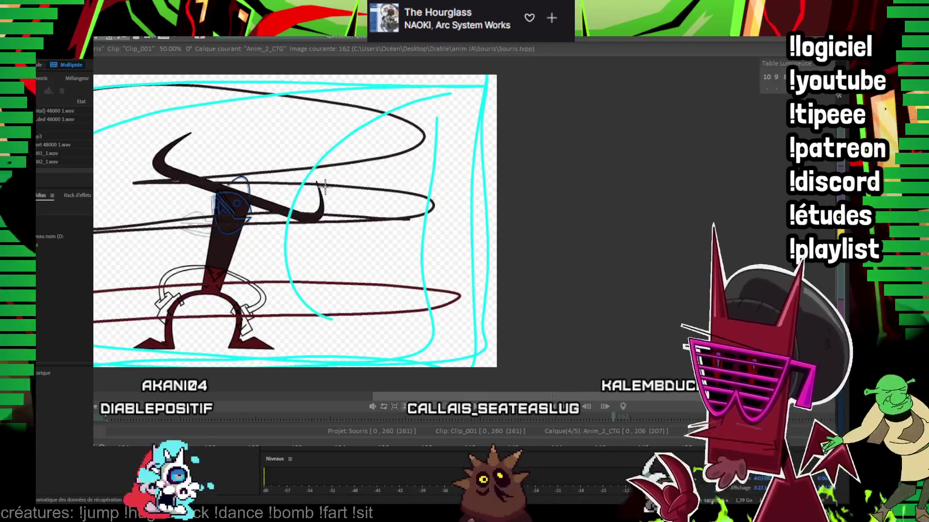
key("Right")
key("Right")
key("Right")
key("Right")
key("Right")
key("Right")
key("Right")
key("Right")
key("Right")
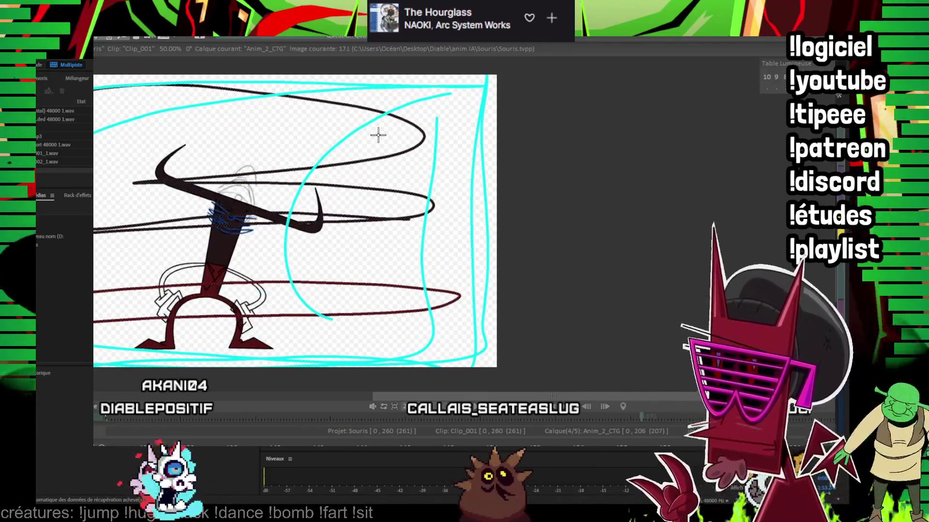
key("Right")
key("Right")
key("Right")
key("Right")
key("Right")
key("Right")
key("Right")
key("Right")
key("Right")
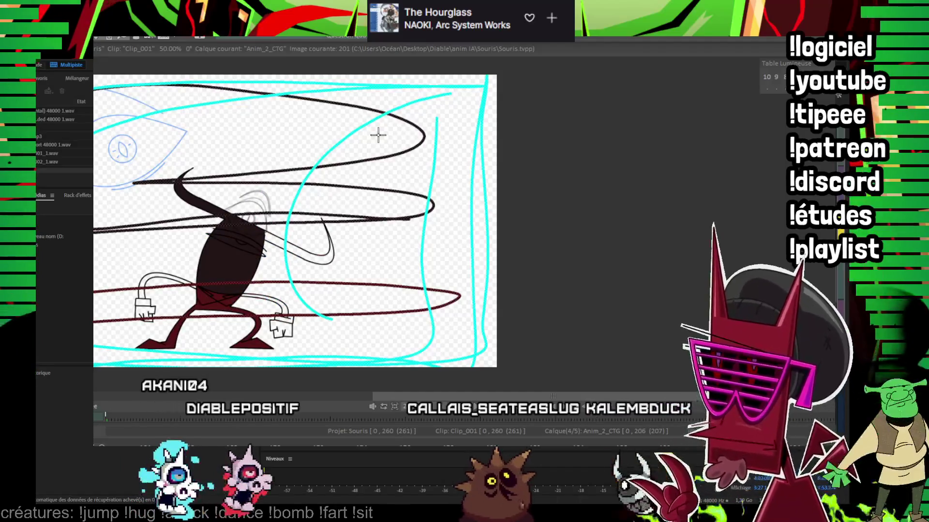
key("Right")
key("Right")
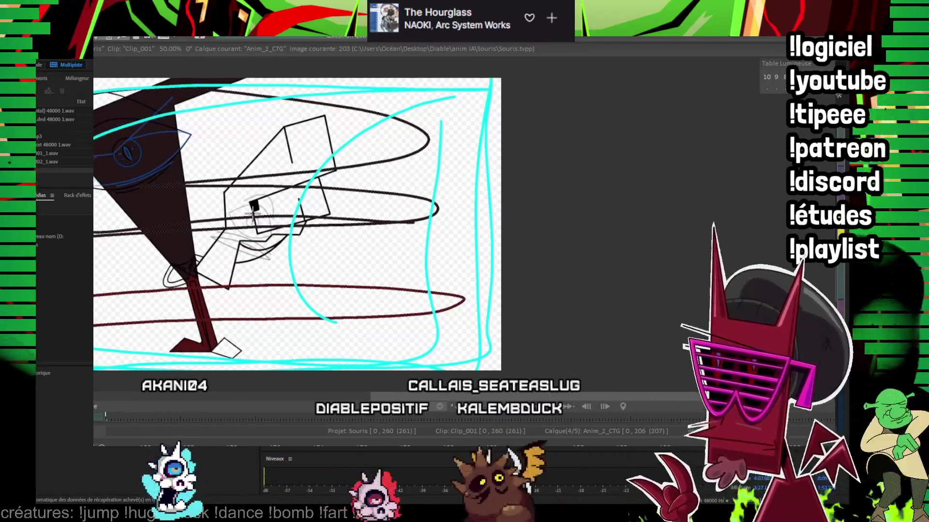
Step: Recenter the drawing and flip between images 203 and 206 to compare the strike poses
left_click_drag(252, 215, 348, 198)
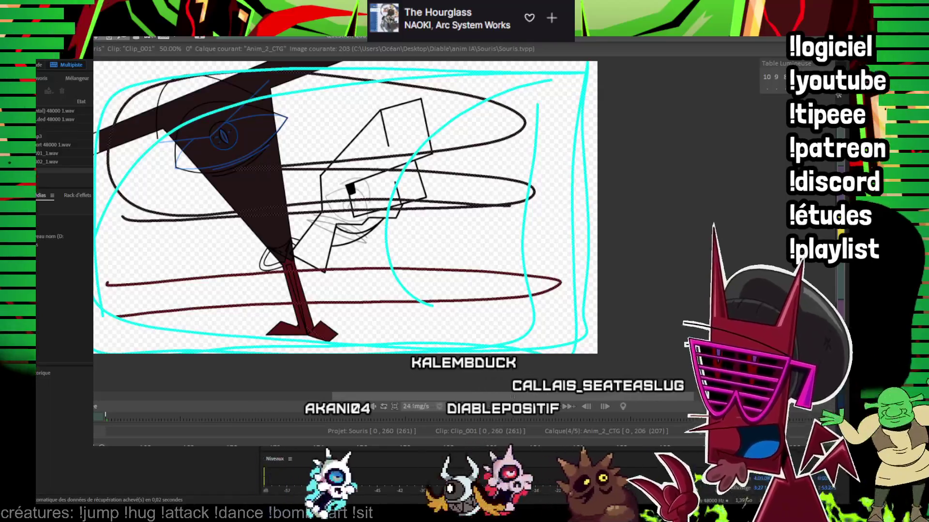
key("Right")
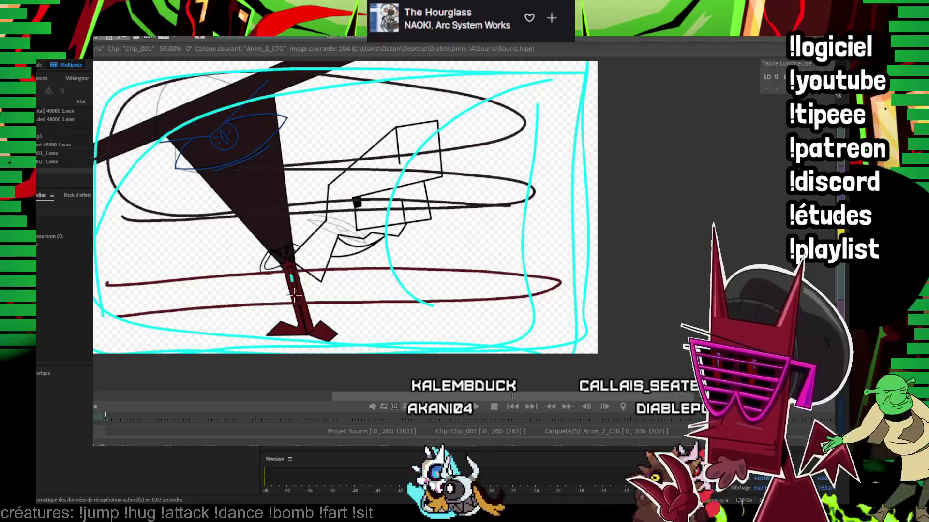
key("Right")
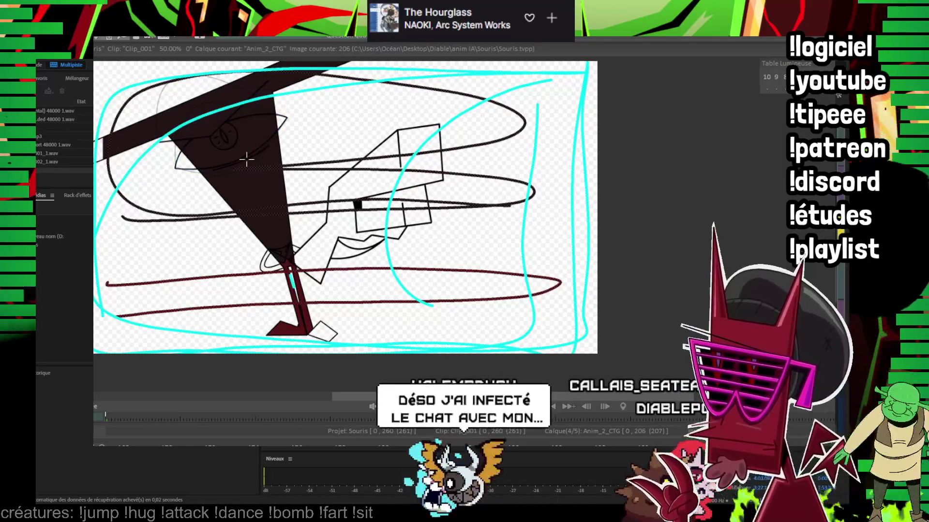
left_click_drag(246, 160, 214, 160)
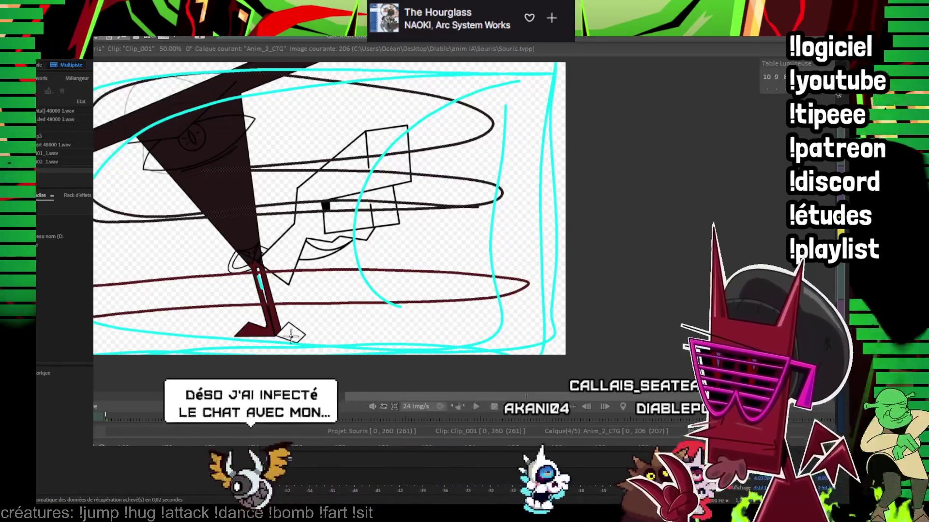
key("Left")
key("Left")
key("Left")
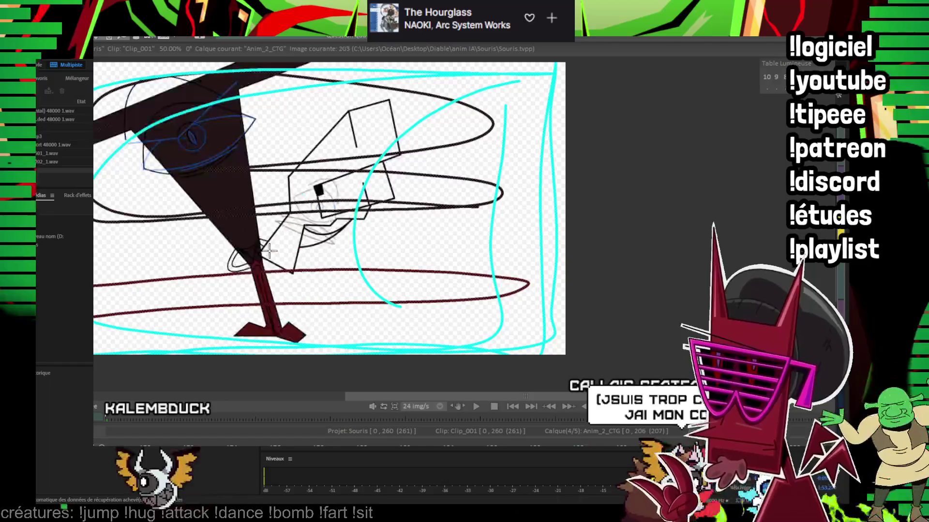
key("Right")
key("Right")
key("Right")
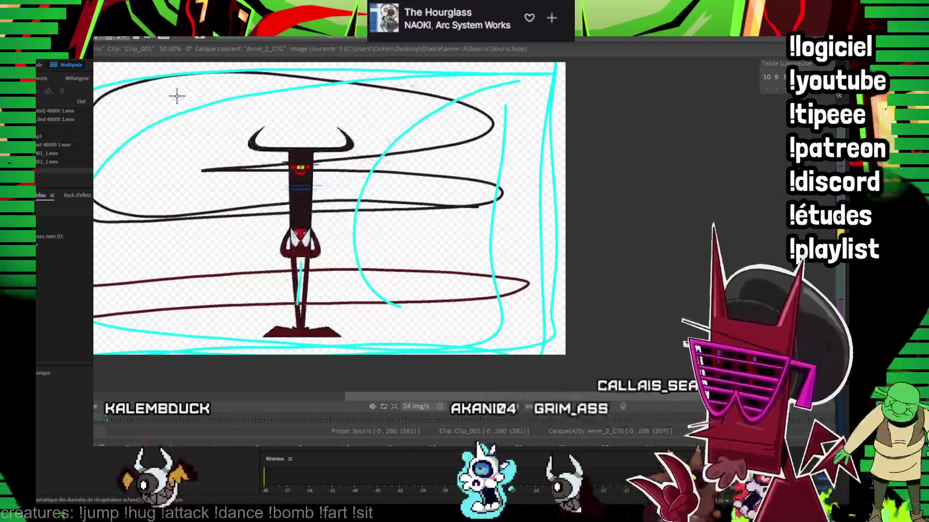
Step: Zoom in and step from image 2 through 9 and 35 to image 37, framing the chest
key("Right")
key("Right")
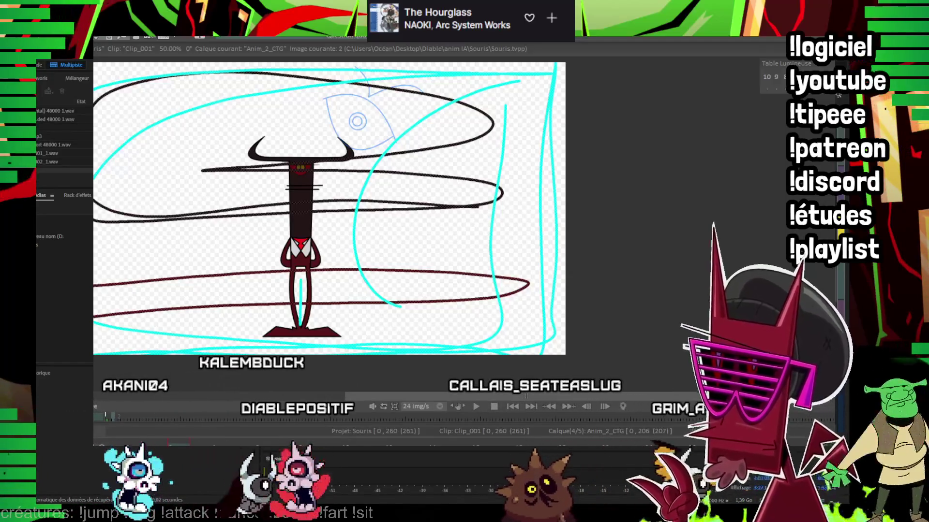
scroll(564, 119, "up", 2)
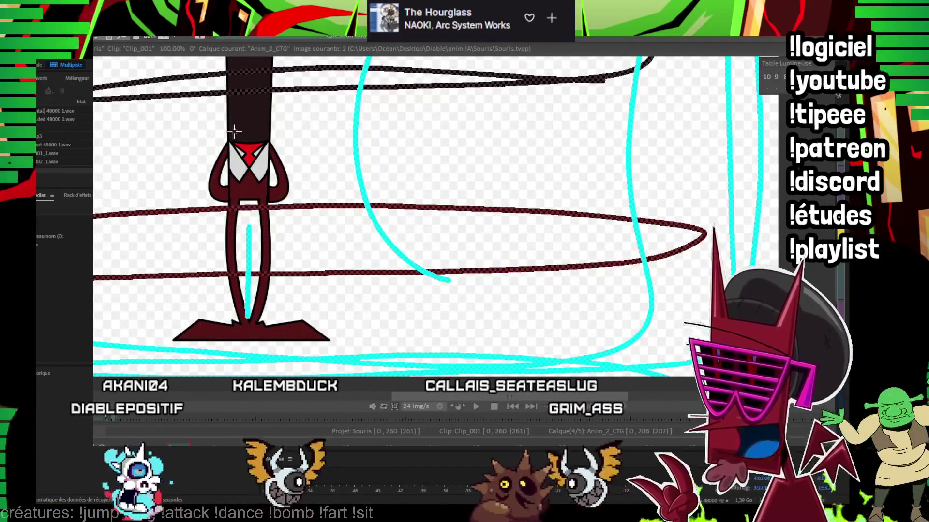
key("Right")
key("Right")
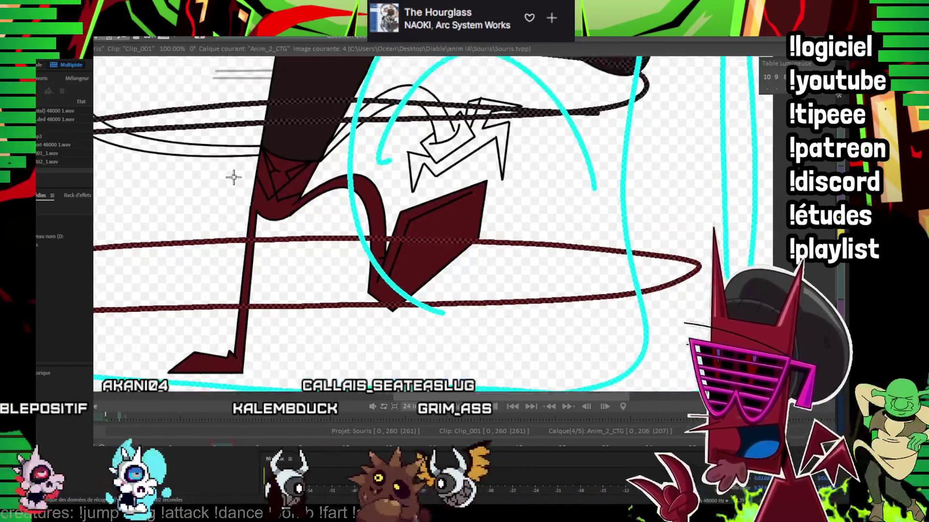
left_click_drag(234, 177, 242, 179)
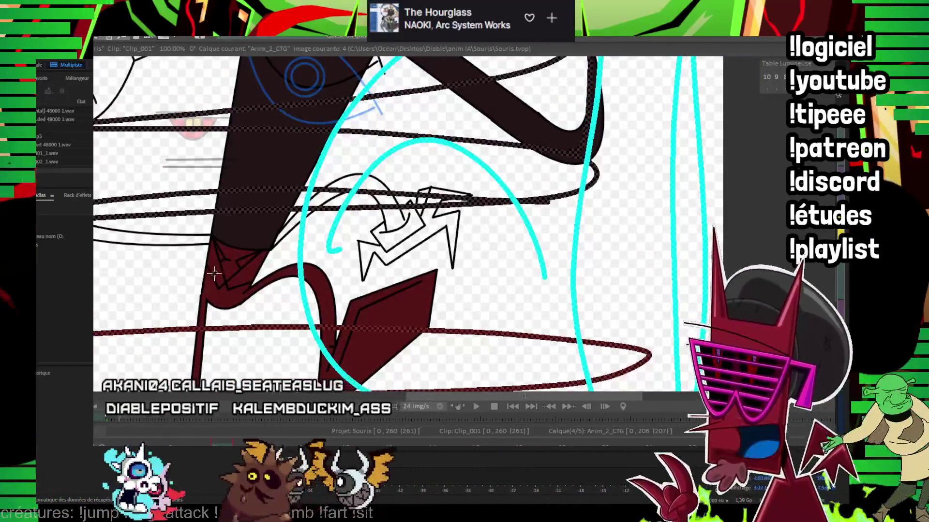
key("Right")
key("Right")
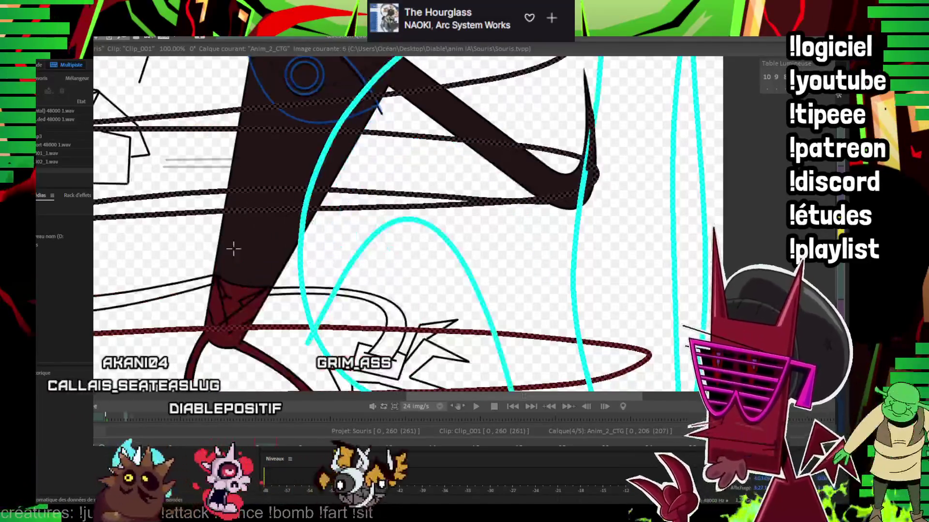
left_click_drag(244, 248, 226, 230)
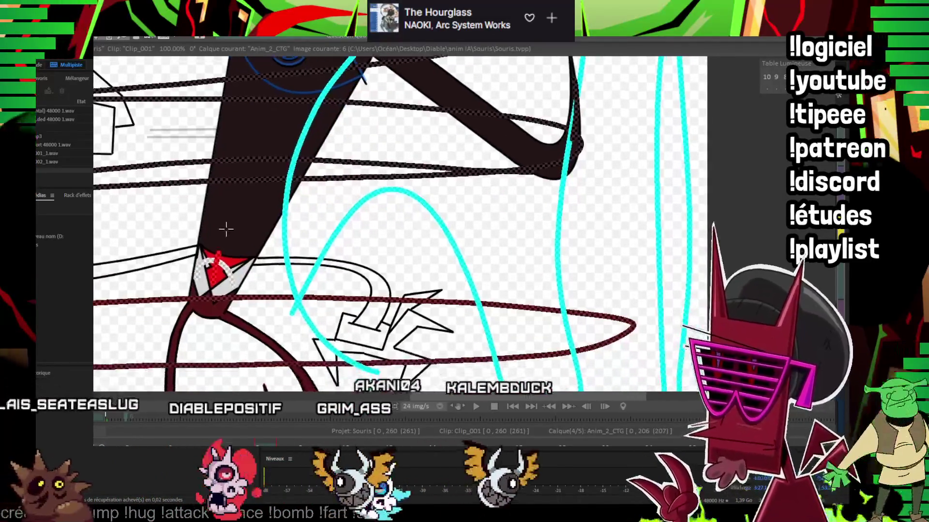
key("Right")
key("Right")
key("Right")
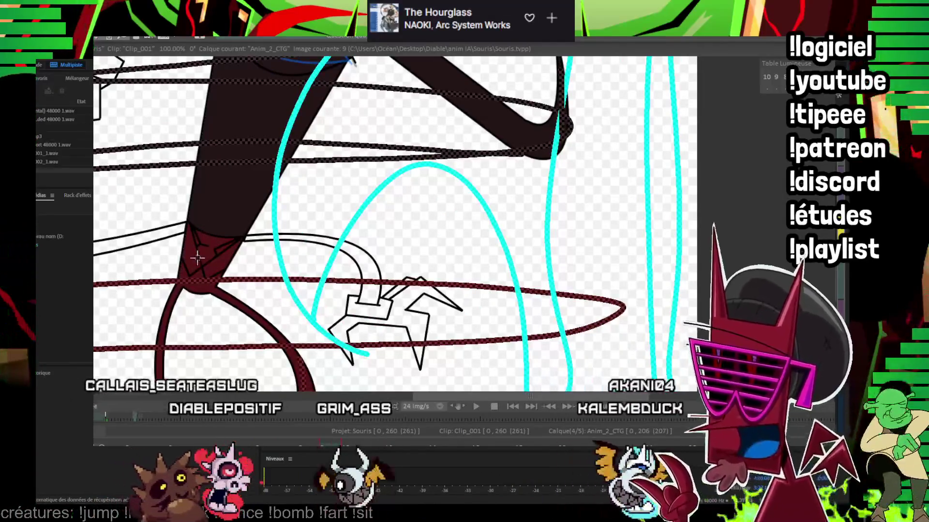
key("Right")
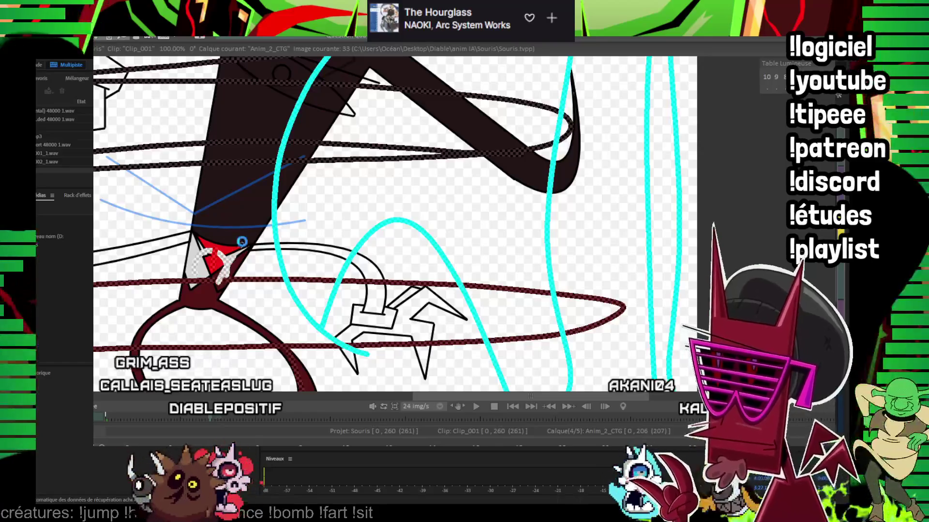
key("Right")
key("Right")
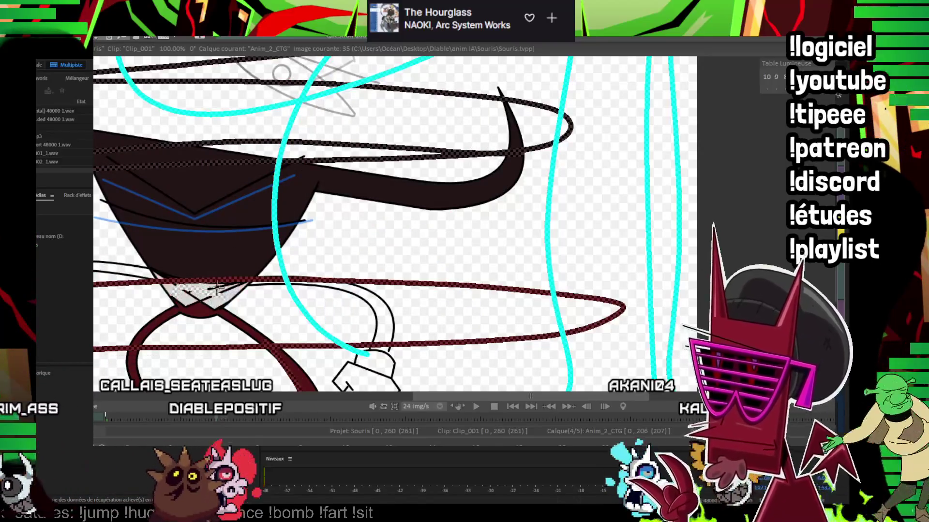
key("Right")
key("Right")
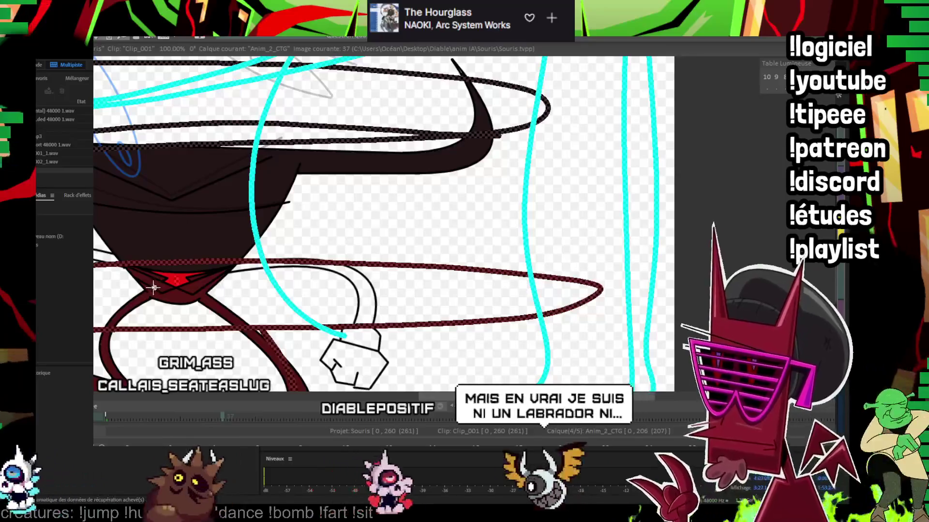
Step: Clear the chest notch's red fill on 37, erase stray colour on 42, and whiten the collar on 47
left_click(177, 281)
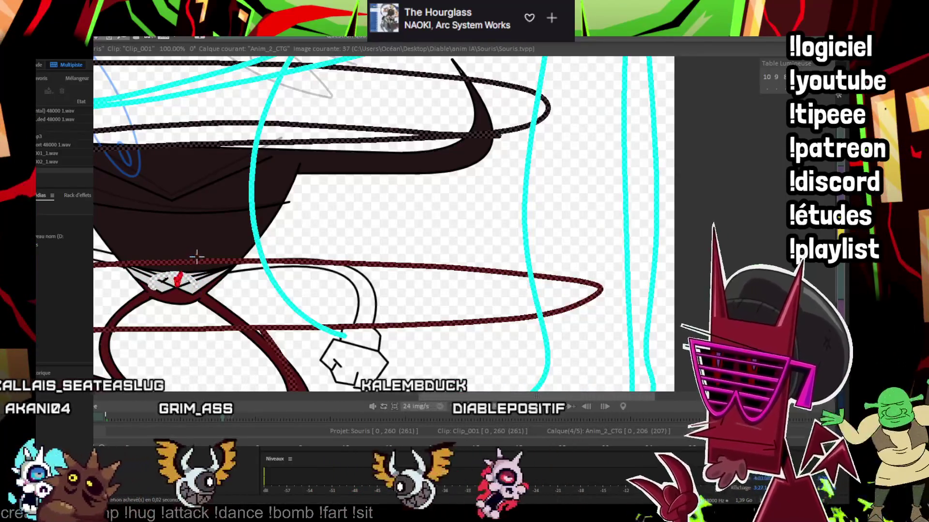
key("Right")
key("Right")
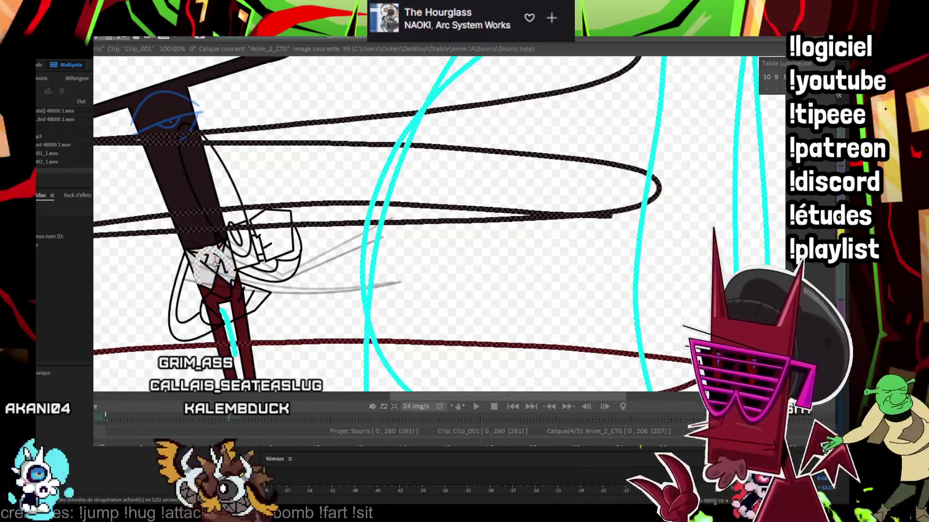
key("Right")
key("Right")
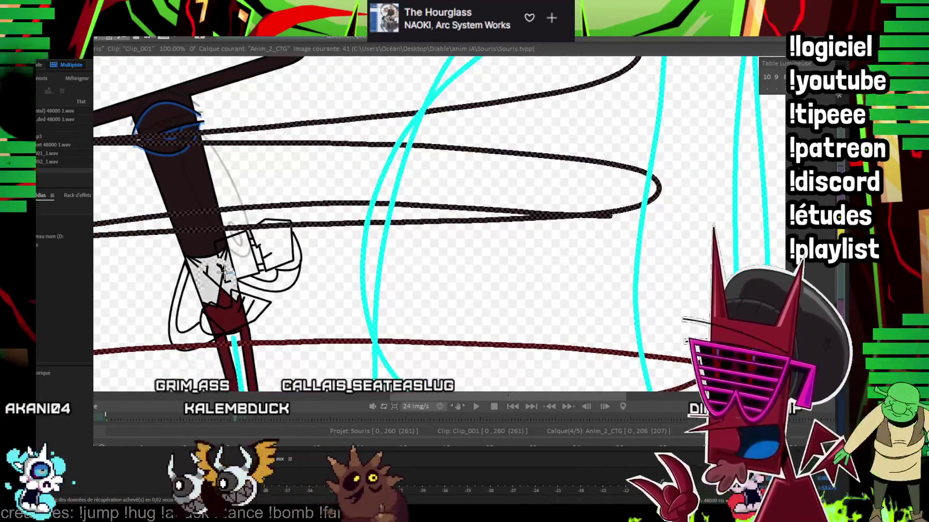
key("Right")
left_click_drag(211, 267, 225, 284)
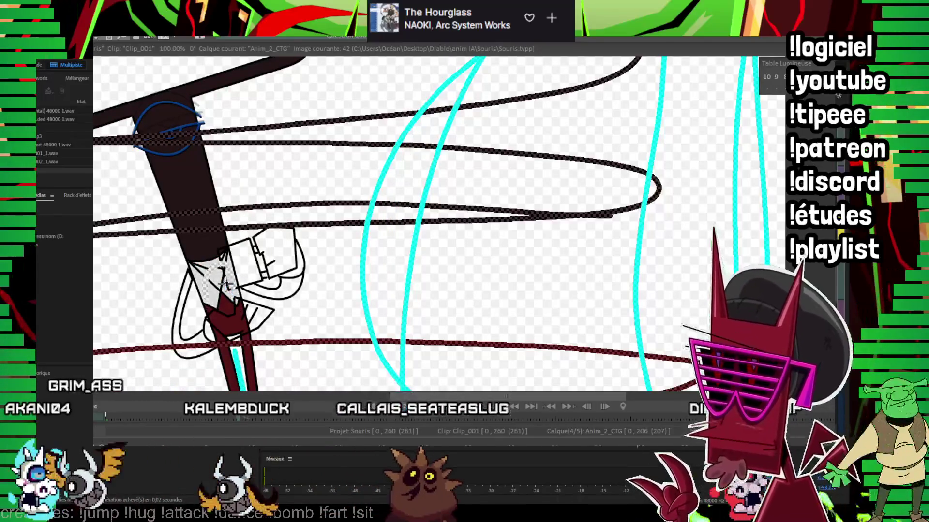
key("Right")
key("Right")
key("Right")
left_click_drag(211, 345, 262, 346)
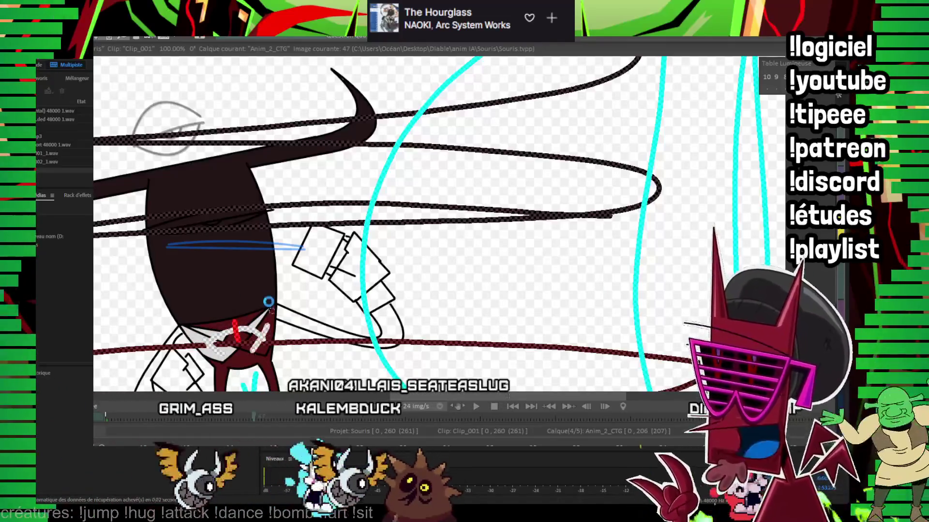
key("Right")
key("Right")
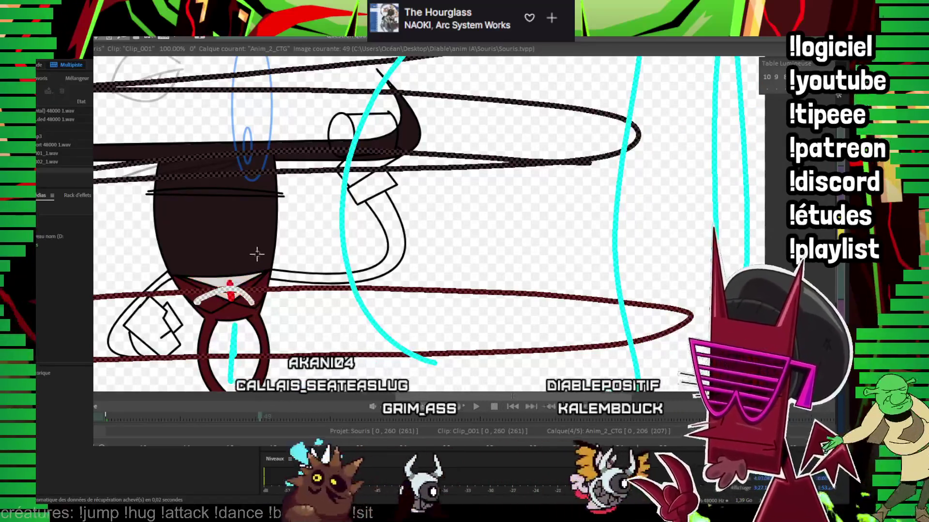
Step: Erase the stray red chest patch, then trim excess red from the tie through images 51–59
left_click_drag(205, 301, 231, 282)
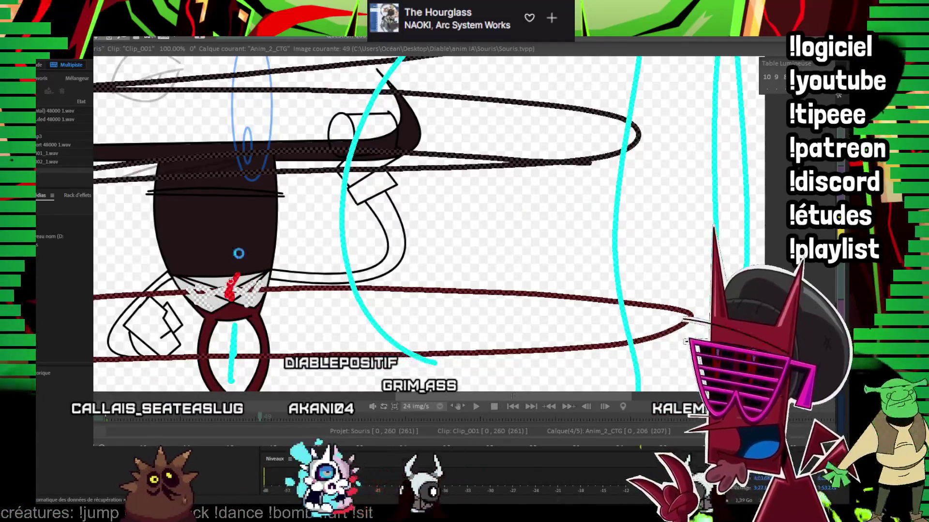
key("Right")
key("Right")
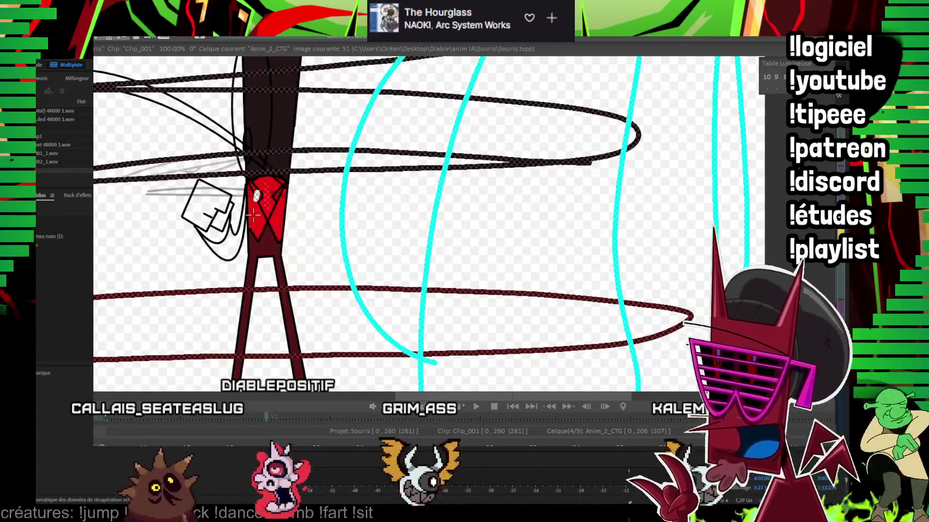
key("Right")
key("Right")
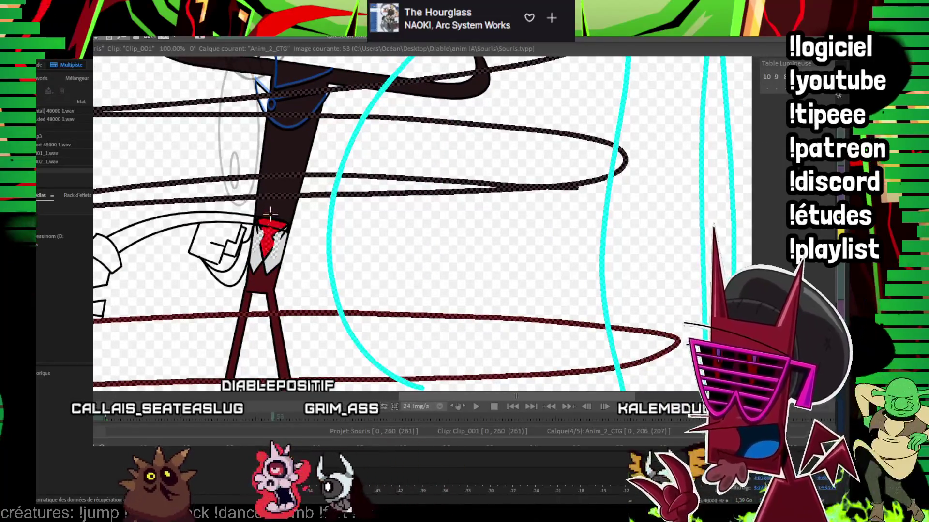
key("Right")
key("Right")
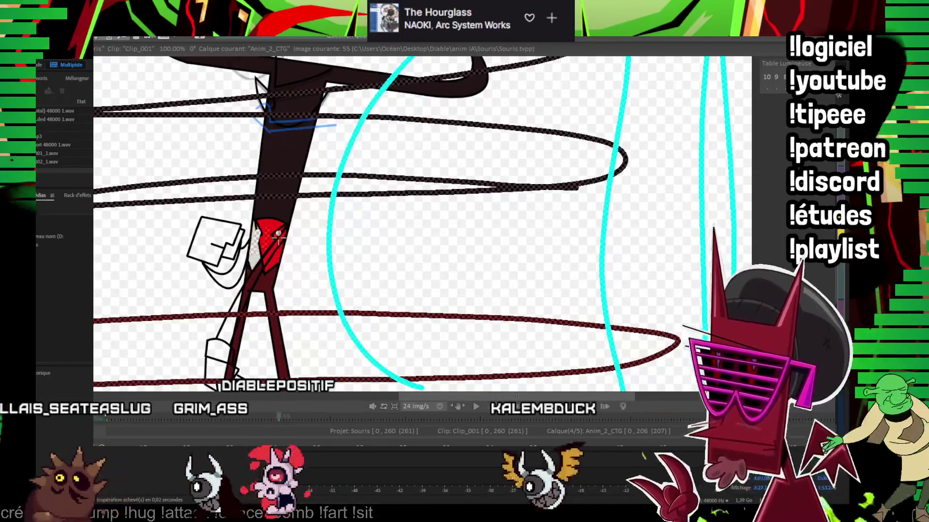
mouse_move(265, 219)
left_mouse_down()
mouse_move(234, 236)
mouse_move(222, 264)
left_mouse_up()
left_click_drag(244, 224, 233, 236)
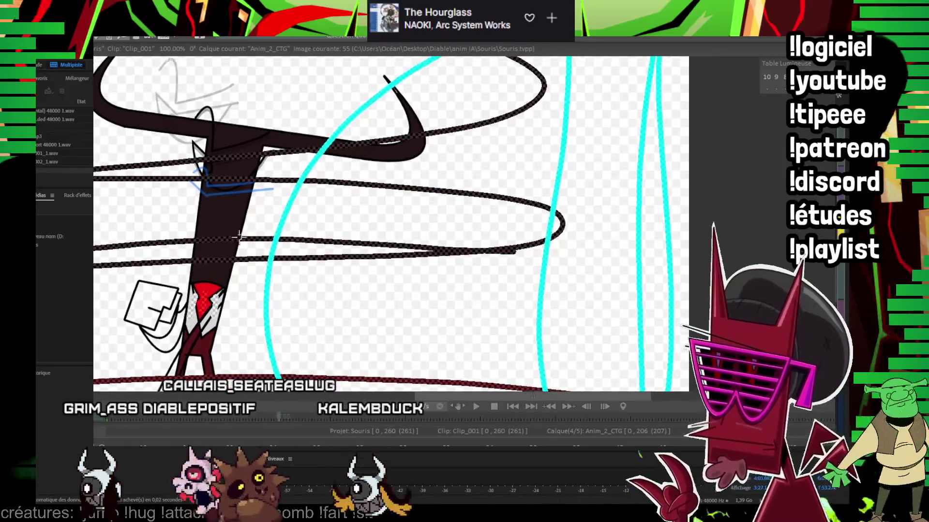
key("Right")
key("Right")
key("Right")
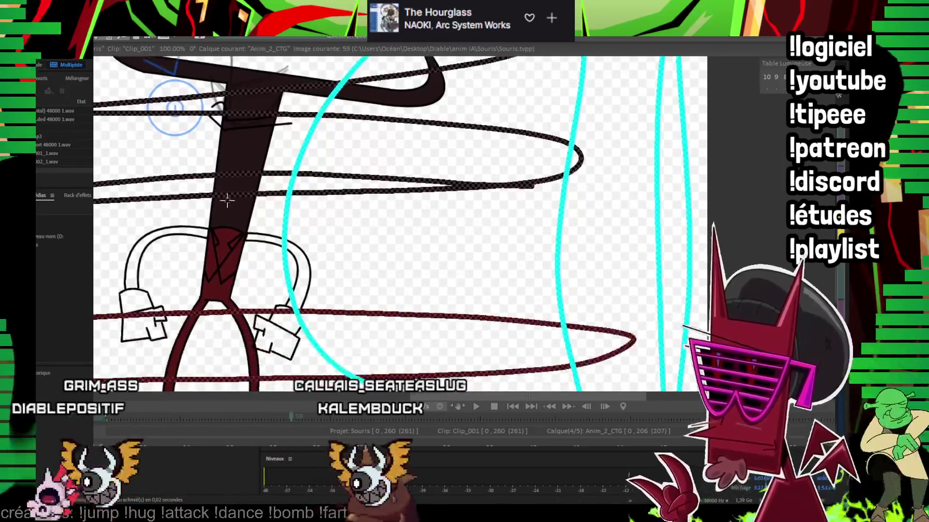
left_click_drag(213, 242, 234, 245)
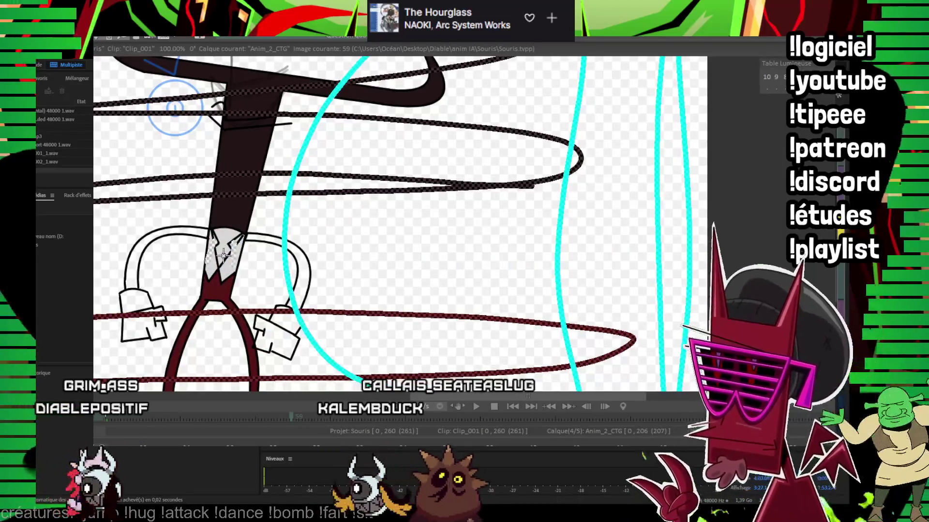
Step: Step through images 61 to 65, shifting the view toward the tie
key("Right")
key("Right")
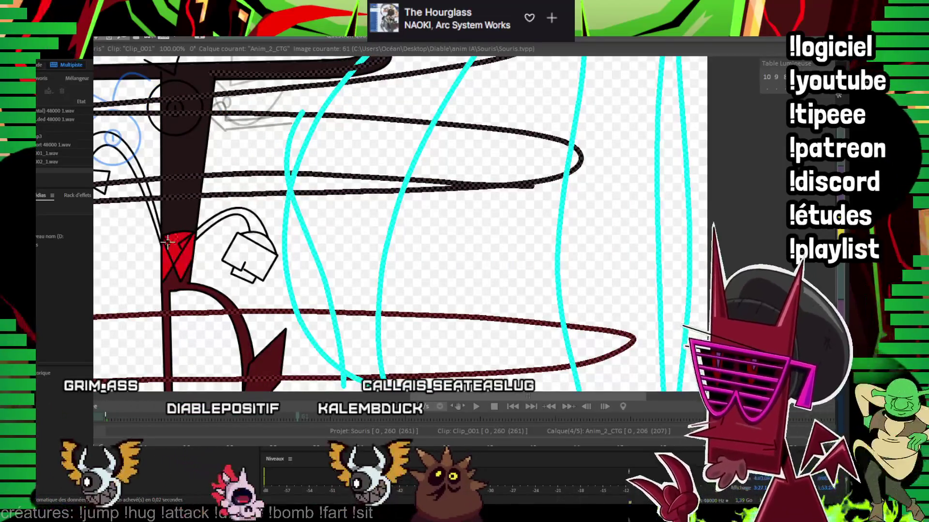
key("Right")
key("Right")
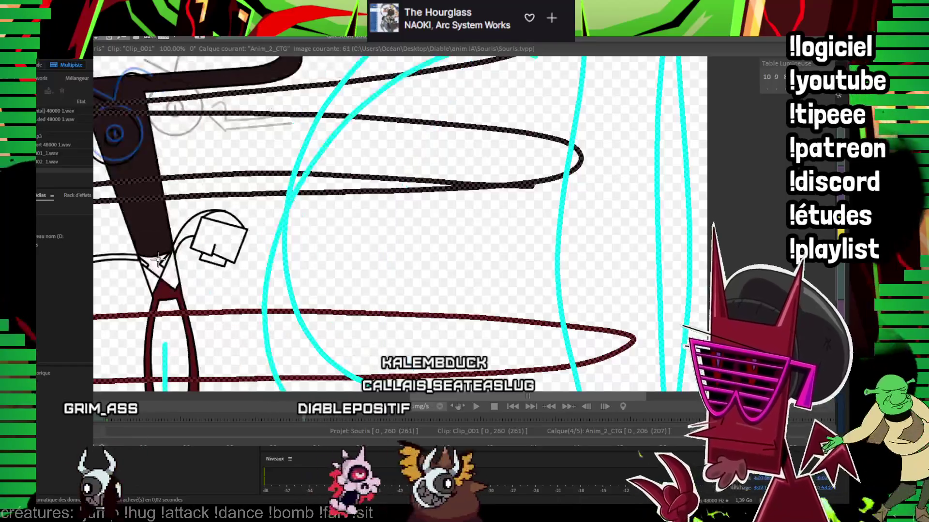
left_click_drag(151, 233, 177, 265)
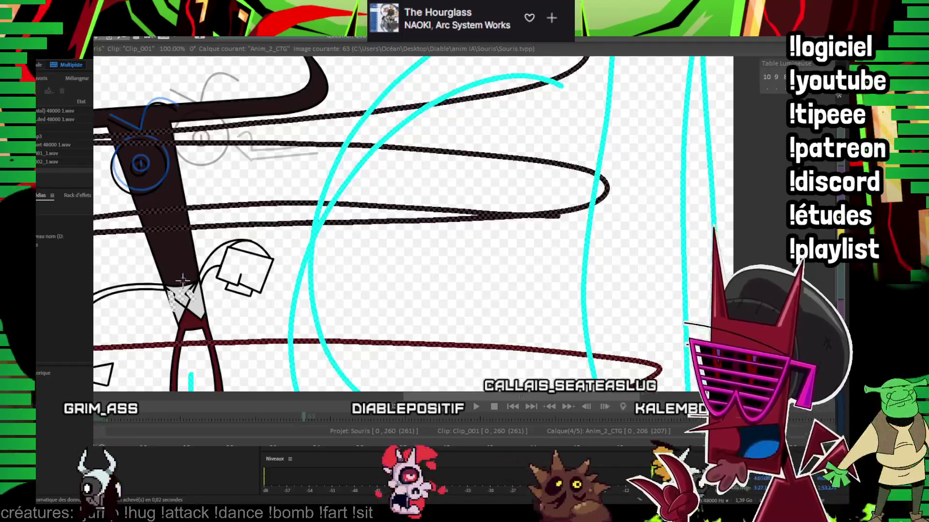
key("Right")
key("Right")
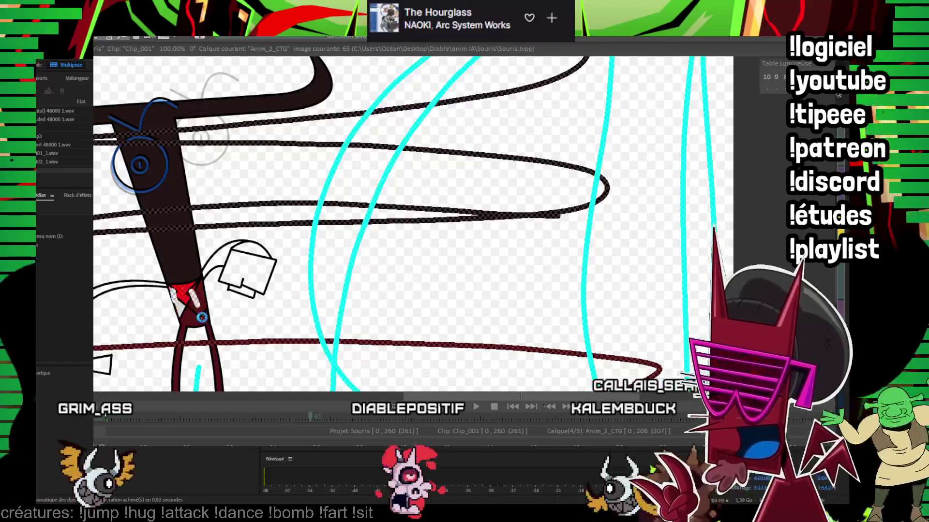
Step: Advance through images 76, 78 and 80, fill the tie red on image 85, reaching image 87
key("Right")
key("Right")
key("Right")
key("Right")
key("Right")
key("Right")
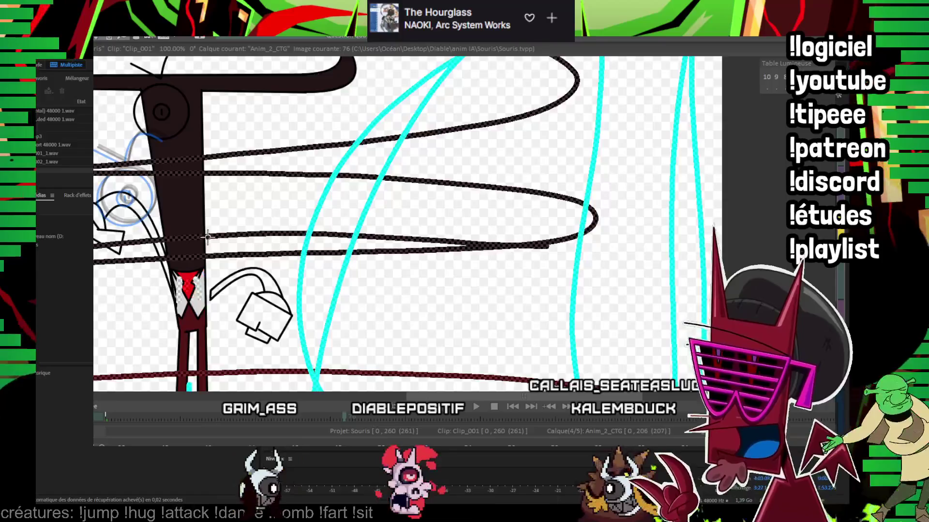
key("Right")
key("Right")
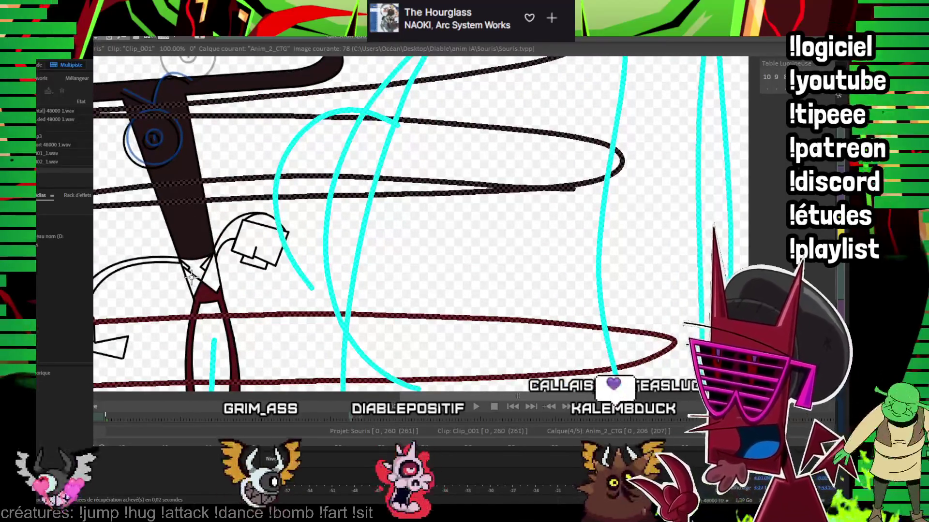
key("Right")
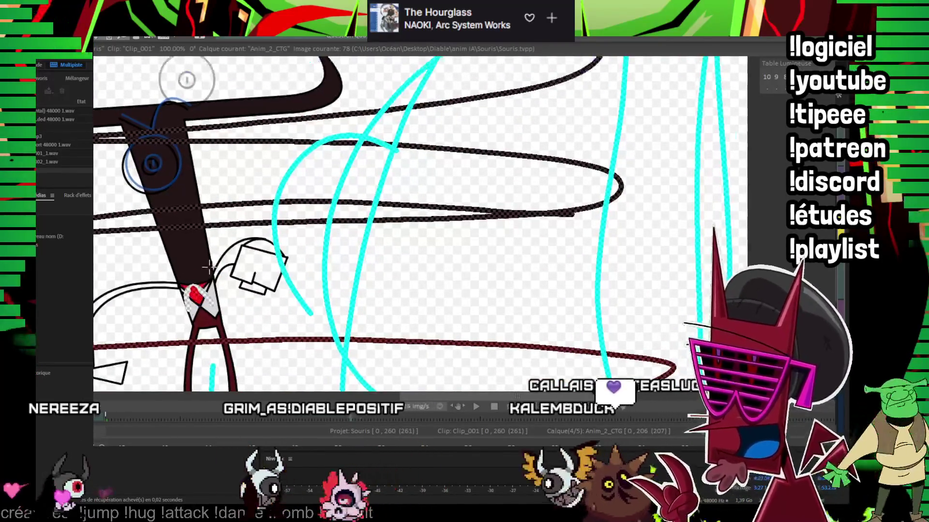
key("Right")
scroll(198, 319, "down", 3)
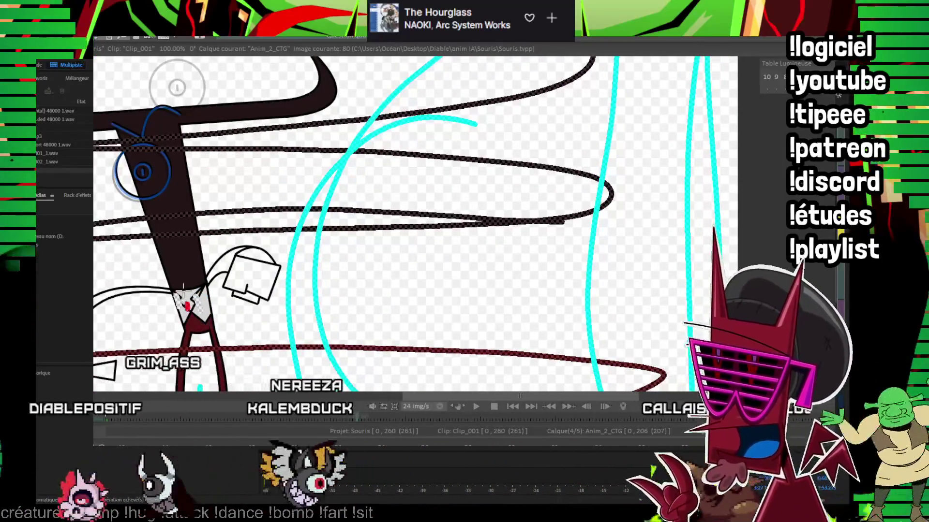
key("Right")
key("Right")
key("Right")
key("Right")
key("Right")
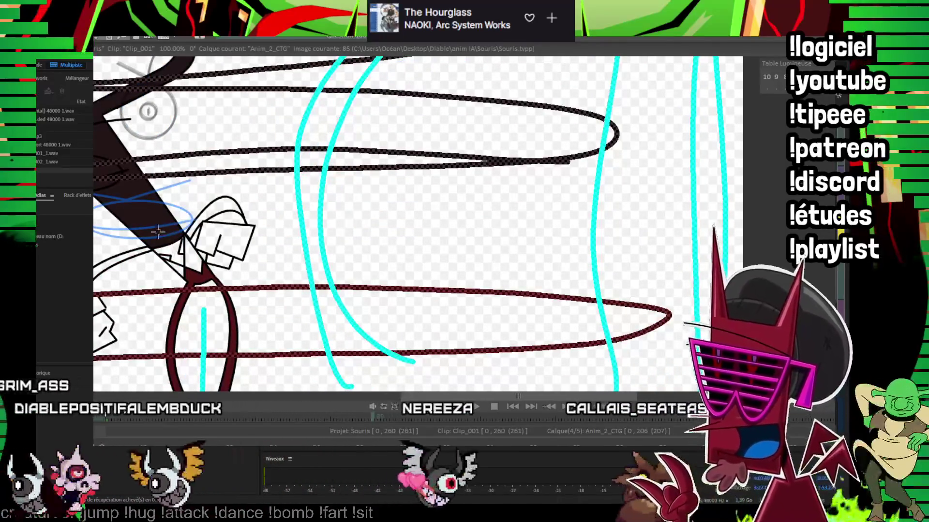
left_click(175, 253)
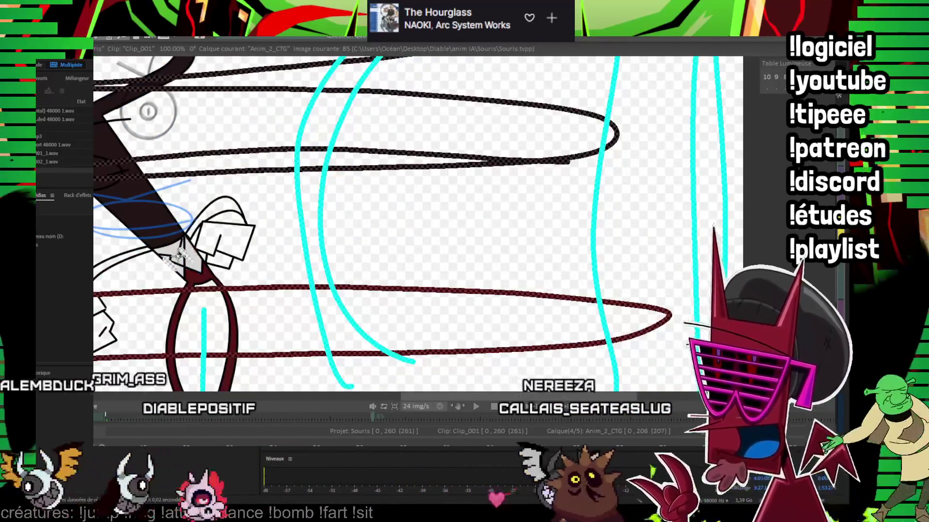
key("Right")
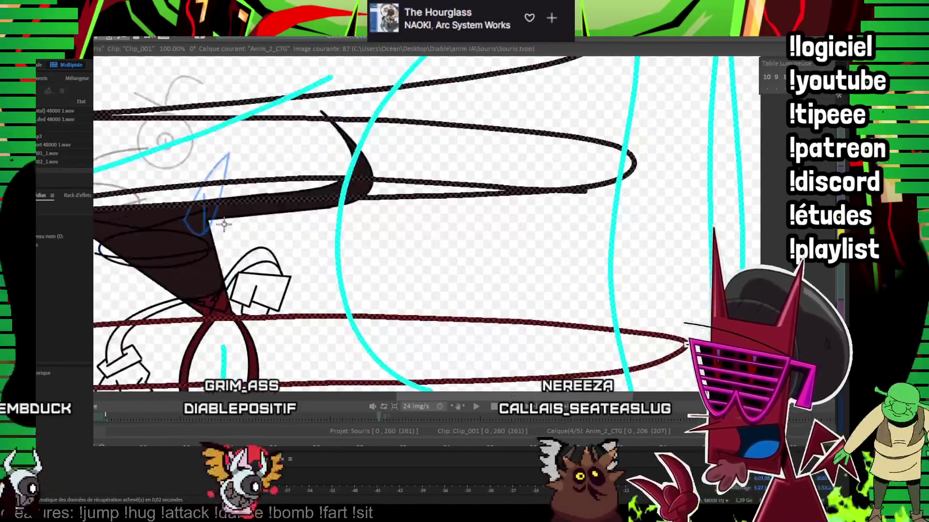
key("Right")
Step: Fill the small tie red on image 87, then clear the shirt and fill the collar on image 89
scroll(298, 199, "up", 2)
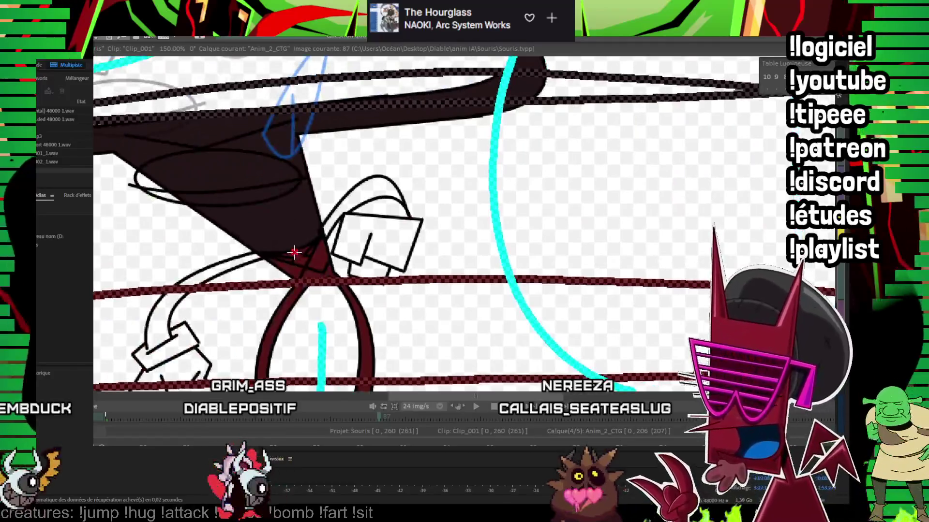
left_click(294, 255)
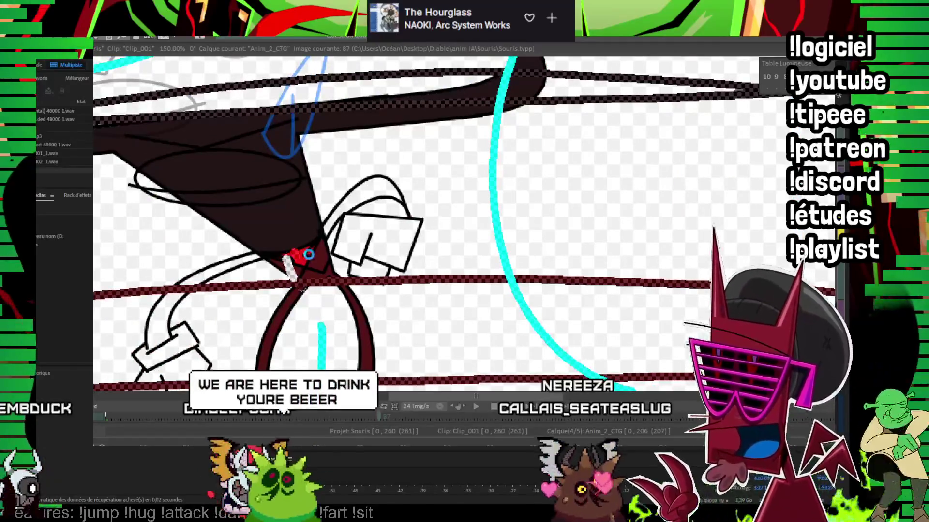
key("Right")
key("Right")
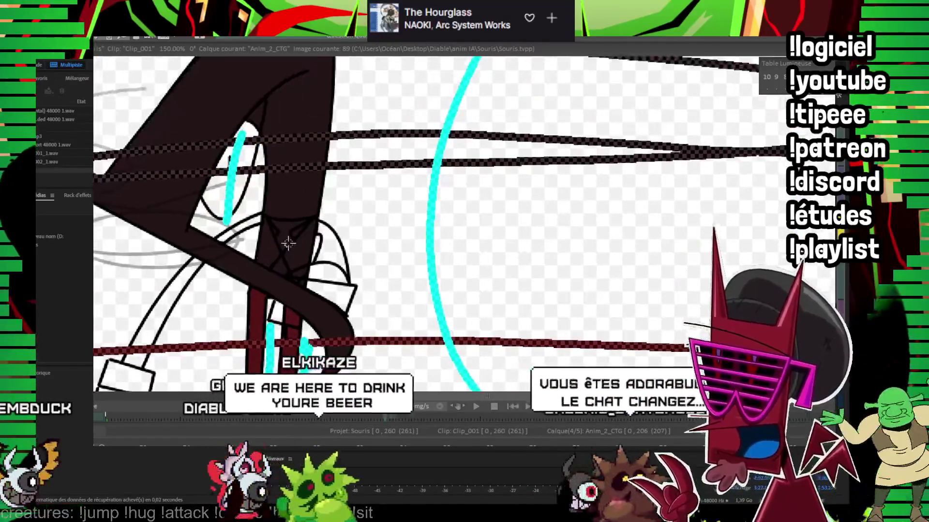
left_click(285, 224)
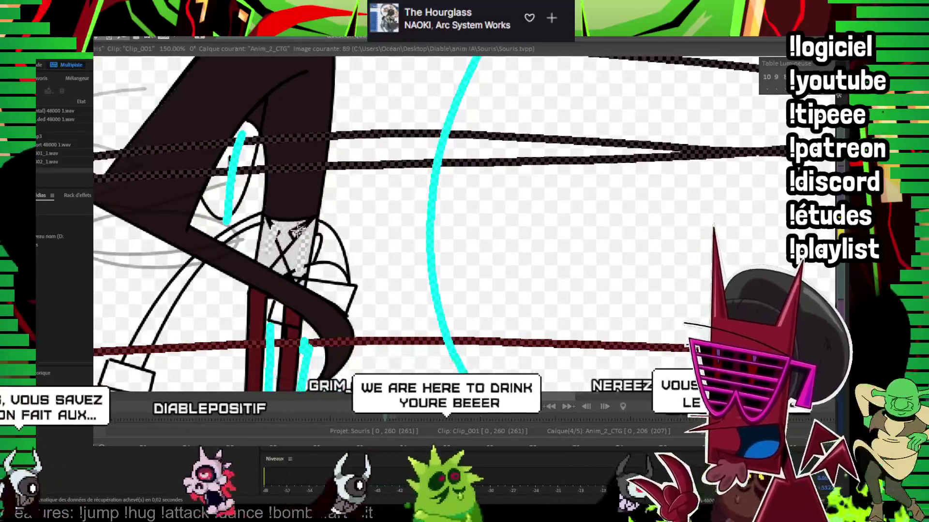
left_click(287, 223)
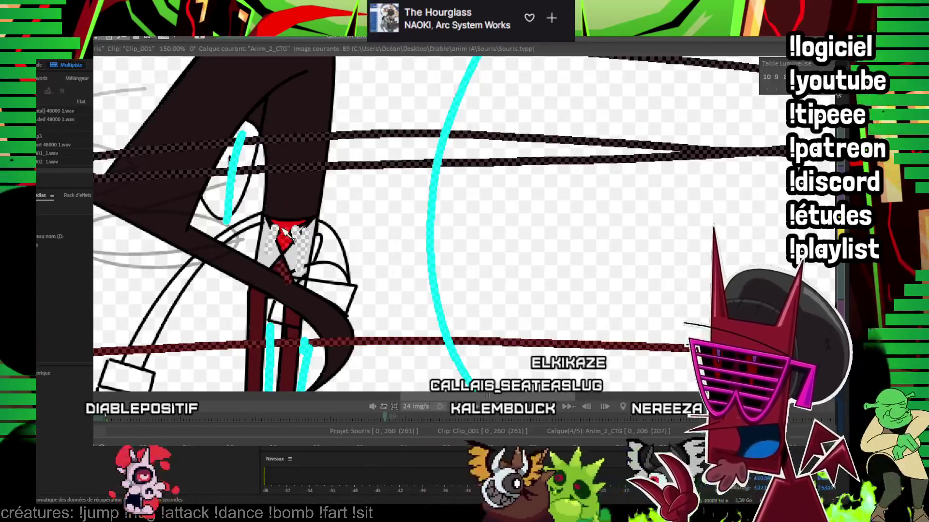
Step: Shift the view across the figure on image 89 to reach the shirt front below the tie
left_click_drag(267, 261, 246, 228)
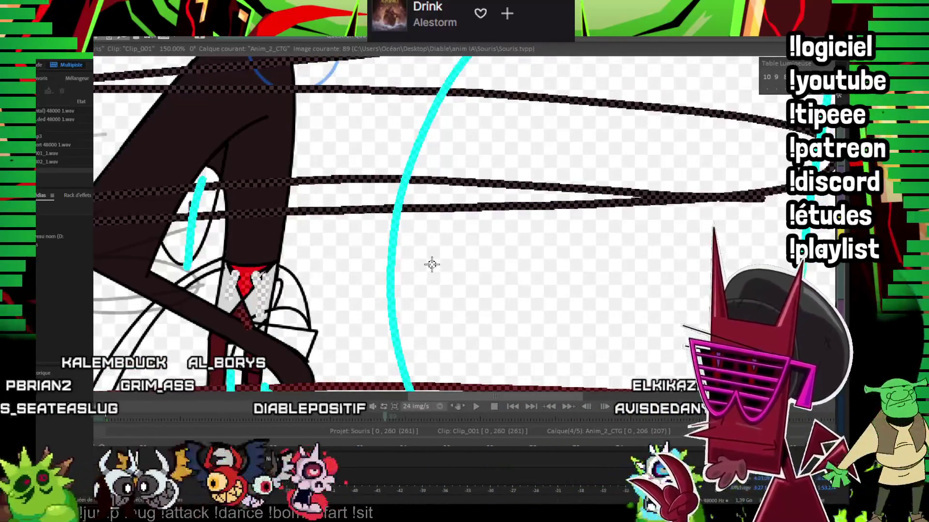
Step: Reframe on the tie, undo an accidental clear, and move from image 92 to image 100
left_click_drag(315, 205, 426, 143)
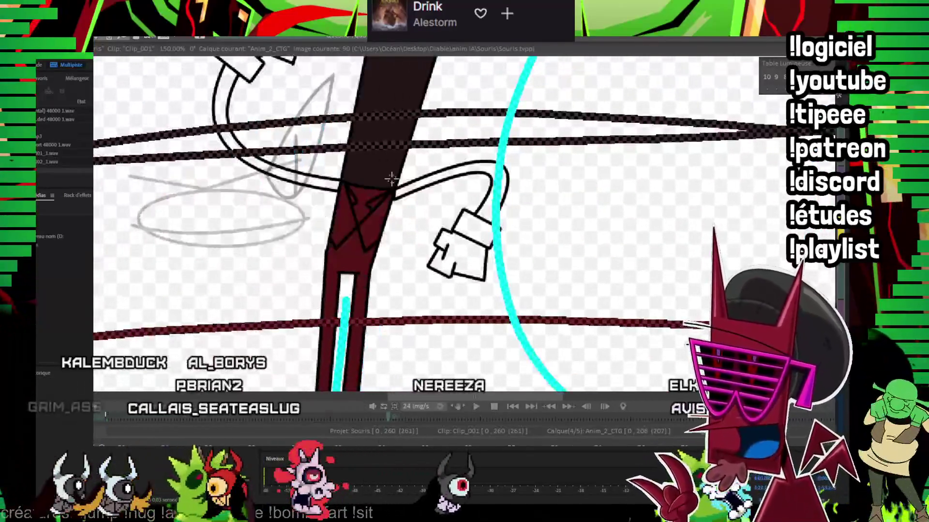
left_click_drag(391, 179, 310, 224)
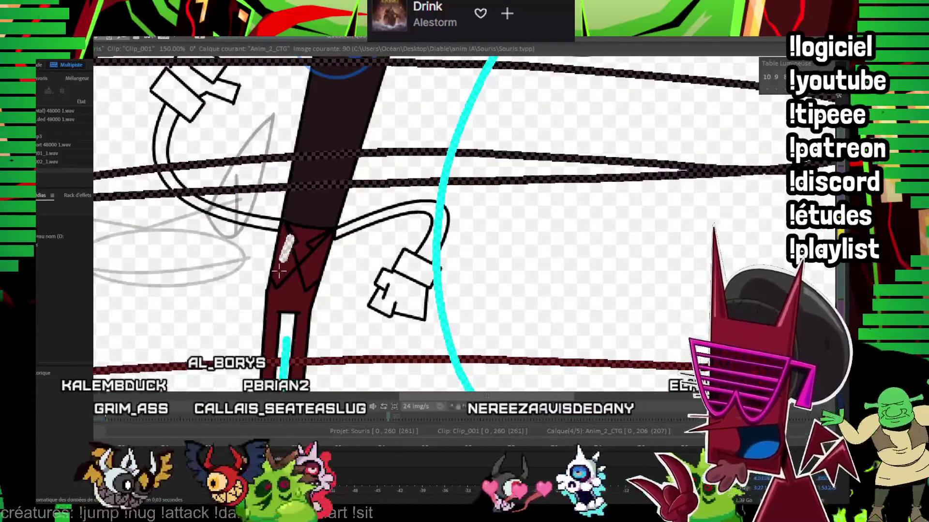
left_click(308, 286)
key("ctrl+z")
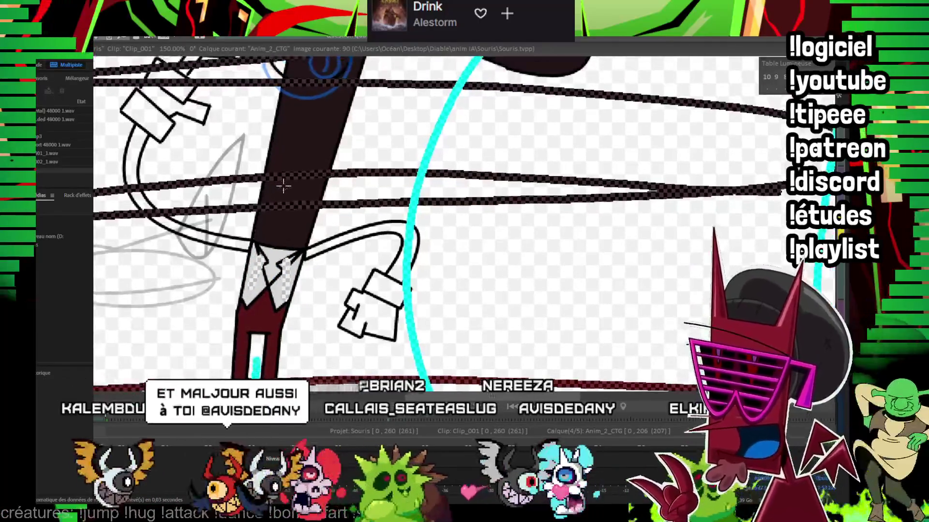
key("Right")
key("Right")
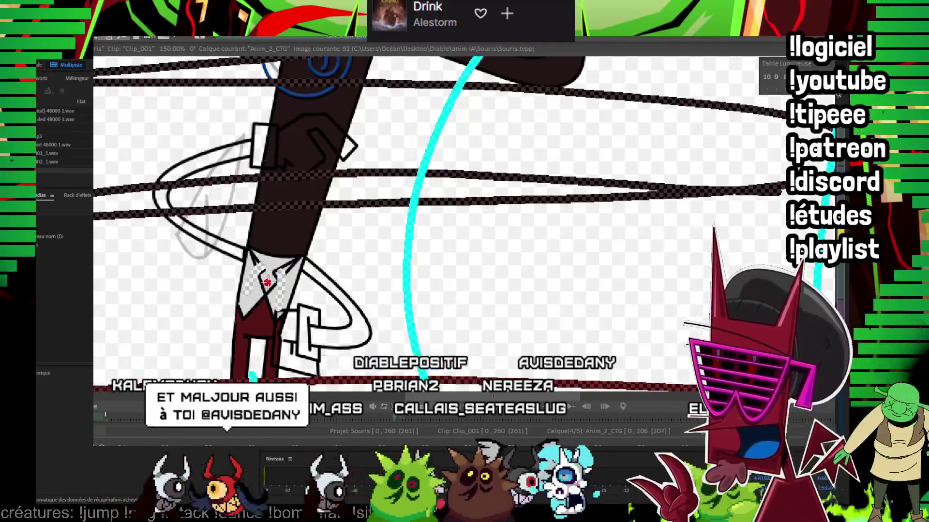
key("space")
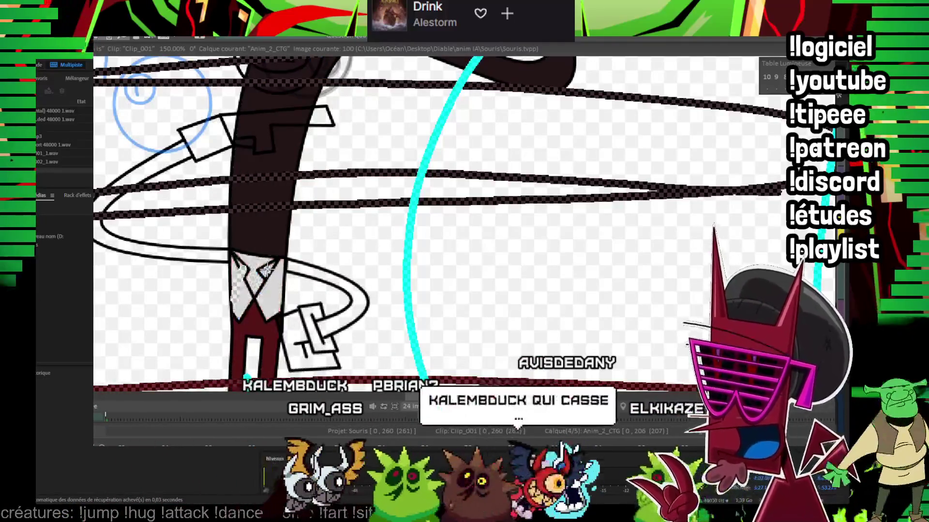
key("ctrl+z")
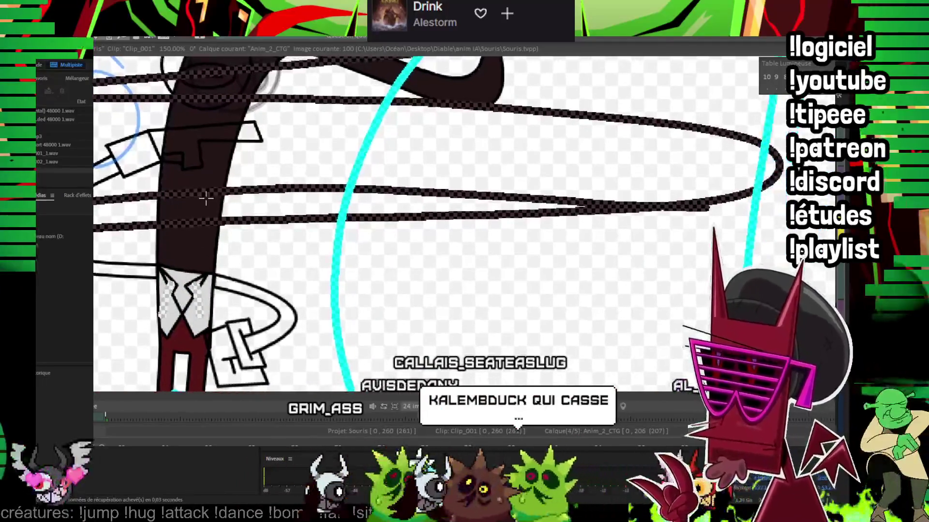
Step: Step through the later drawn frames of the spin, then play it back to image 156
key("Right")
key("Right")
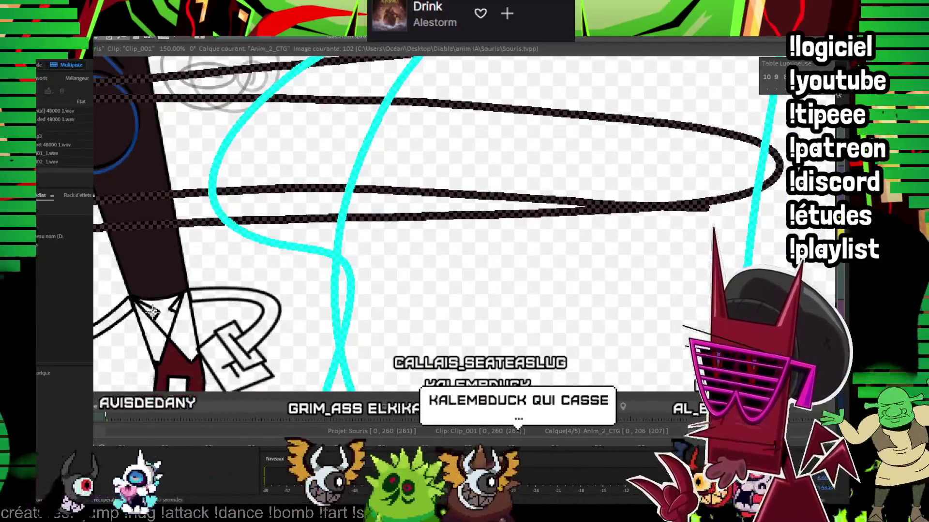
key("Right")
key("Right")
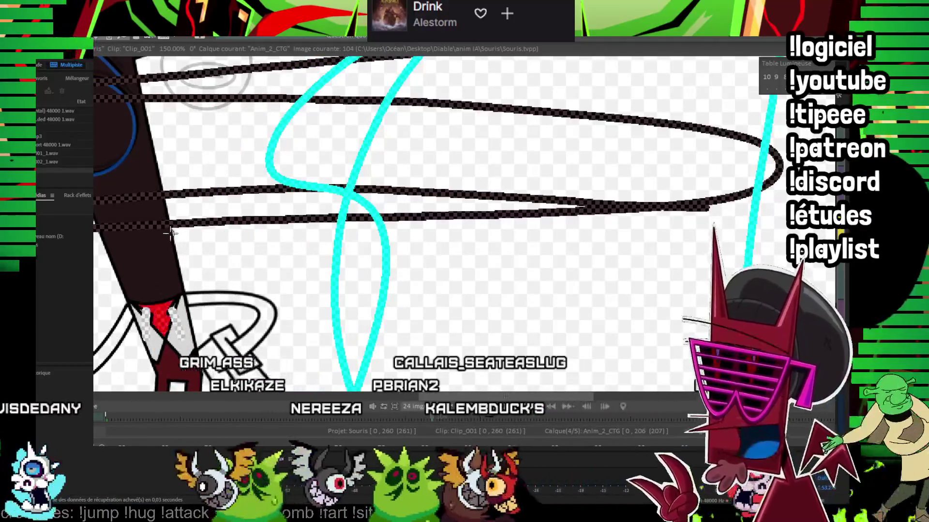
key("Right")
key("Right")
key("Right")
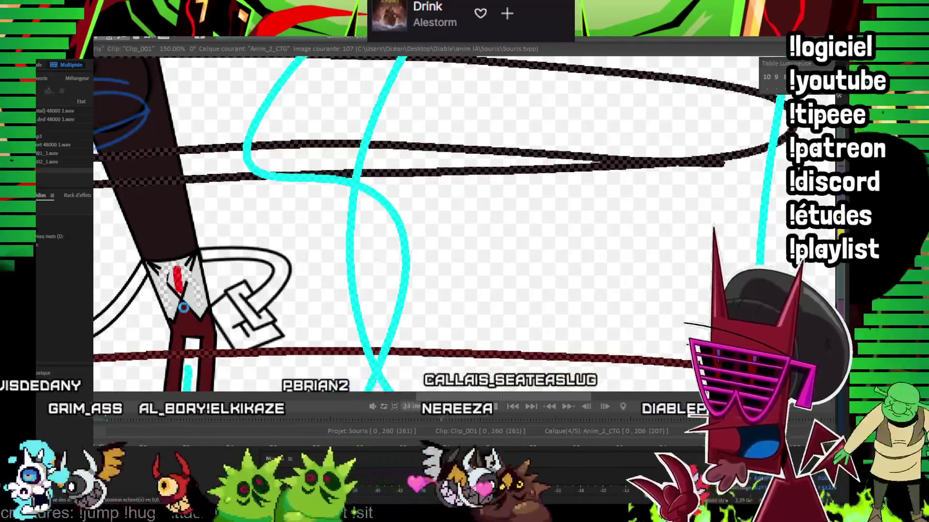
key("Right")
key("Right")
key("Right")
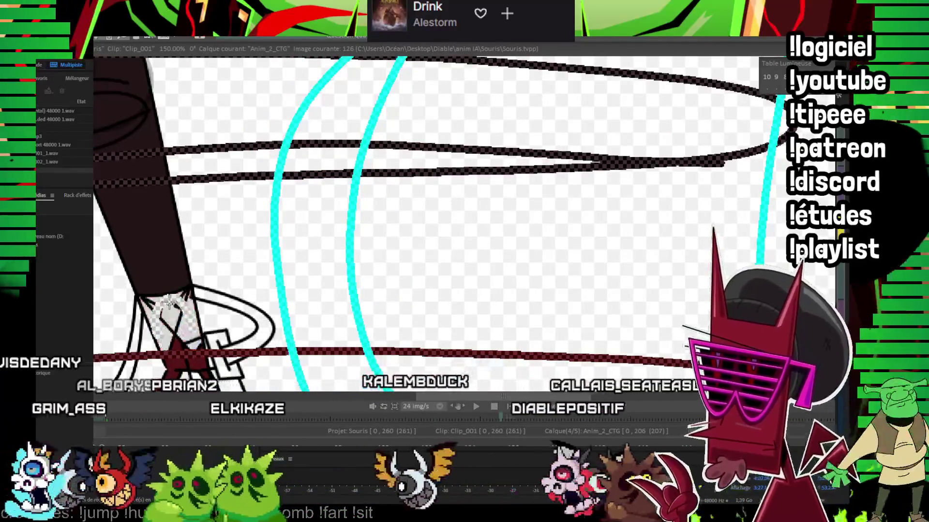
key("Right")
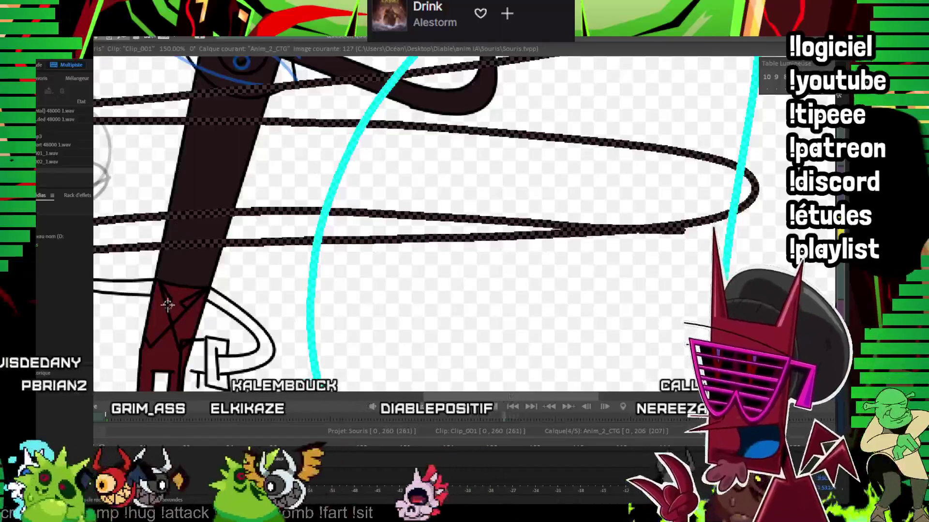
key("Right")
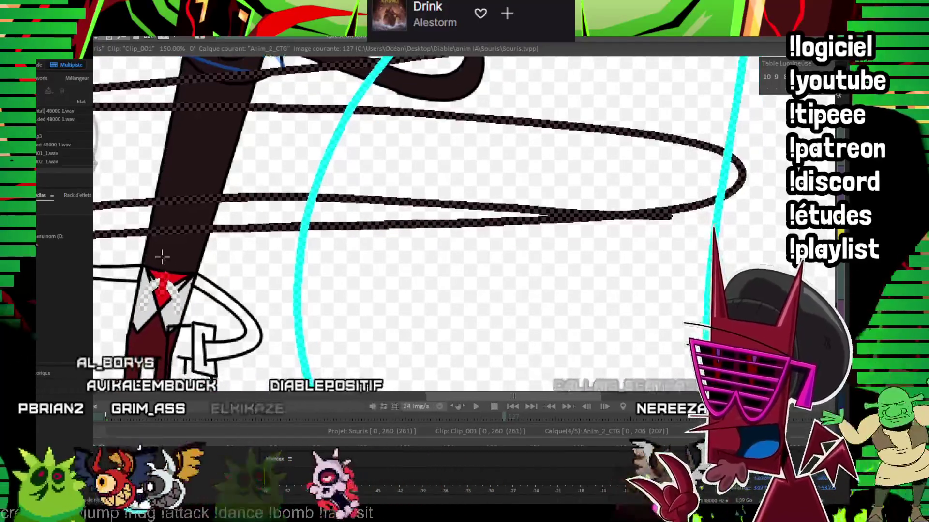
key("Right")
key("Right")
key("Right")
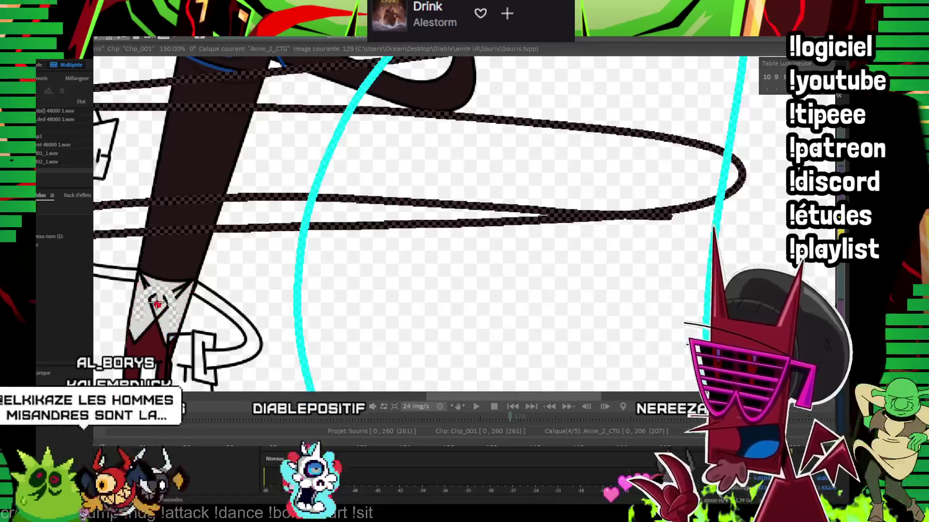
key("Right")
key("Right")
key("Right")
key("Right")
key("Right")
key("Right")
key("space")
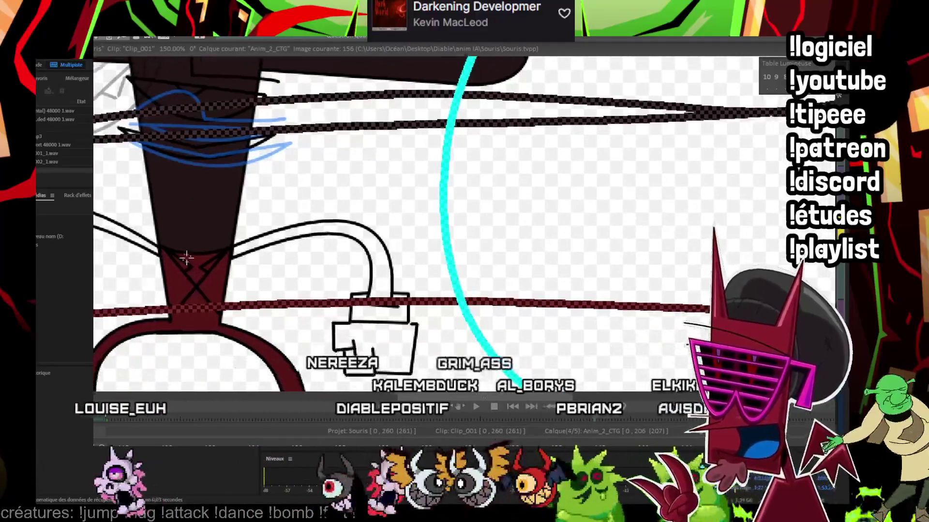
Step: Clear the dark neck fill, fill the collar white with a red tie on image 164, and reach image 169
left_click(188, 260)
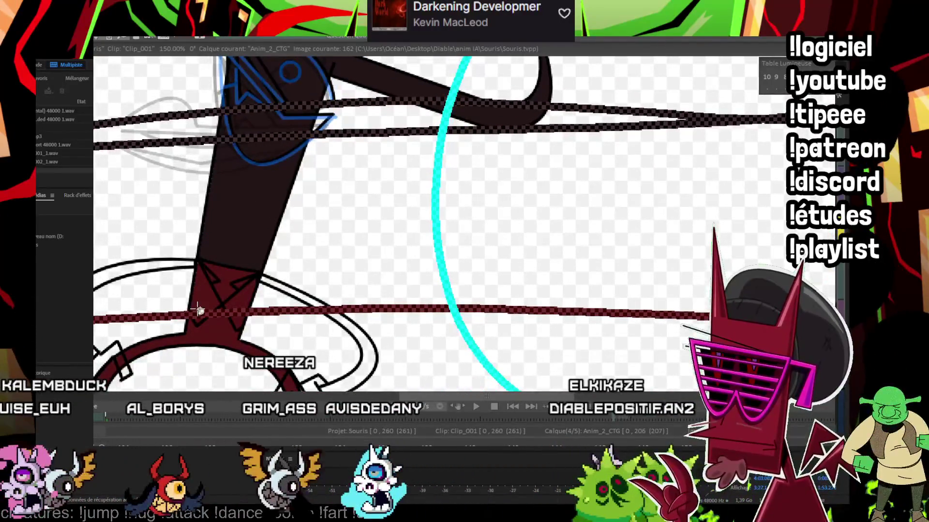
left_click(226, 287)
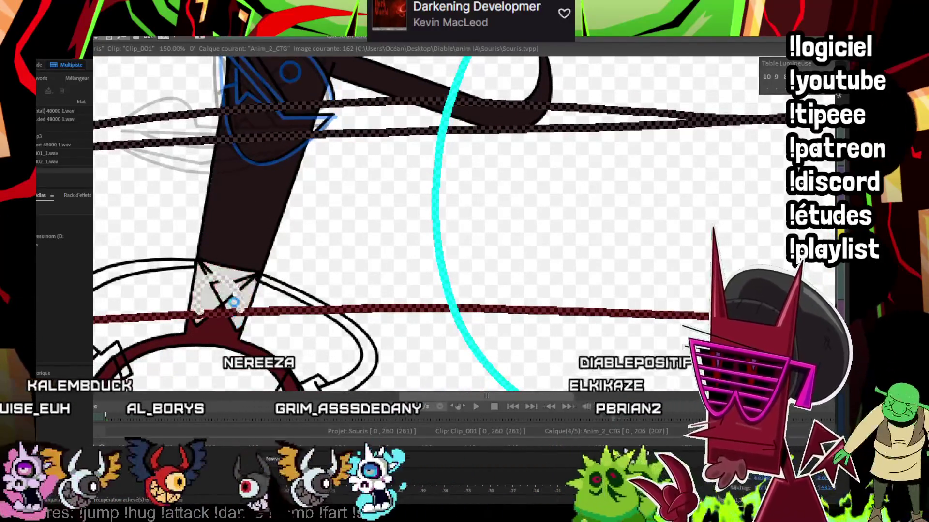
key("Right")
key("Right")
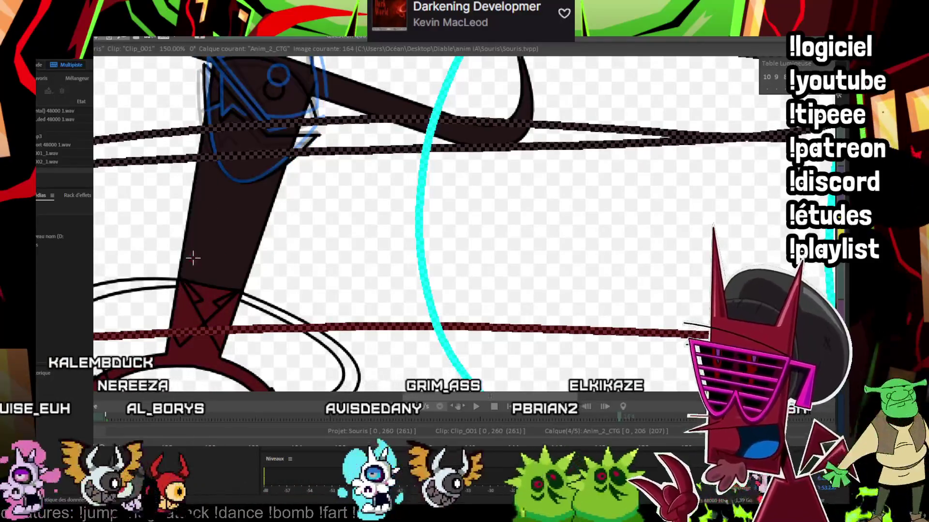
left_click(196, 298)
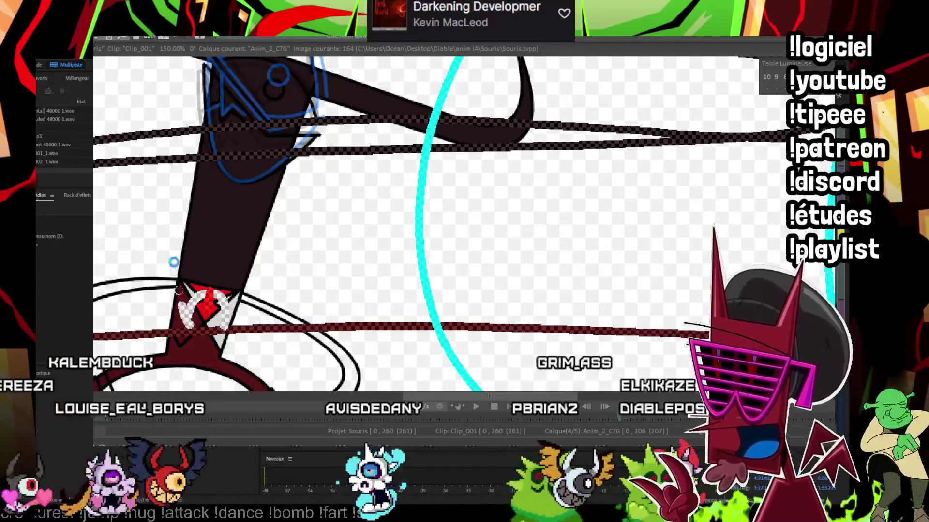
scroll(198, 242, "down", 2)
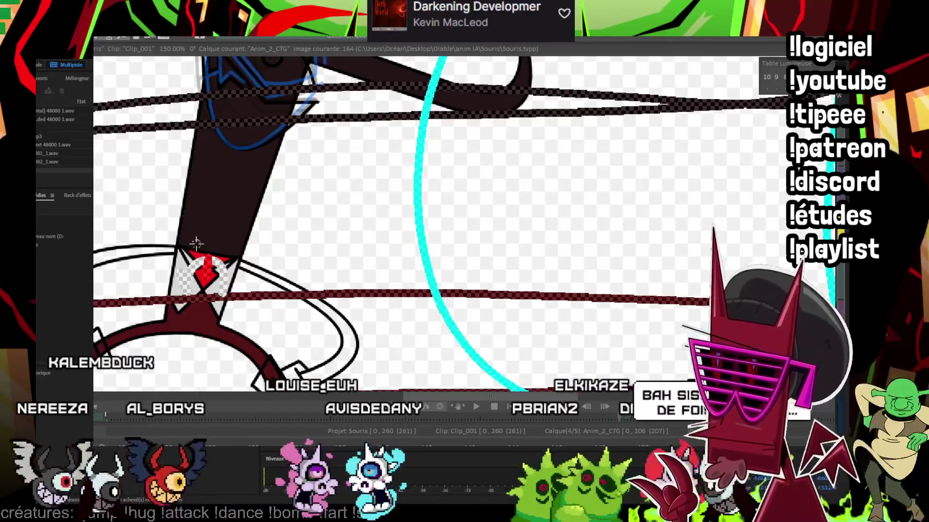
key("Right")
key("Right")
key("Right")
key("Right")
key("Right")
key("Right")
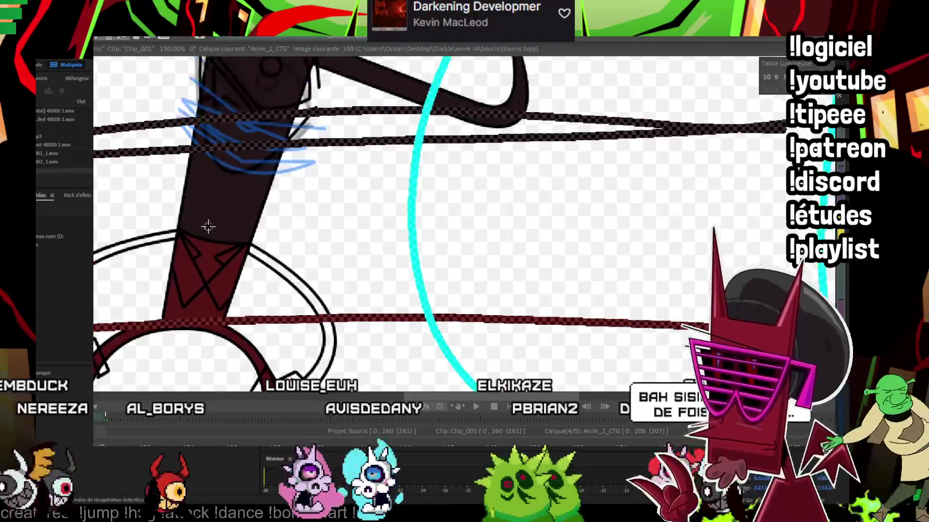
key("Right")
key("Right")
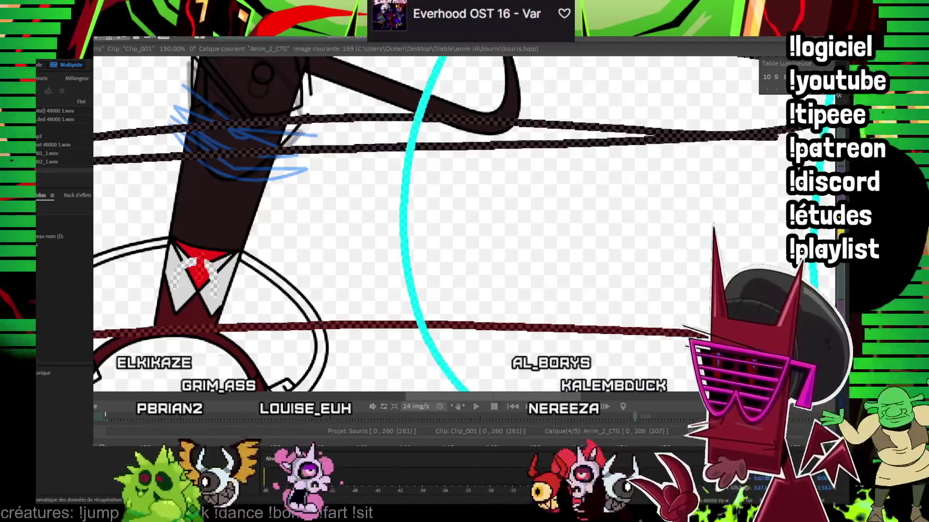
Step: Step from image 169 past the red-tied images 190 and 201 to image 203
key("Right")
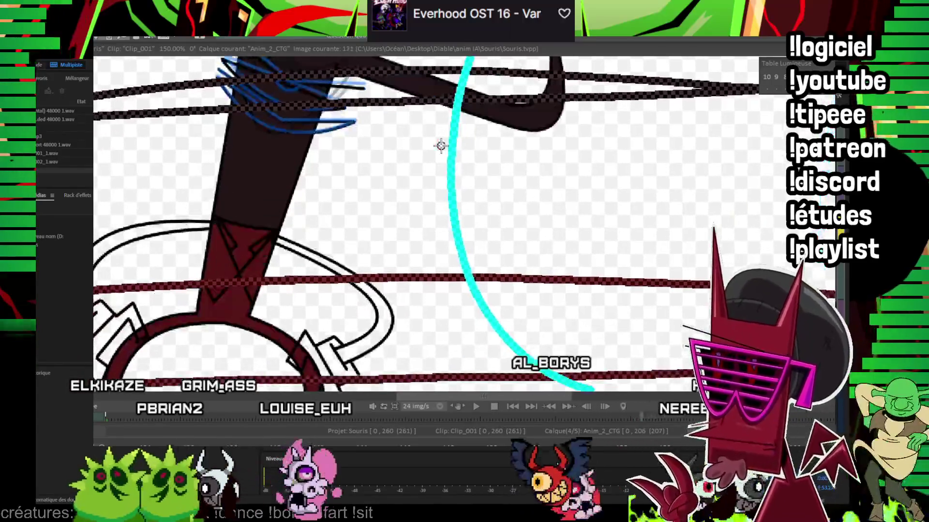
key("Right")
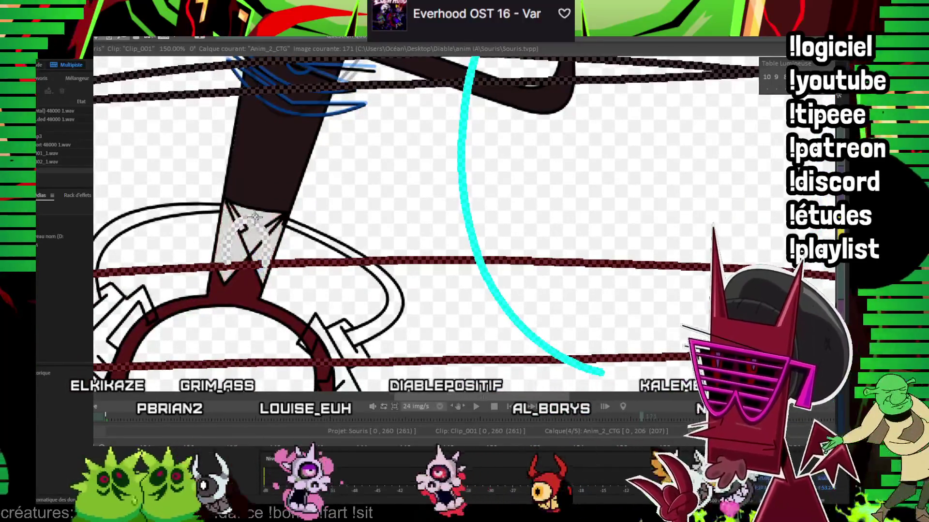
key("Right")
key("Right")
key("Right")
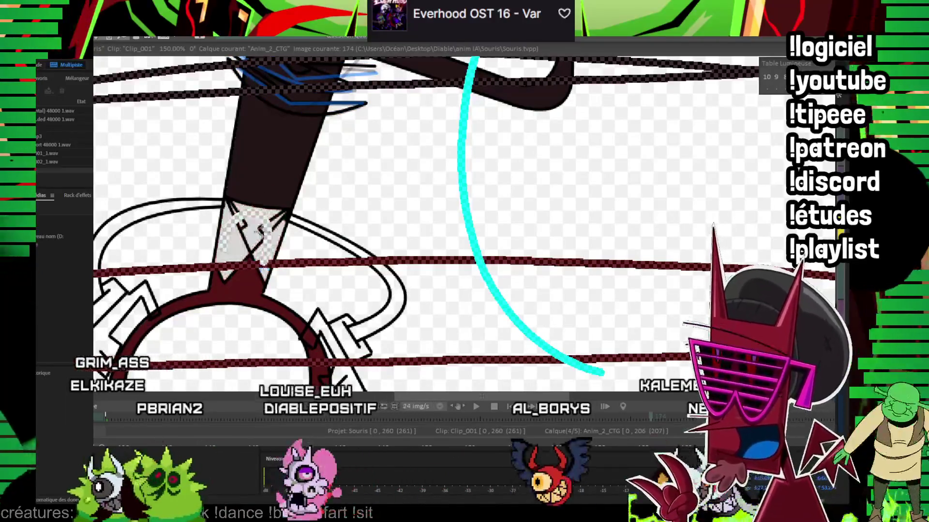
key("Right")
key("Right")
key("Right")
key("Right")
key("Right")
key("Right")
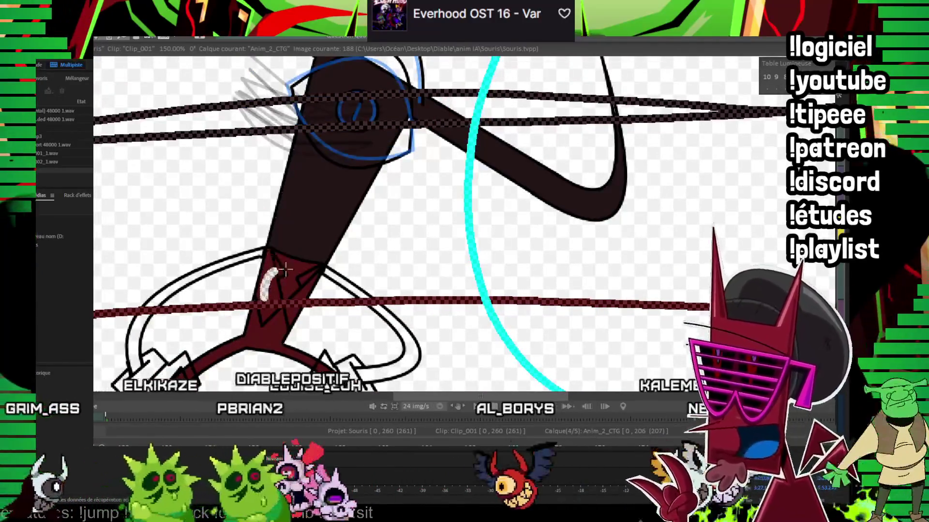
key("Left")
key("Left")
key("Left")
key("Left")
key("Left")
key("Left")
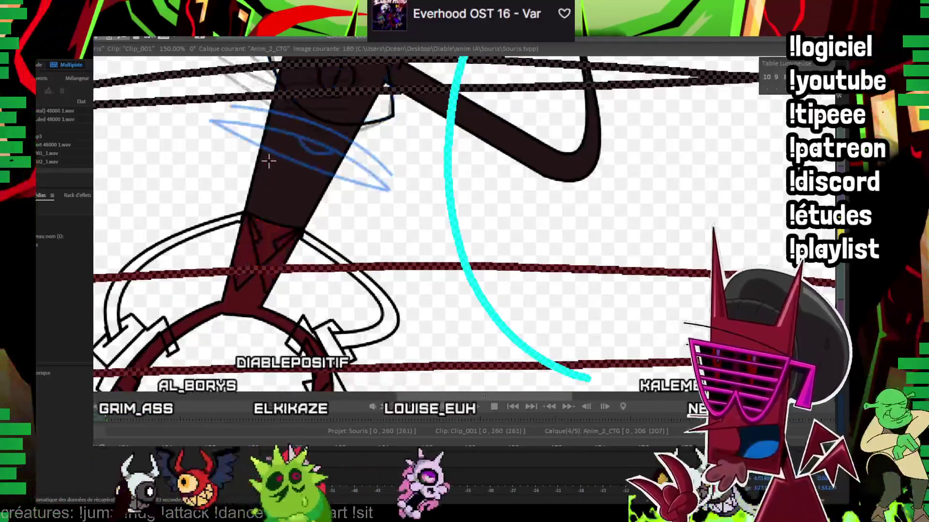
key("Right")
key("Right")
key("Right")
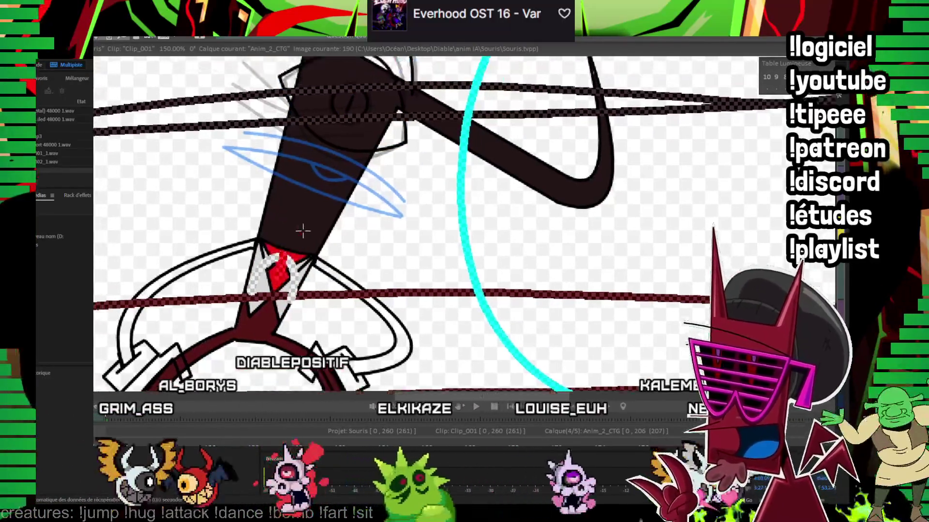
key("Right")
key("Right")
key("Right")
scroll(300, 248, "down", 4)
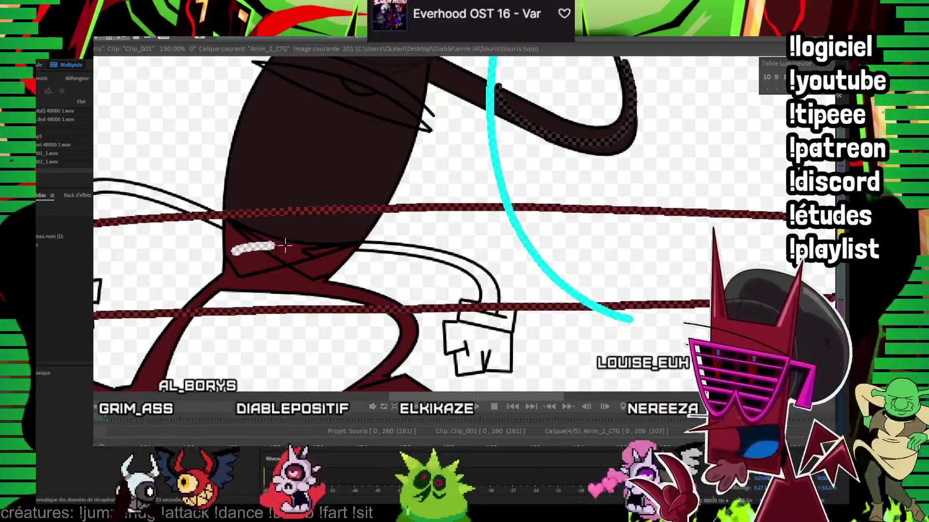
scroll(303, 263, "up", 2)
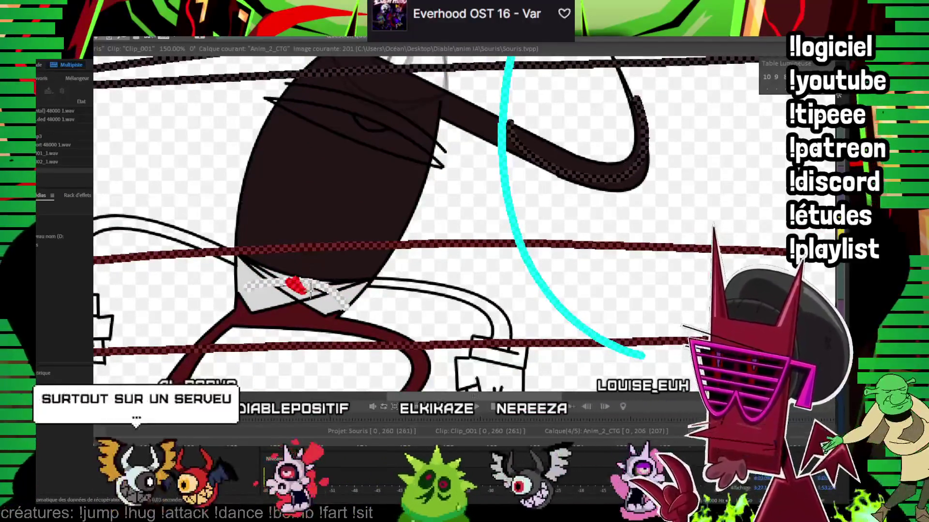
scroll(308, 242, "down", 2)
key("Right")
key("Right")
Step: Mark the leg with a short cyan stroke and colour a red patch into the dark suit
scroll(318, 199, "down", 1)
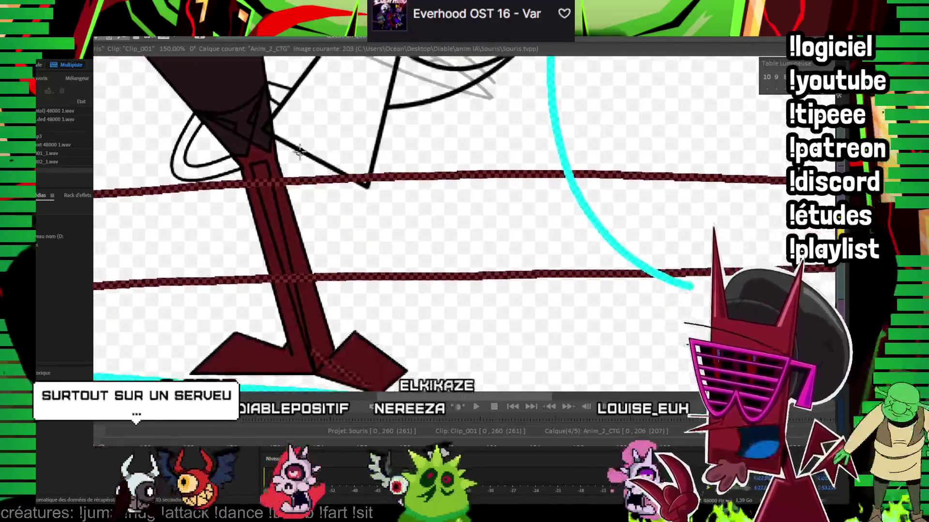
left_click_drag(275, 217, 290, 259)
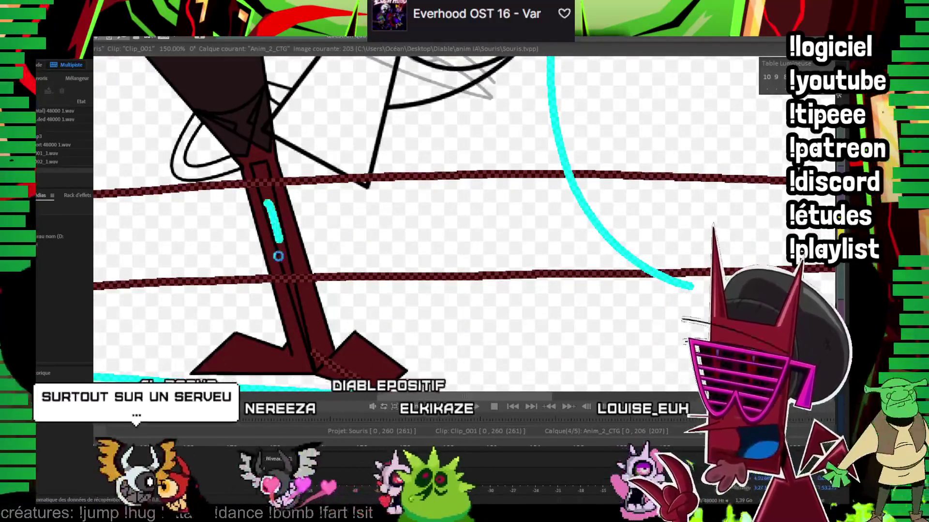
scroll(271, 255, "up", 4)
scroll(245, 197, "up", 1)
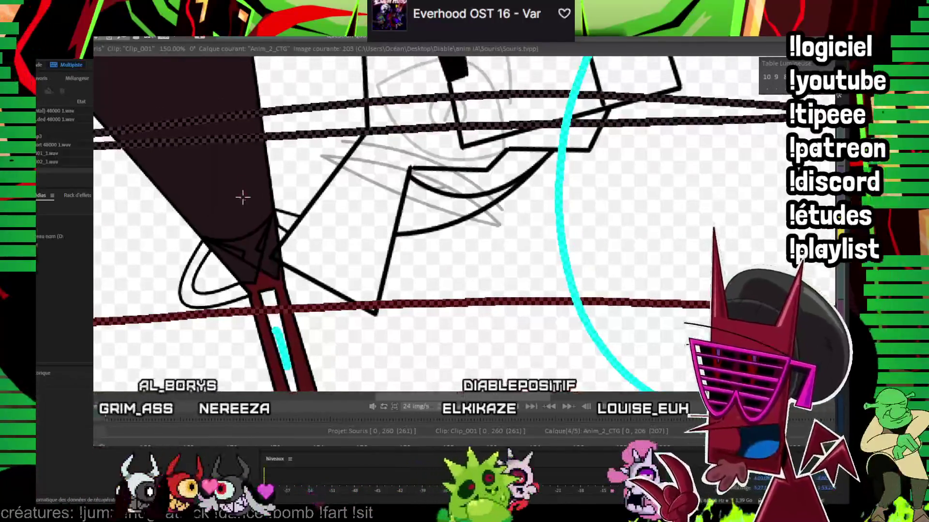
scroll(245, 184, "up", 1)
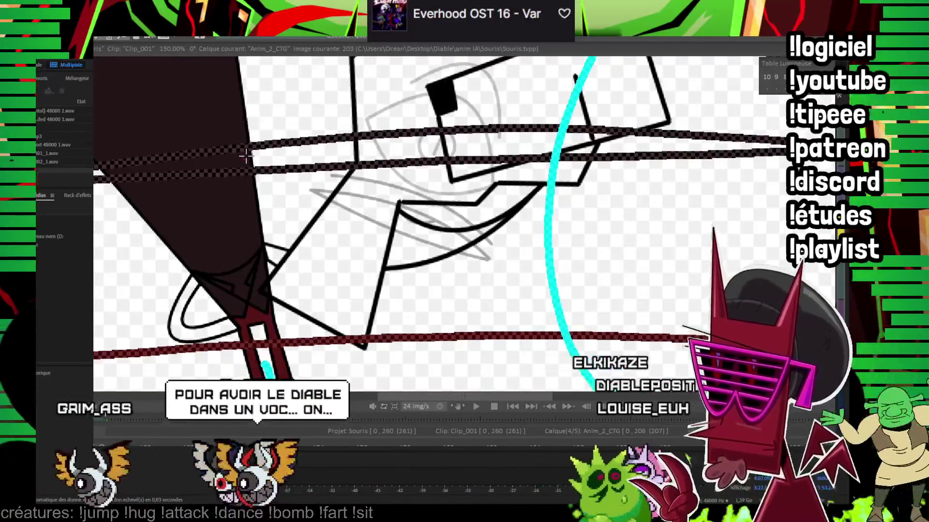
scroll(314, 118, "left", 1)
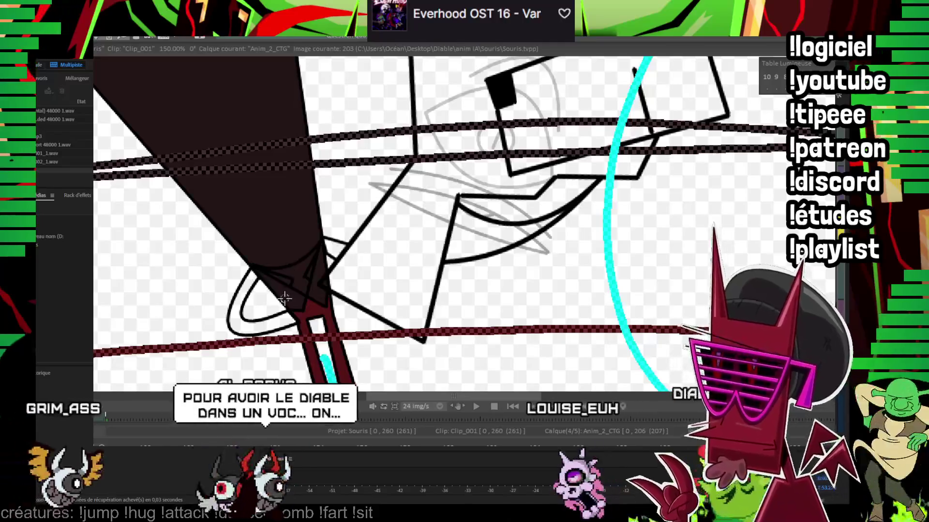
left_click_drag(290, 258, 305, 250)
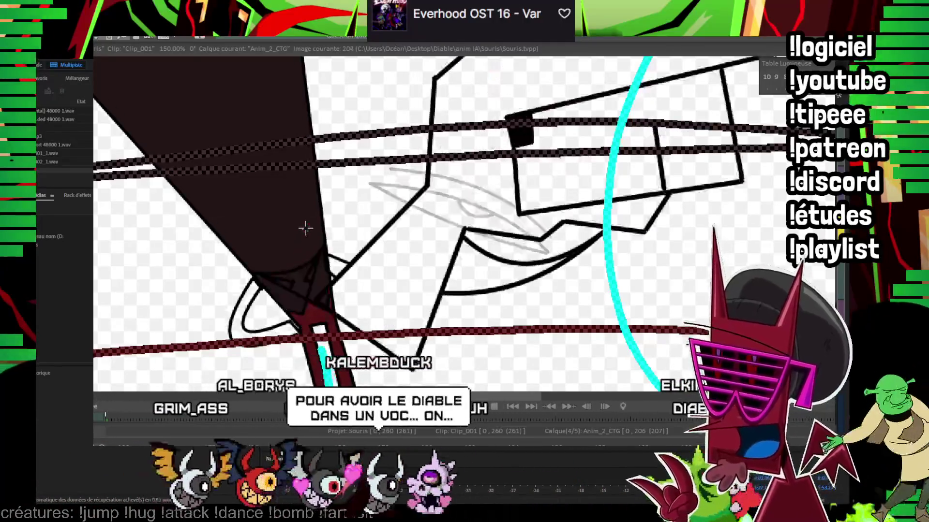
Step: Fill the tie at the collar red on frame 204
key("Right")
left_click_drag(272, 223, 292, 237)
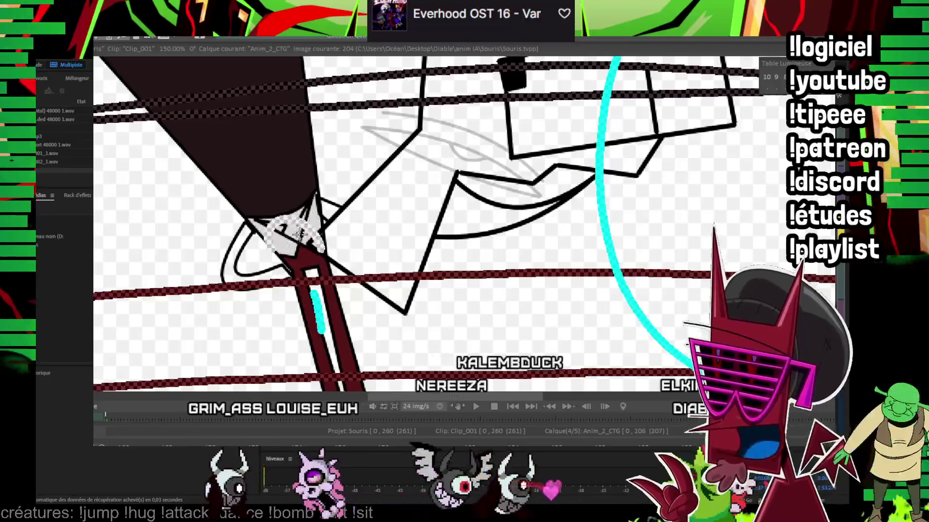
scroll(292, 237, "up", 1)
scroll(298, 197, "up", 1)
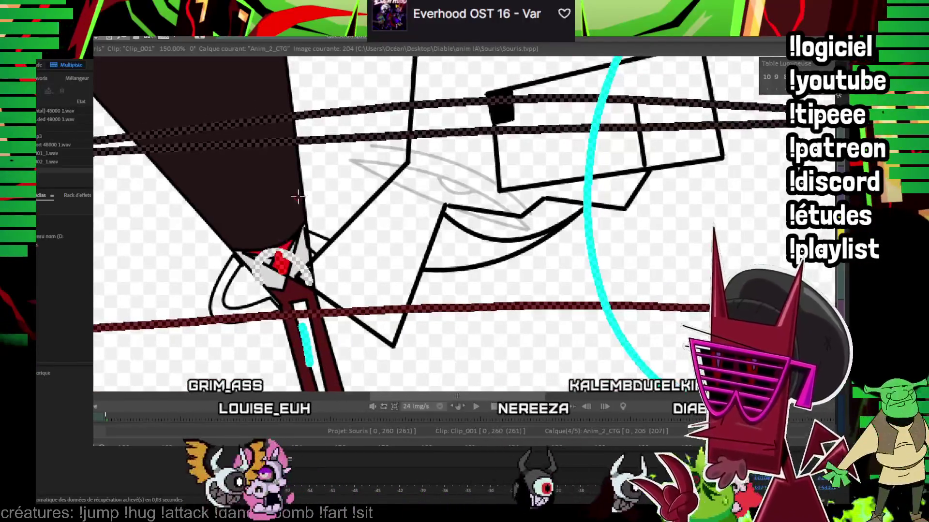
Step: Advance to frame 206, flip between frames to check the motion, and zoom out
key("Right")
key("Right")
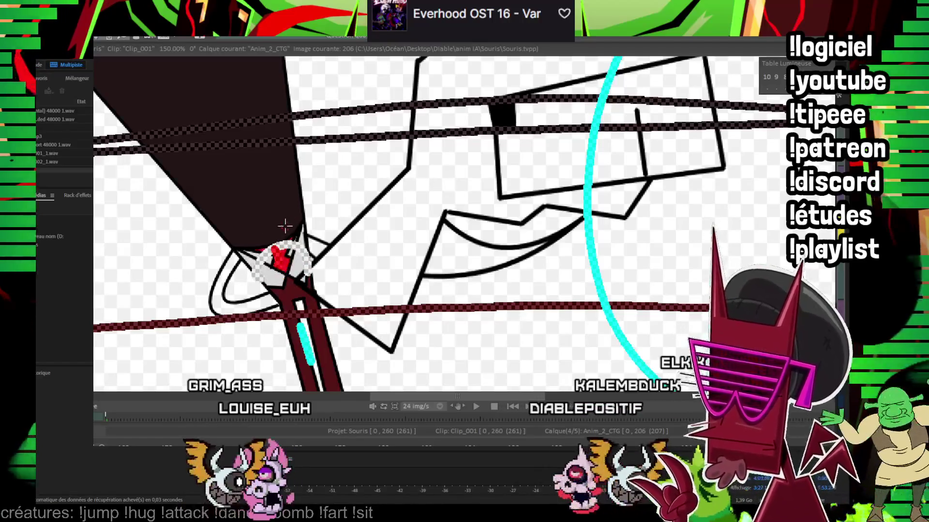
key("Left")
key("Right")
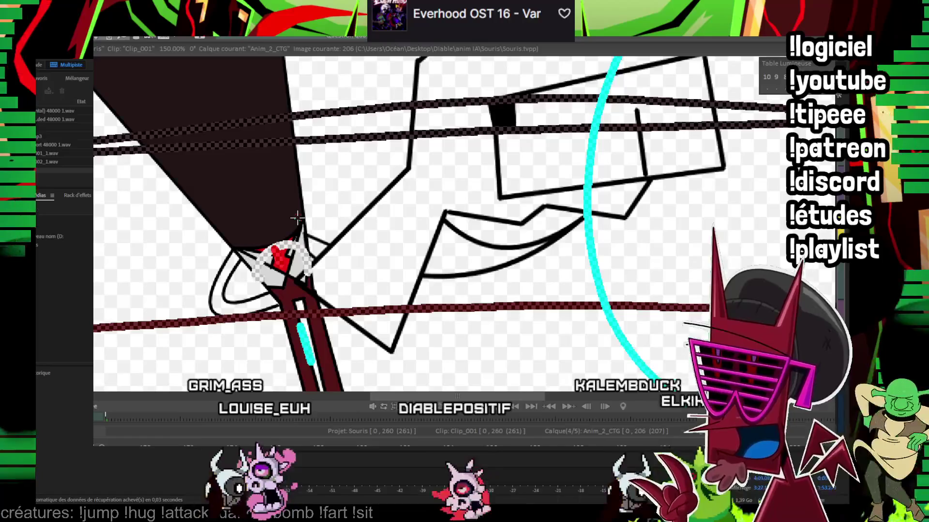
key("Home")
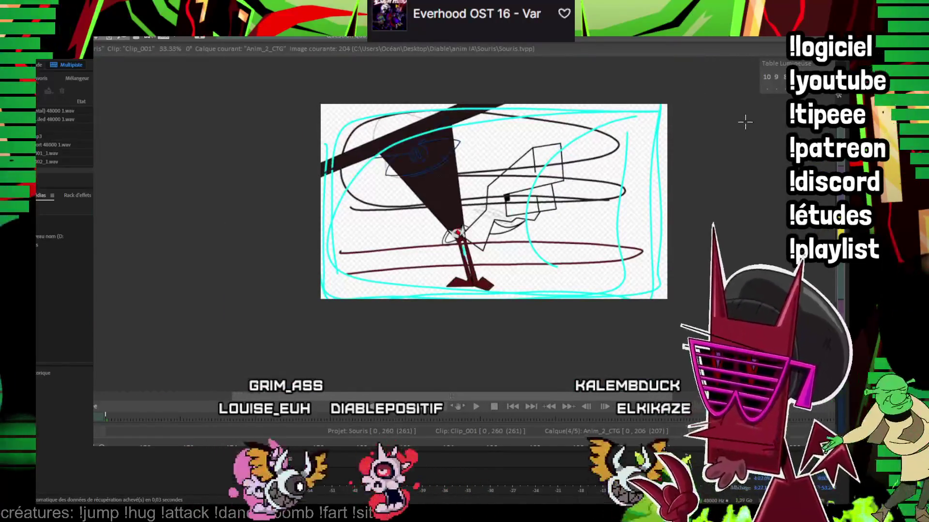
Step: Play the animation, then switch to layer Anim_3 and step forward to image 4
key("space")
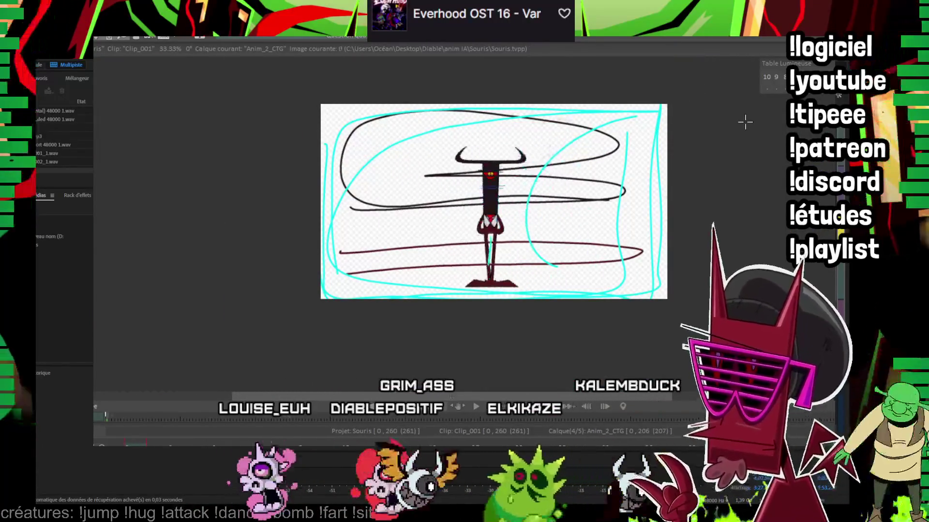
key("Up")
key("Up")
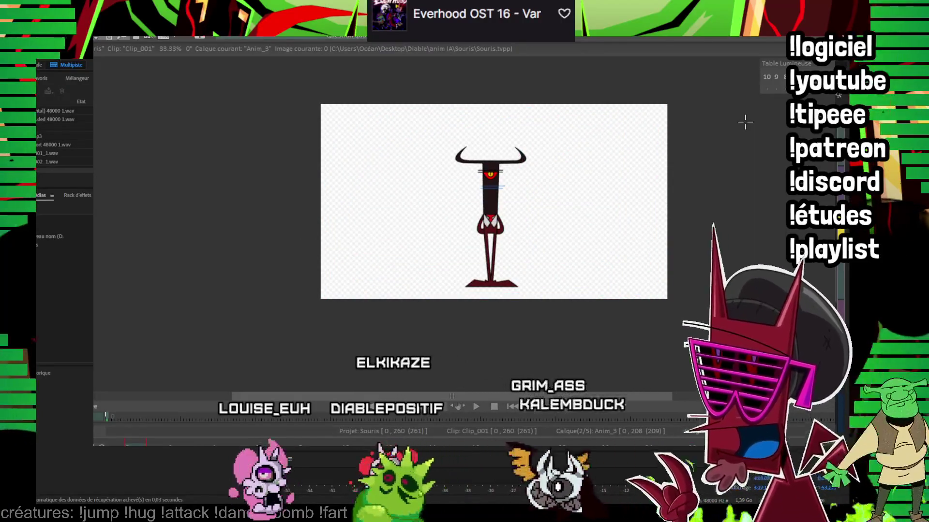
key("Right")
key("Right")
key("Right")
key("Right")
scroll(512, 198, "up", 1)
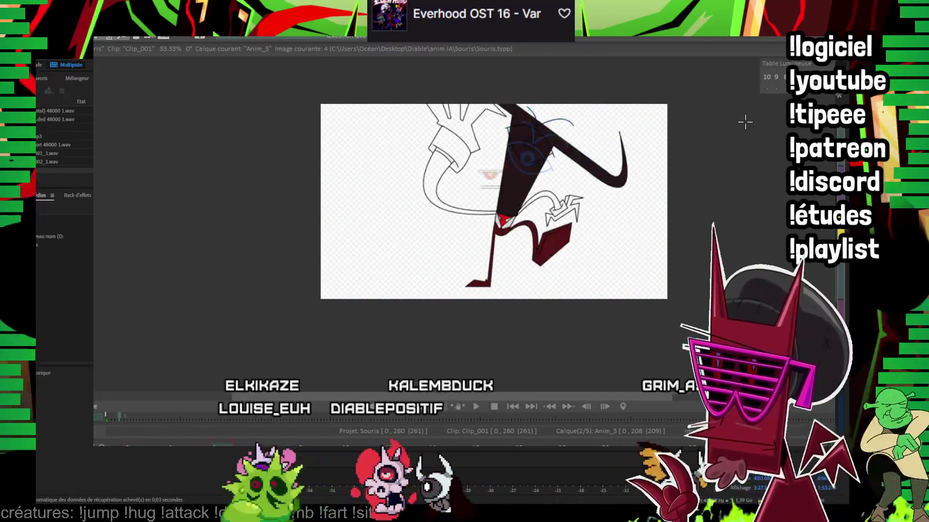
scroll(512, 198, "up", 1)
Step: Bucket-fill the devil's tail dark red on image 4, then zoom back to 100%
left_click_drag(460, 116, 424, 164)
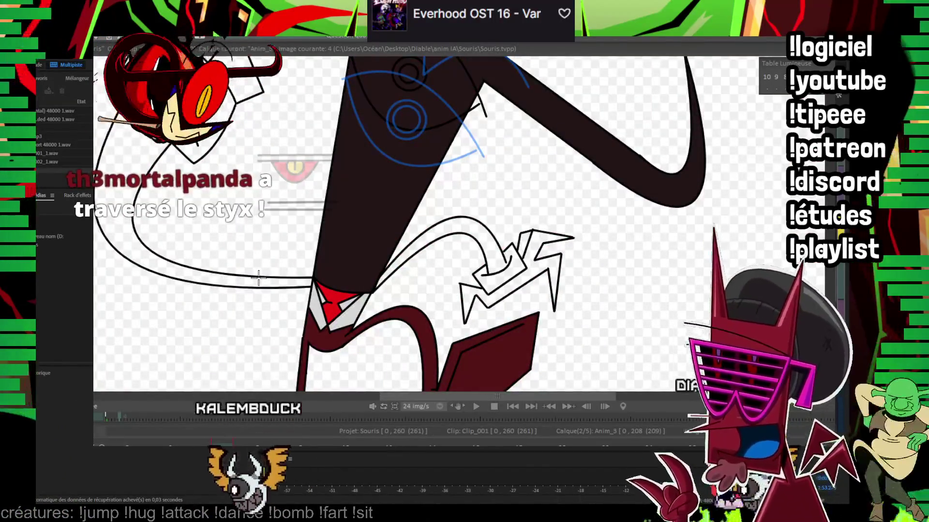
scroll(500, 227, "up", 2)
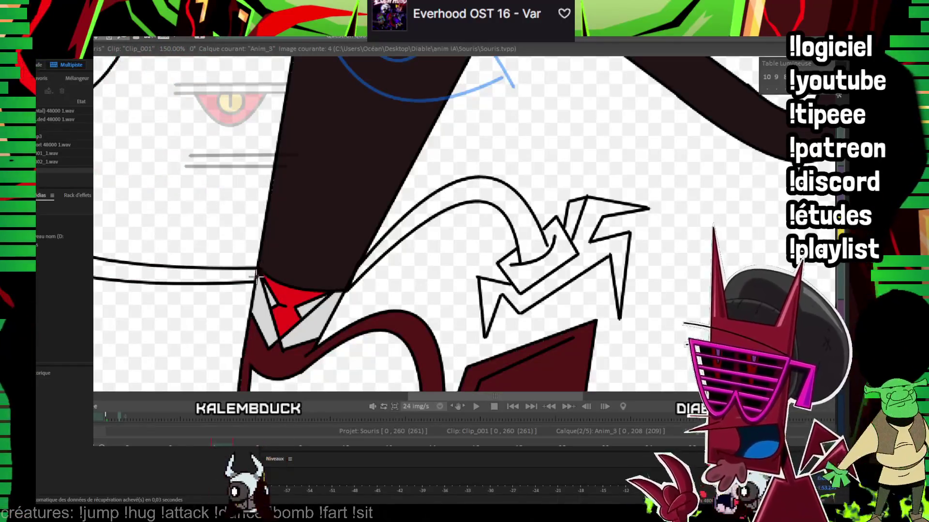
left_click(437, 196)
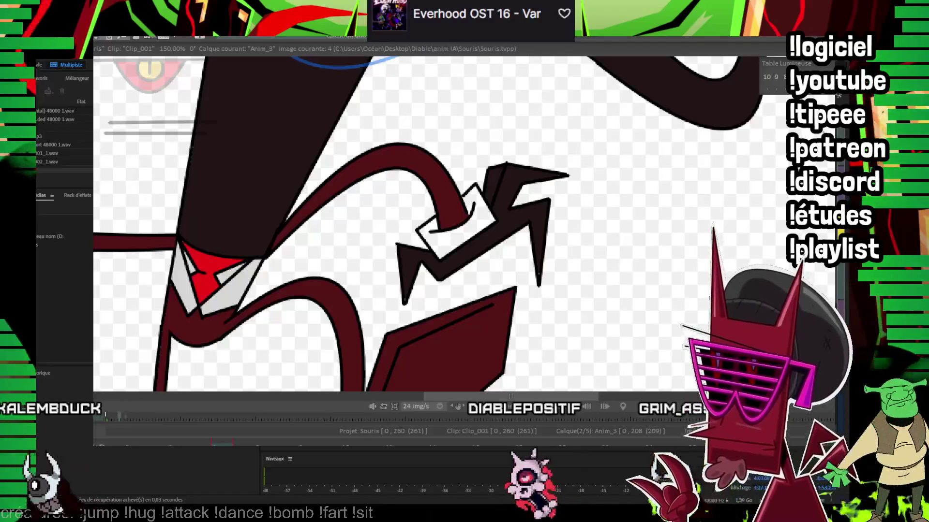
key("minus")
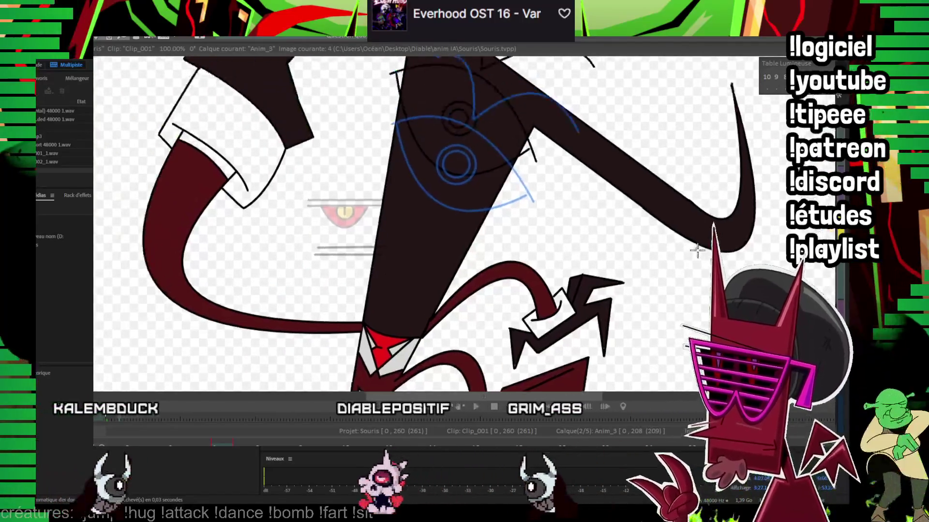
Step: On image 6, fill the fist and the shoe black
key("Right")
key("Right")
left_click(282, 152)
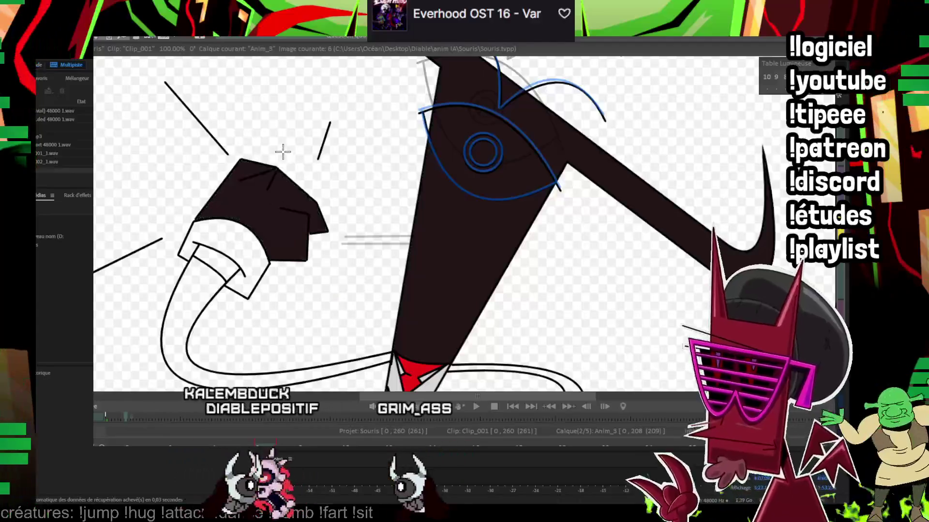
left_click_drag(354, 263, 369, 153)
left_click(428, 300)
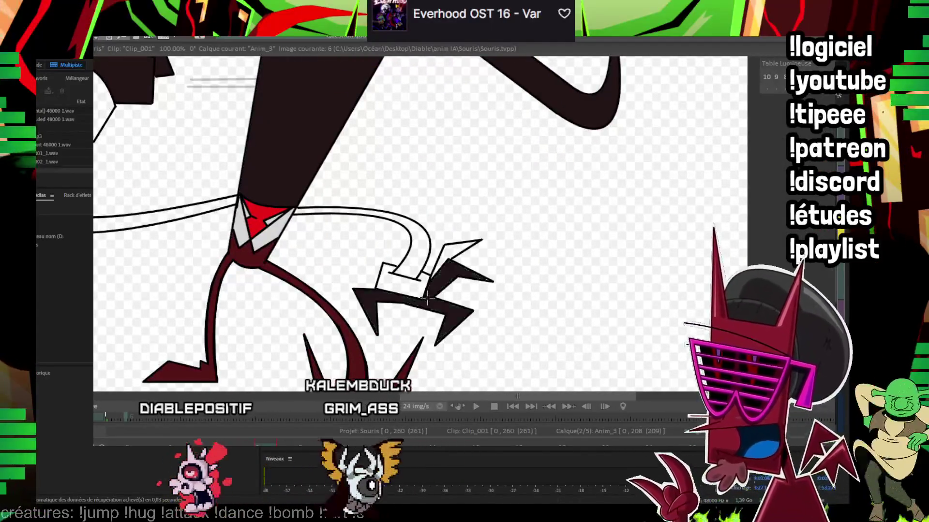
key("minus")
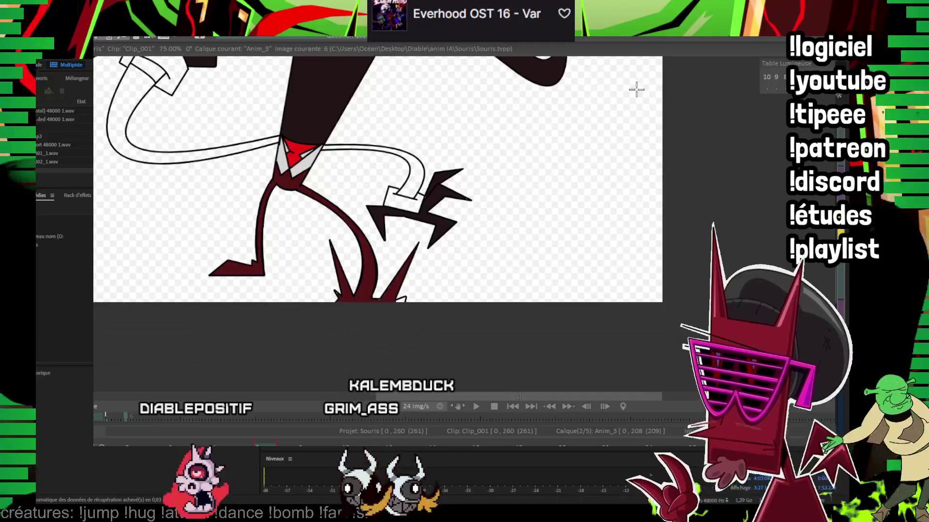
key("plus")
key("plus")
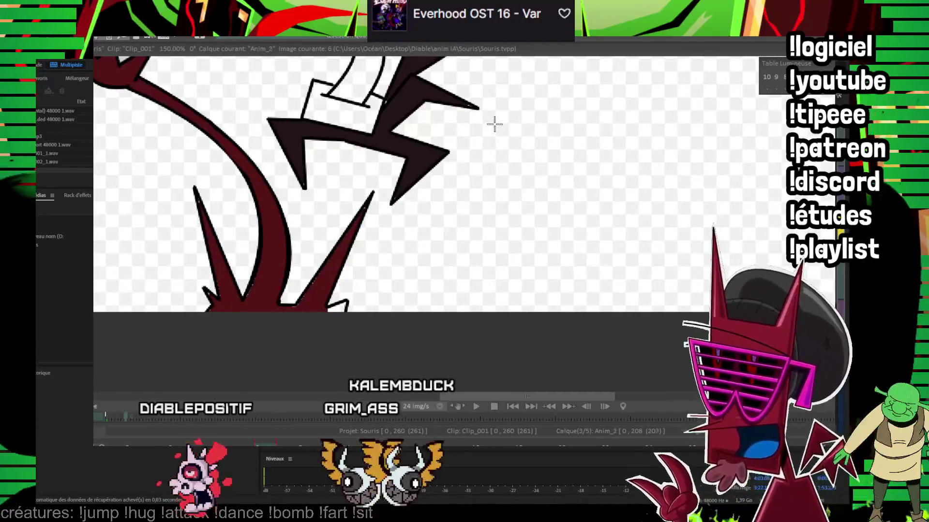
Step: Compare the rough motion on Anim_2_CTG, return to Anim_3, and play the animation
key("Down")
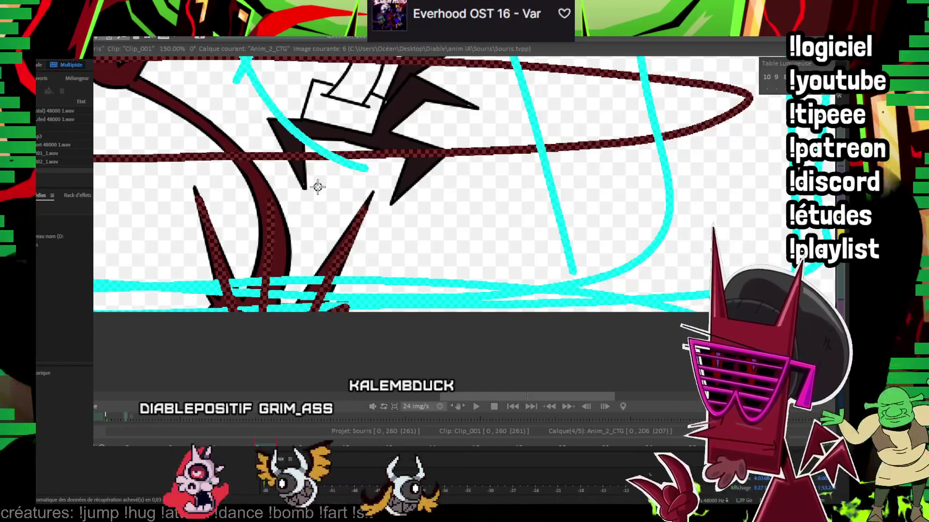
key("Right")
key("Left")
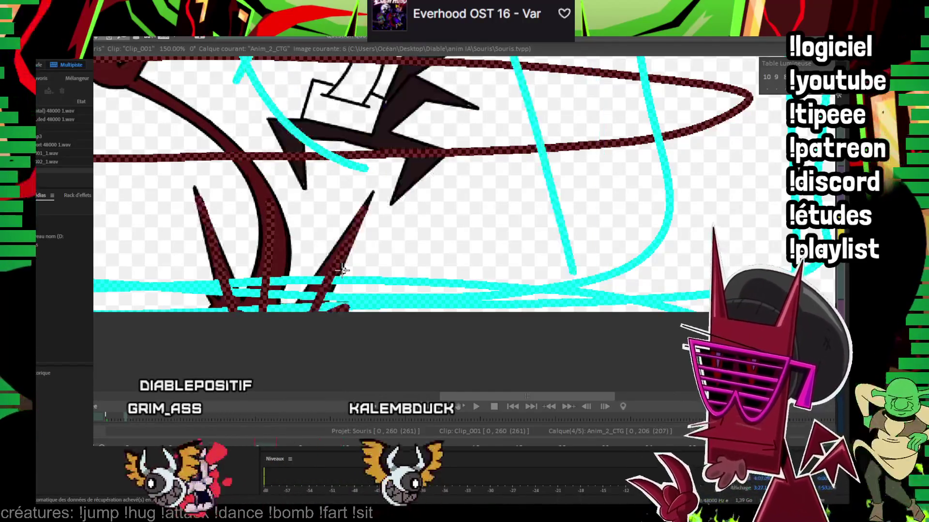
key("Up")
key("Up")
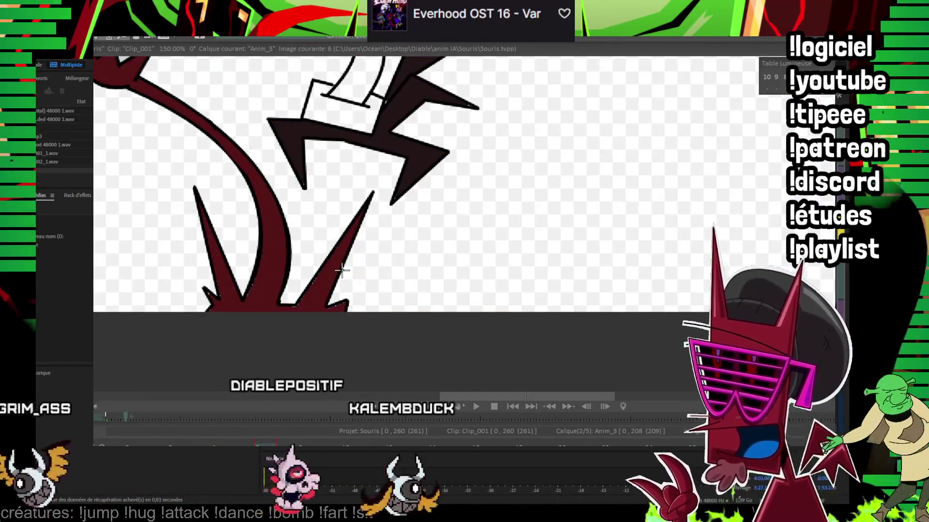
scroll(342, 271, "up", 2)
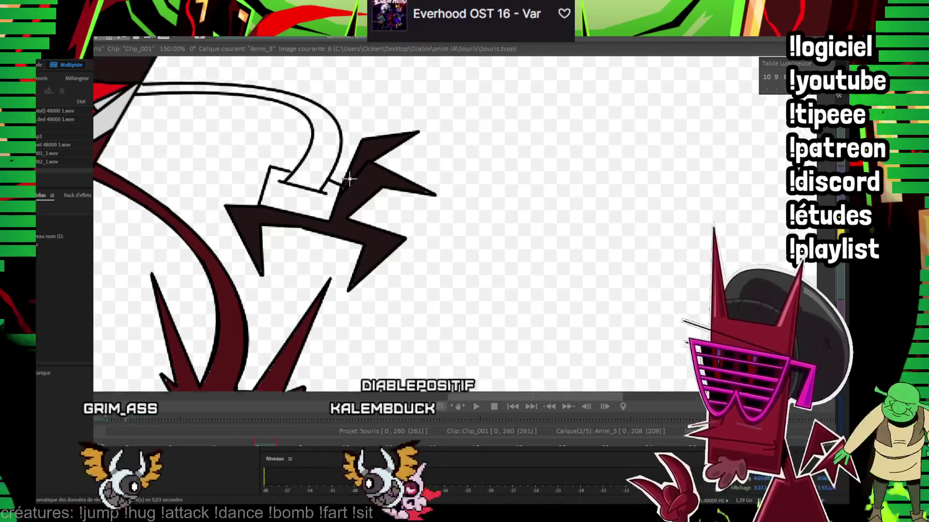
scroll(340, 202, "up", 2)
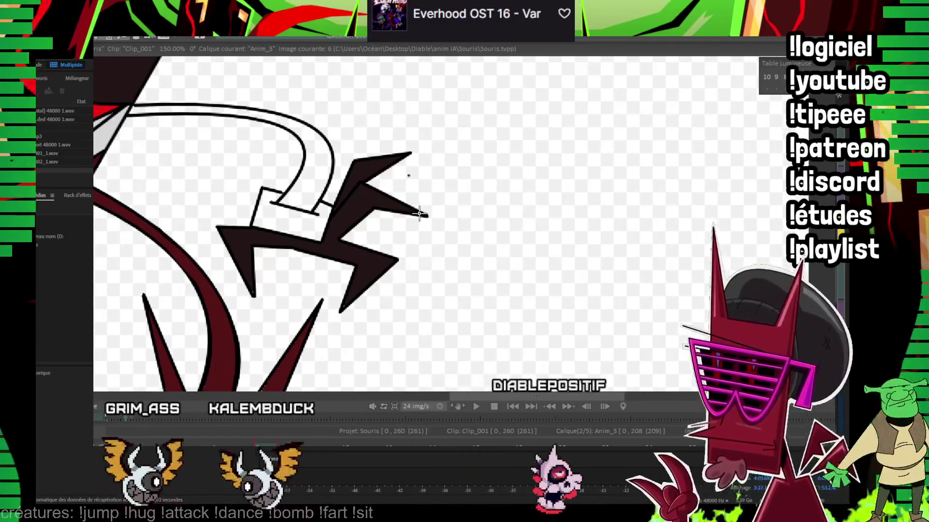
scroll(414, 209, "up", 1)
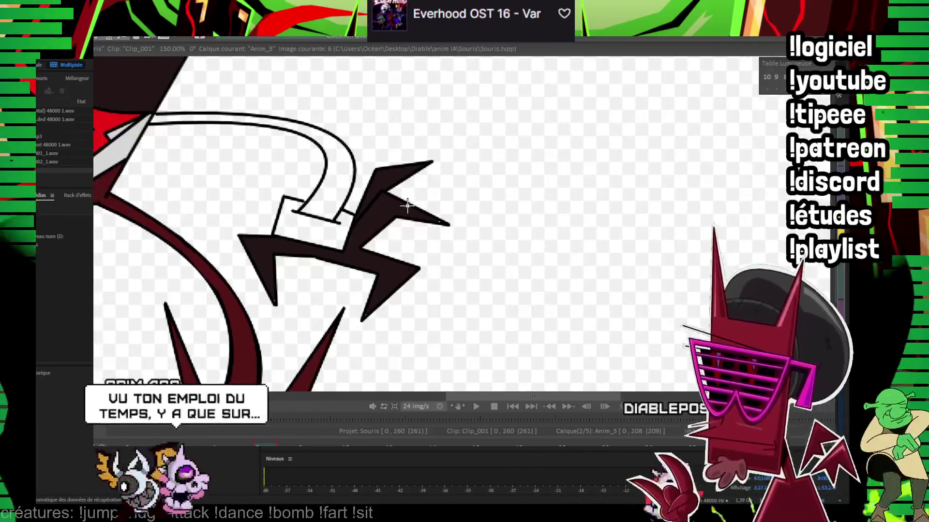
scroll(307, 197, "up", 1)
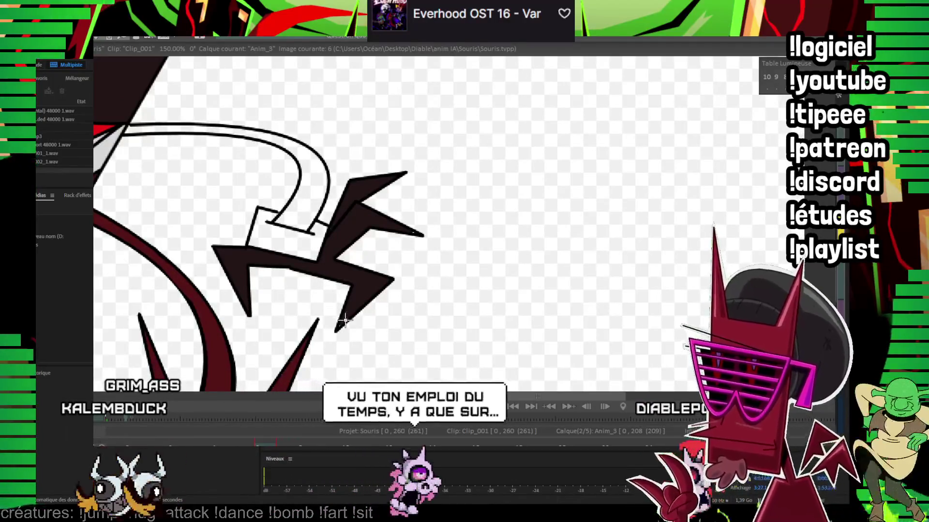
key("Return")
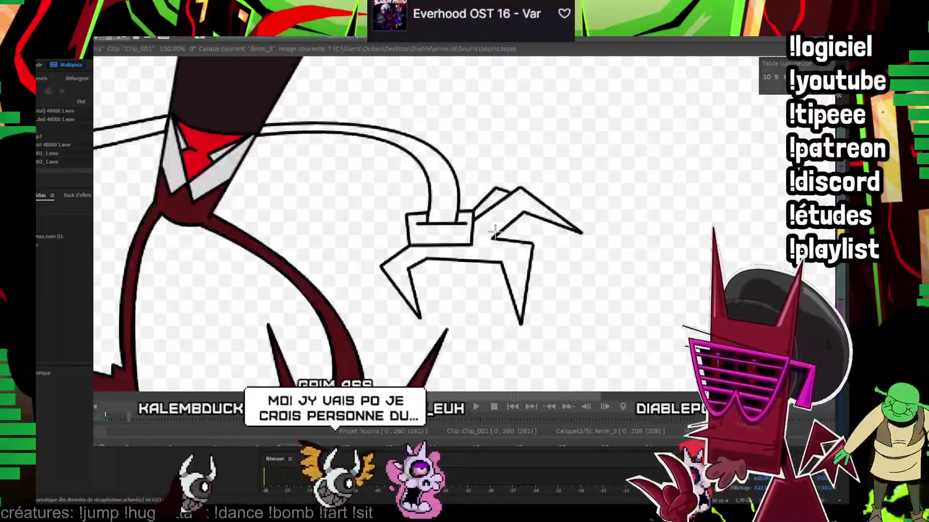
Step: Fill the claw outline black
left_click(494, 233)
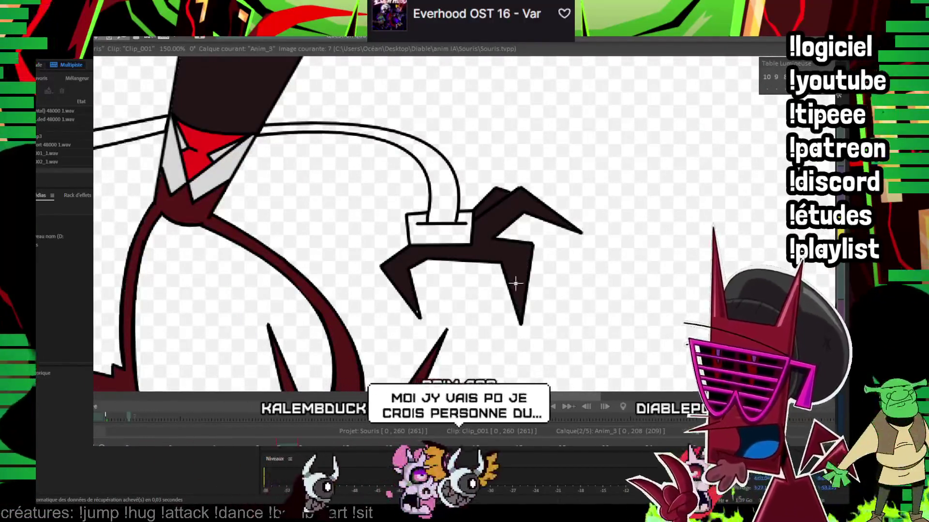
left_click_drag(426, 290, 474, 377)
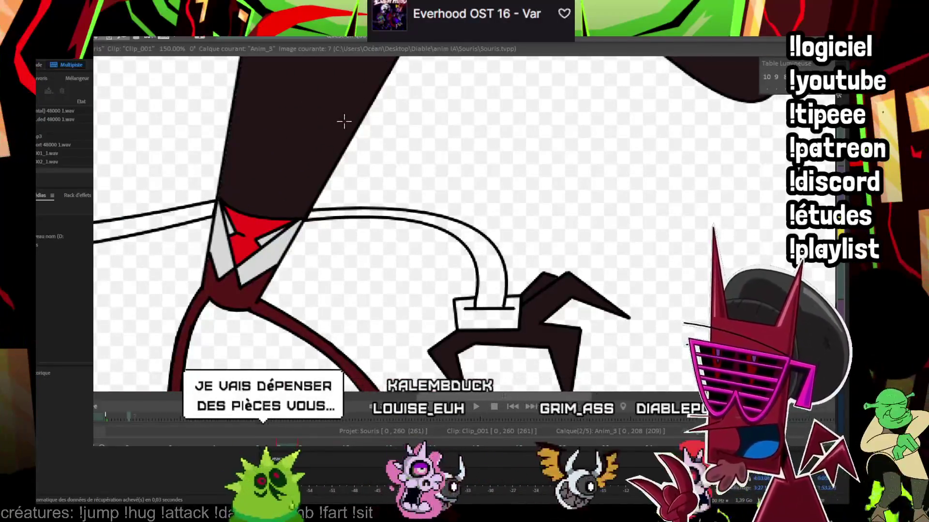
left_click_drag(344, 121, 402, 137)
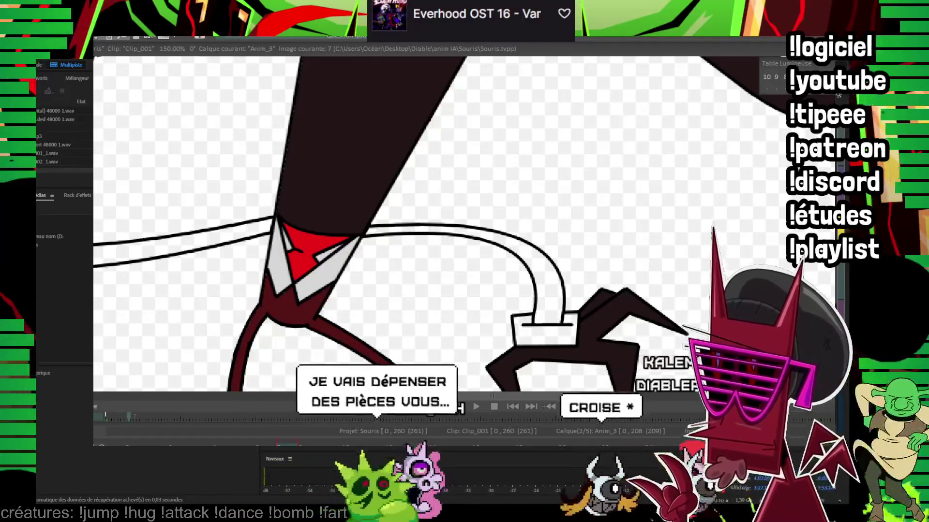
scroll(589, 159, "down", 2)
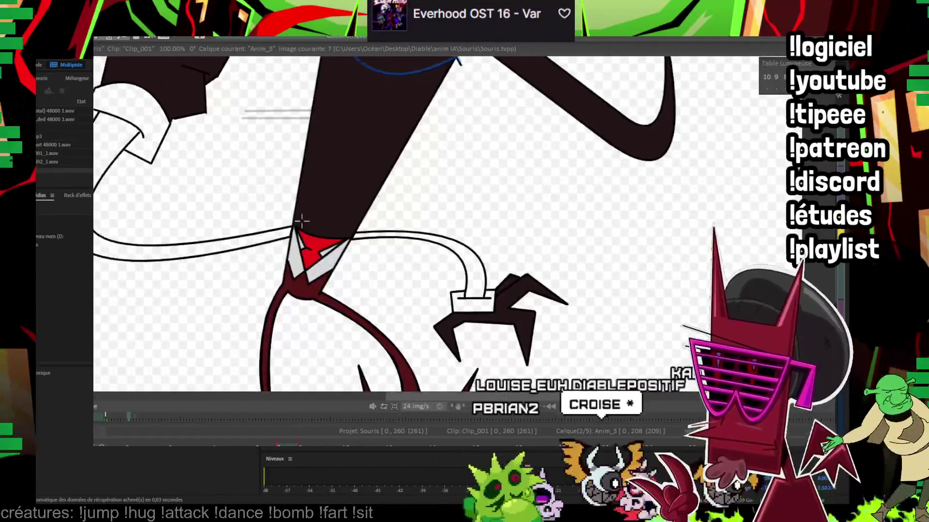
Step: Step ahead to frame 33, fill the foot's claws black, then move on to the arm-raised pose
key("Right")
key("Right")
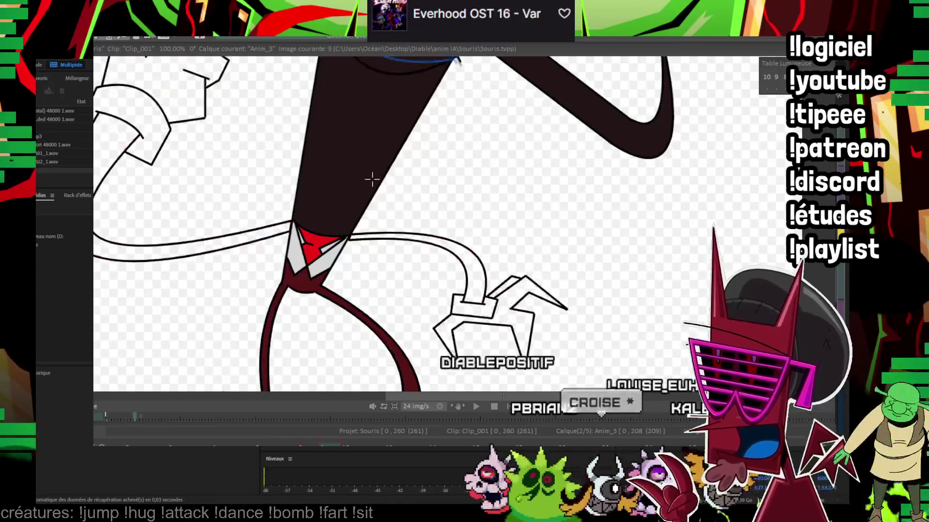
key("Right")
key("Right")
key("Right")
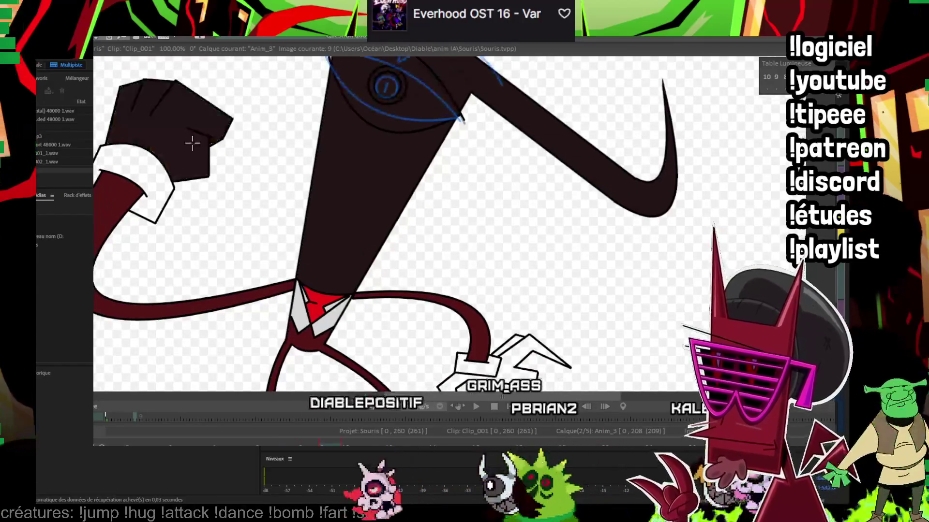
key("Right")
key("Right")
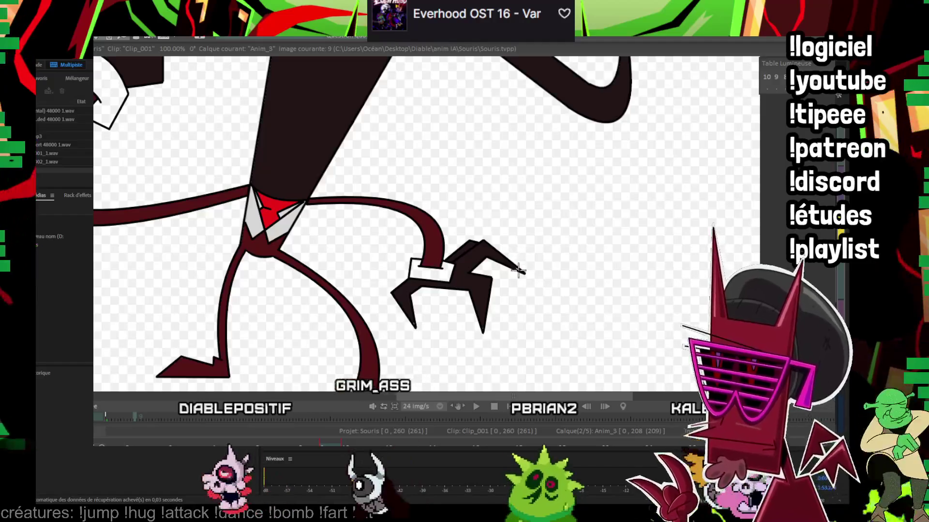
key("Right")
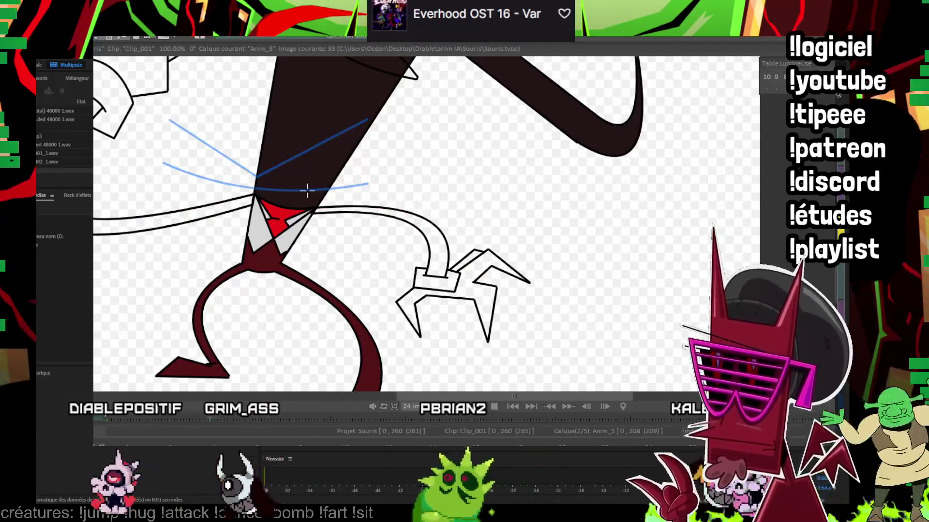
key("Right")
key("Left")
key("Left")
key("Right")
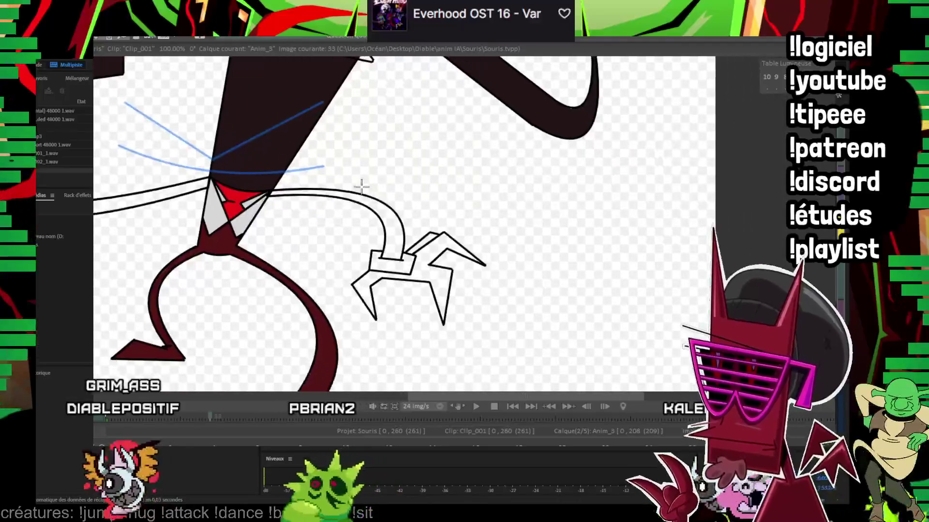
left_click(423, 261)
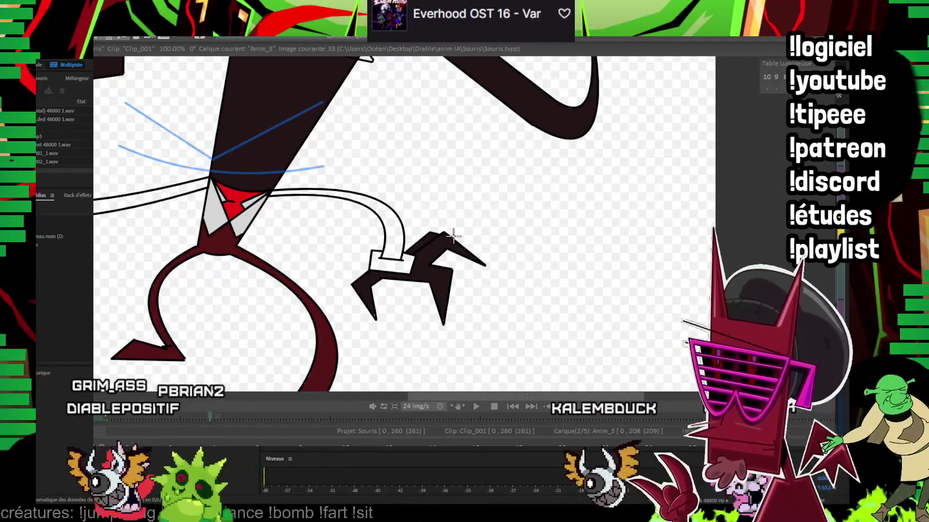
key("Right")
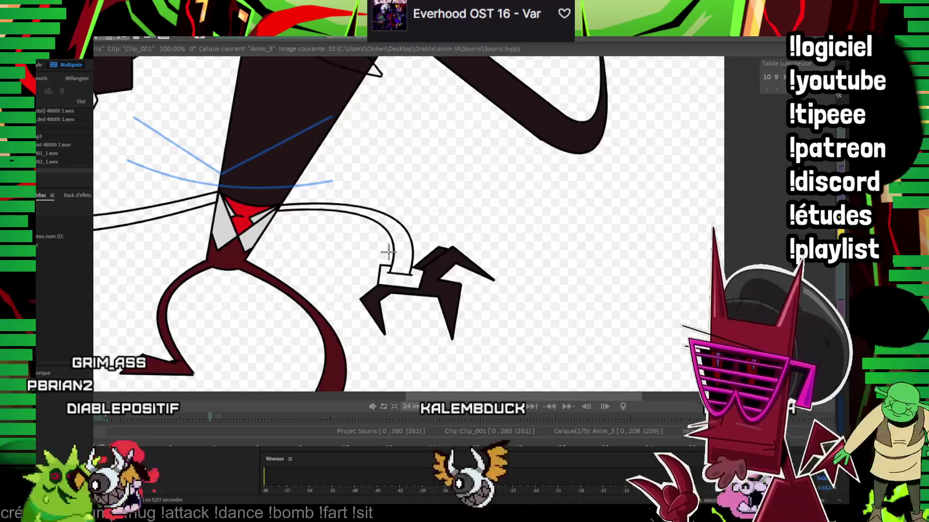
key("Right")
key("Right")
key("Right")
key("Right")
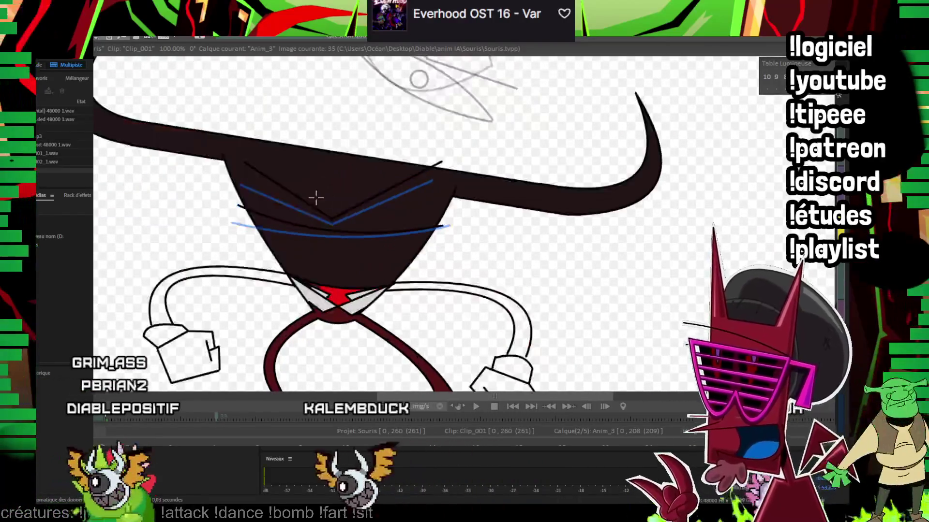
Step: Fill the left and right hands dark on frame 35, then on frame 37
key("Right")
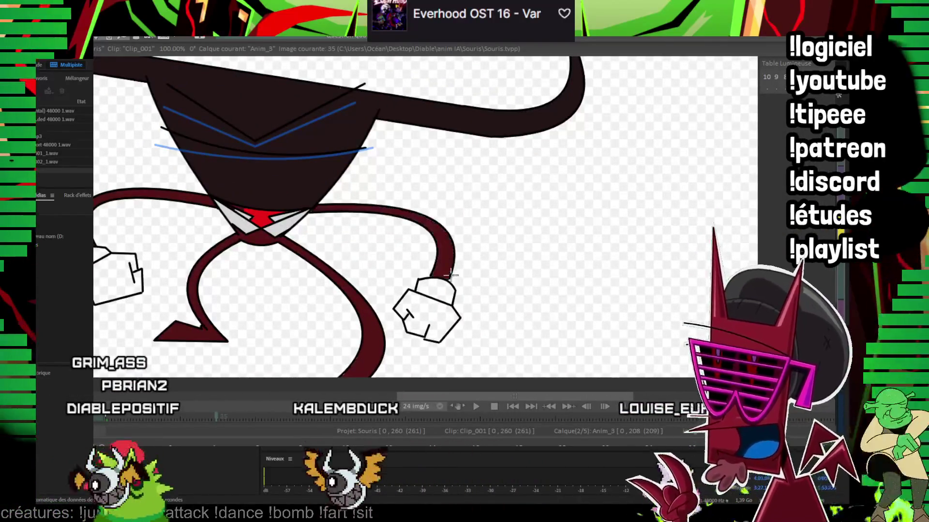
left_click(426, 315)
key("Right")
key("Right")
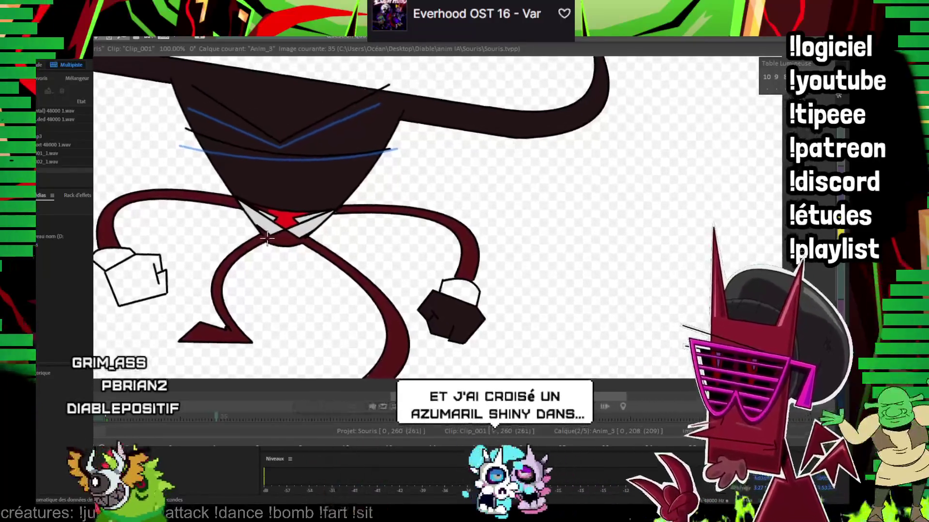
left_click(137, 279)
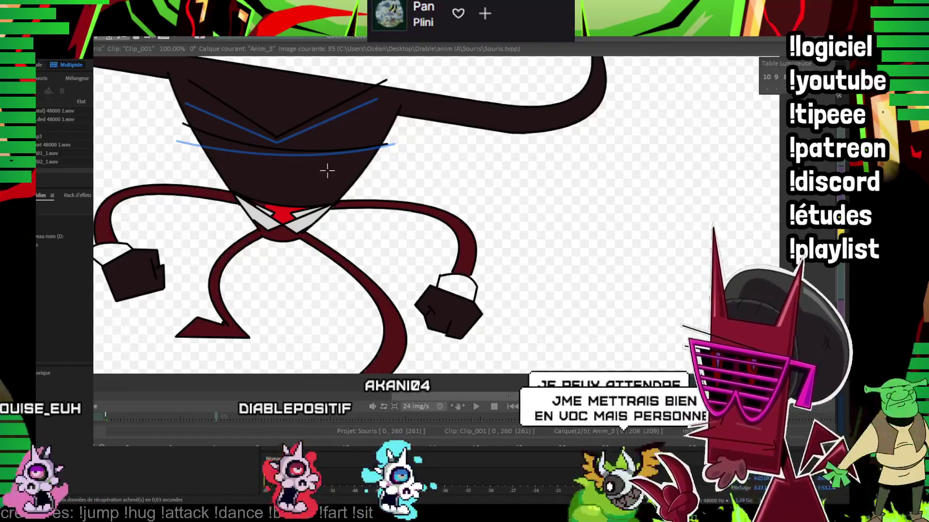
key("Right")
key("Right")
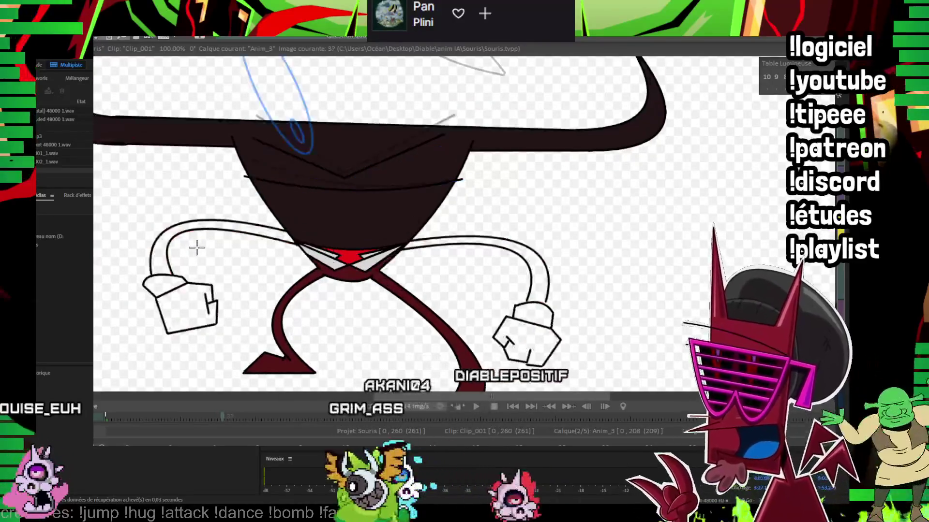
left_click(186, 296)
left_click(526, 335)
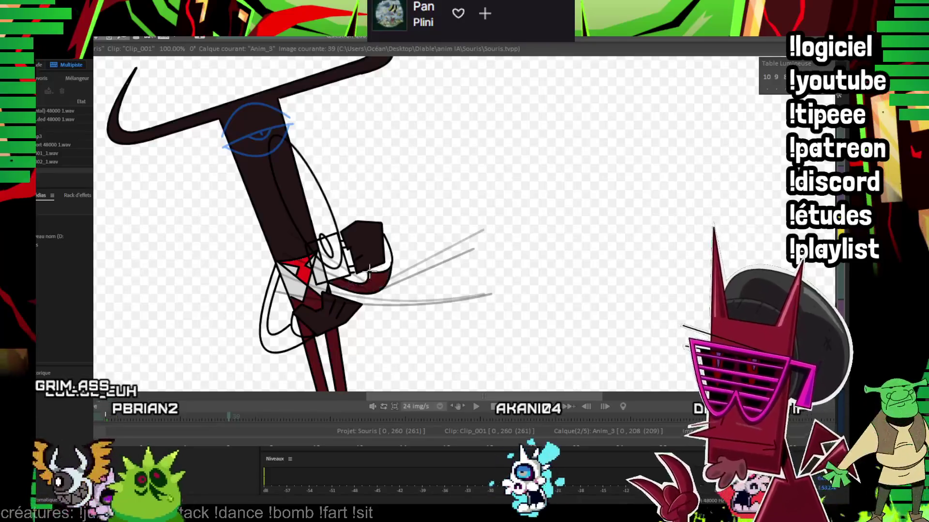
Step: Step forward through frames 41 to 49, checking each pose
key("Right")
key("Right")
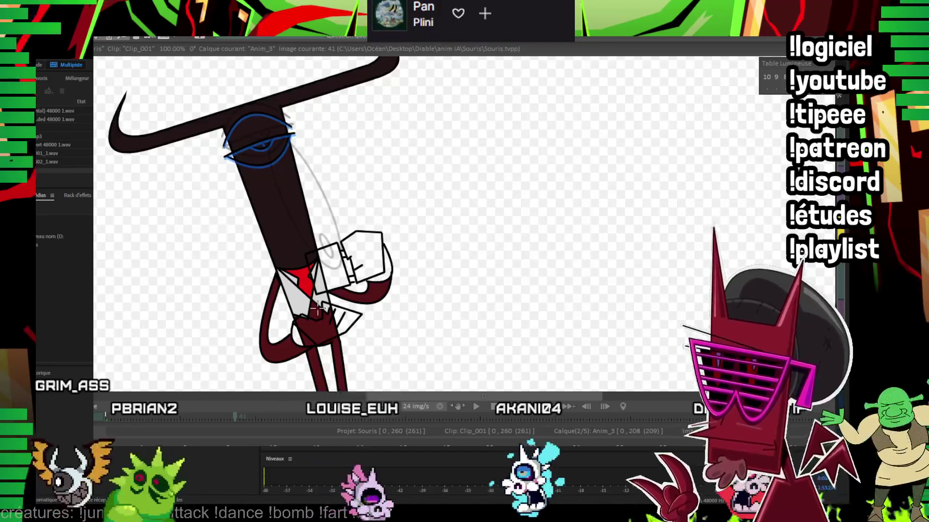
key("Right")
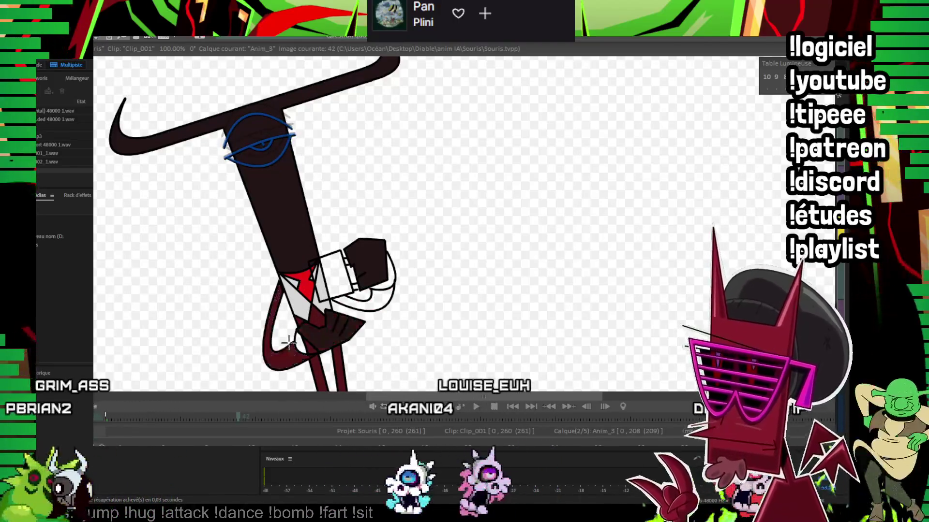
key("Right")
key("Right")
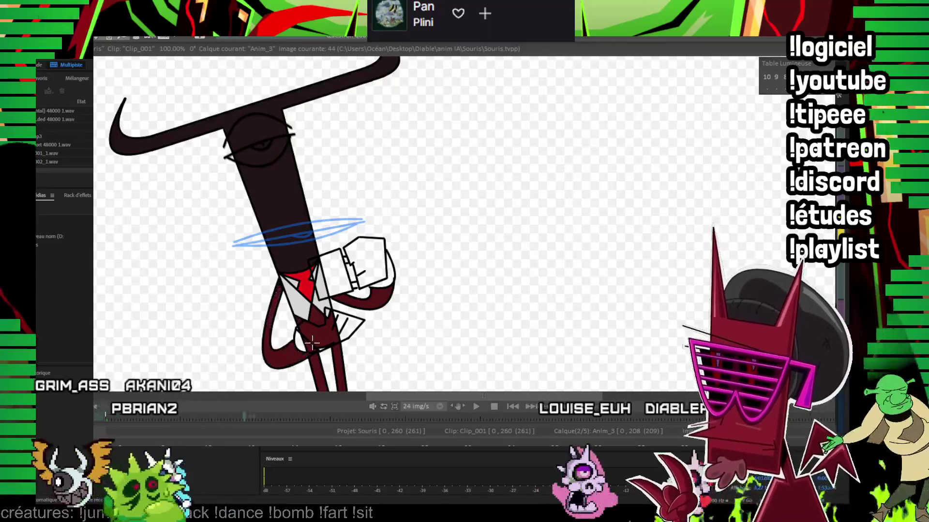
key("Right")
key("Right")
key("Right")
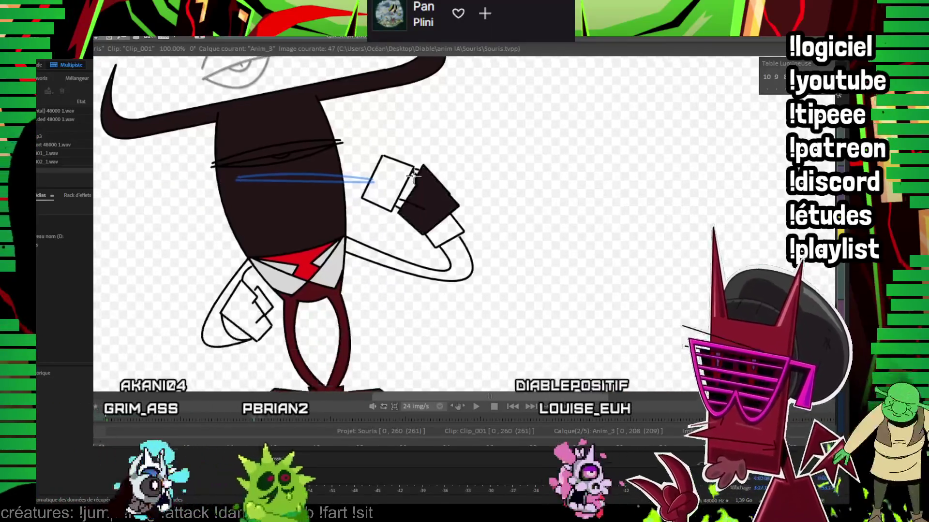
key("Right")
key("Right")
key("Right")
key("Right")
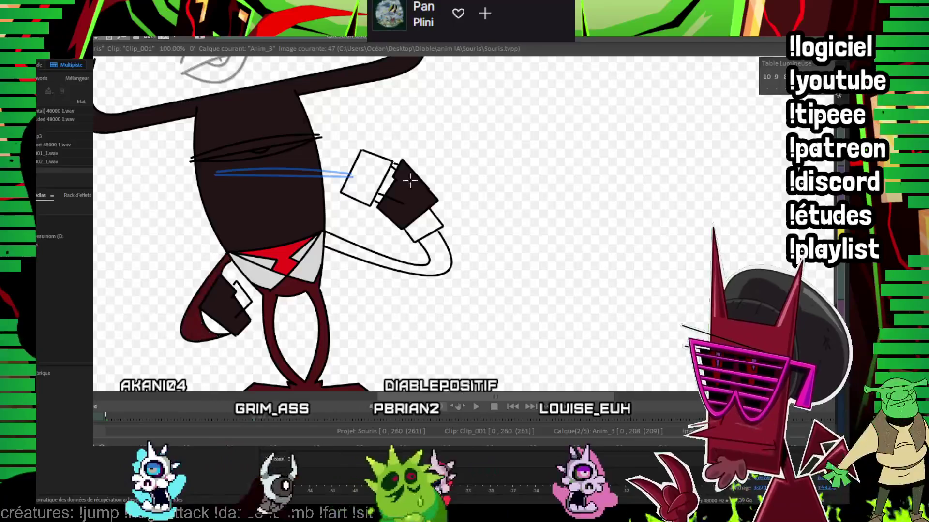
key("Right")
key("Right")
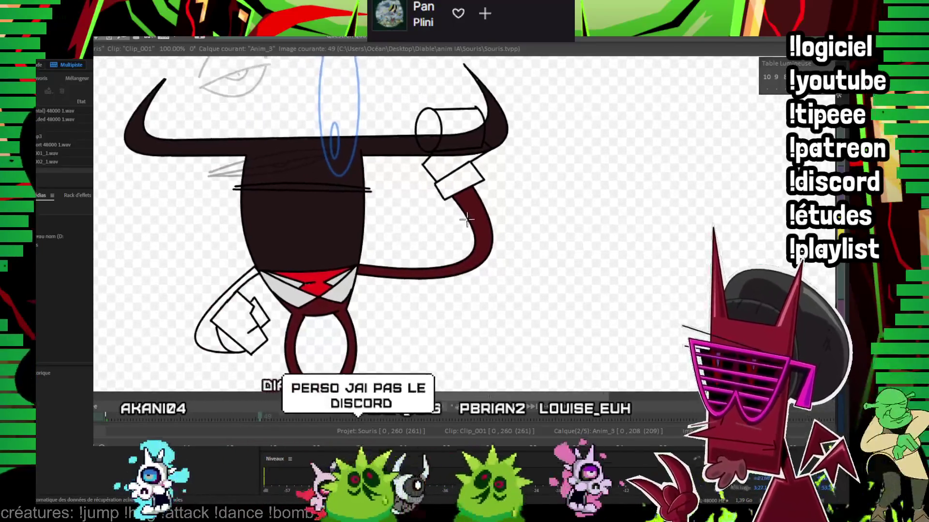
key("Right")
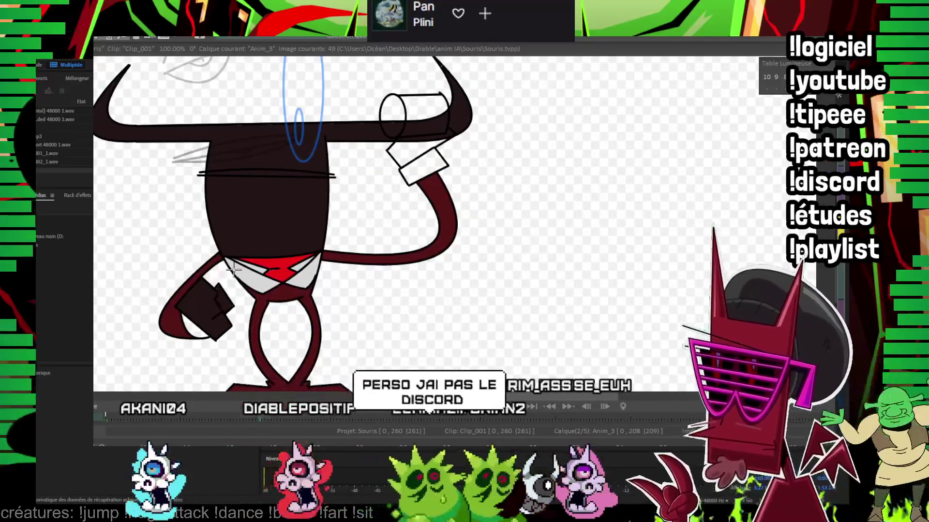
key("Right")
key("Right")
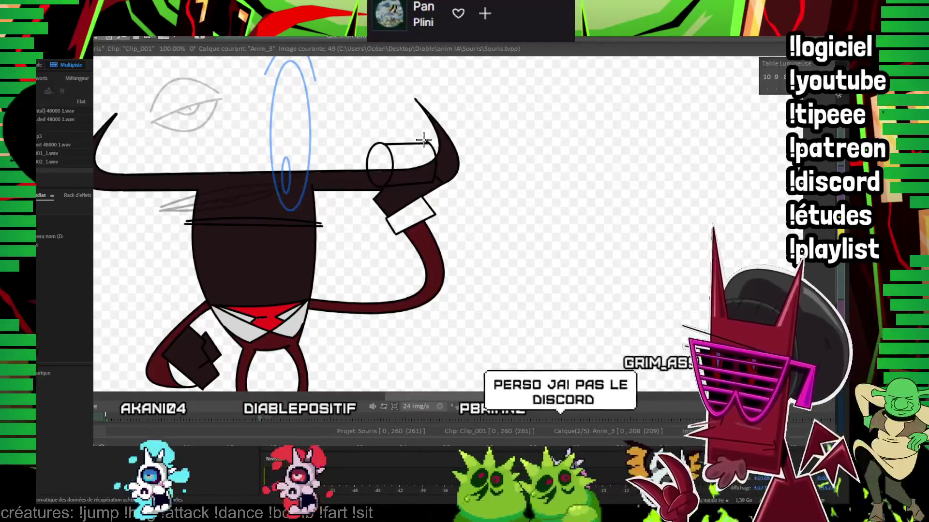
Step: On frame 51, fill the hand dark and both arms dark red
left_click_drag(421, 140, 463, 105)
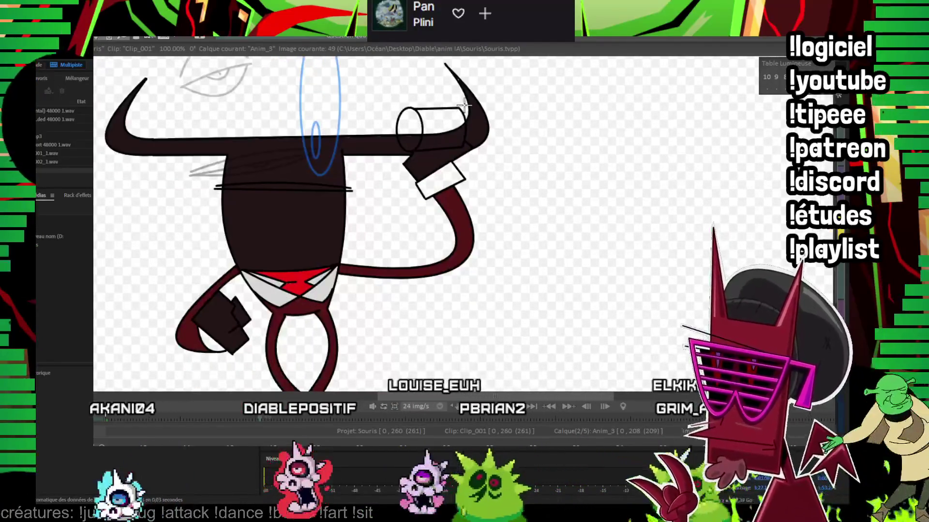
key("Right")
key("Right")
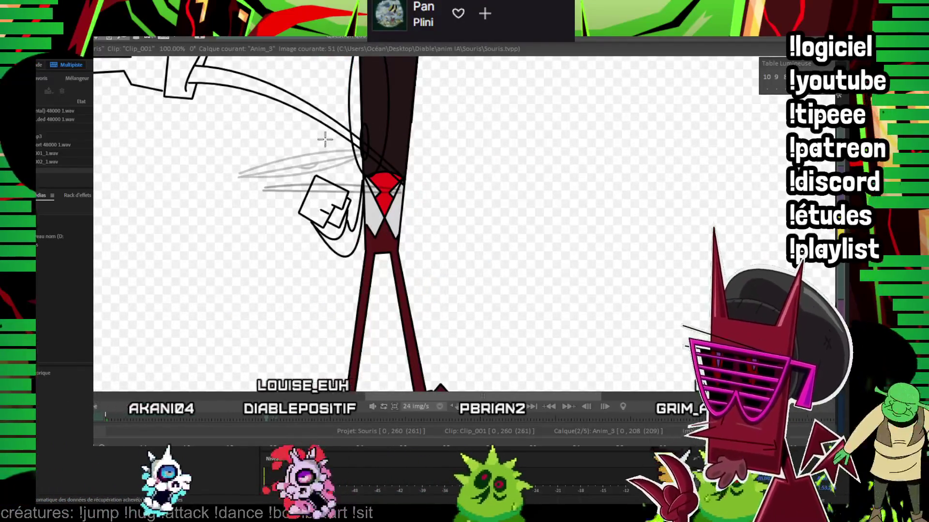
left_click_drag(326, 139, 342, 224)
left_click_drag(213, 155, 540, 199)
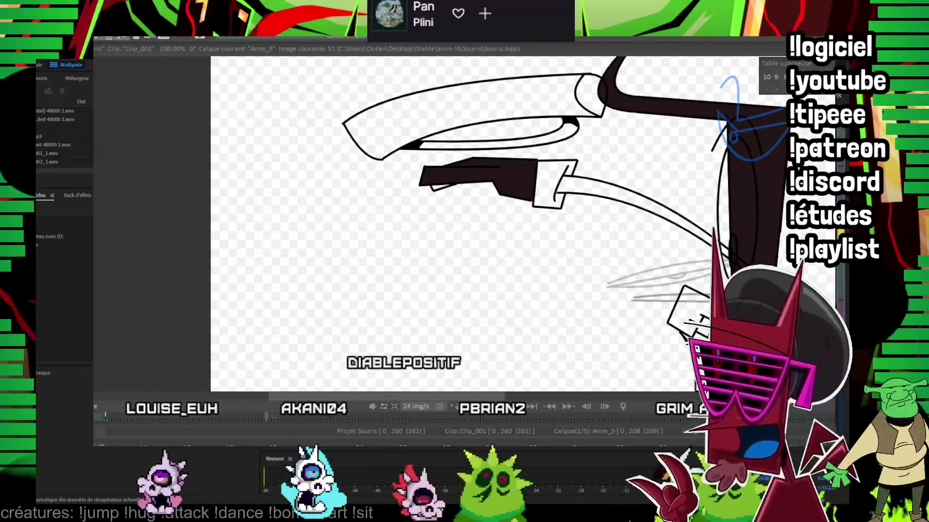
scroll(680, 103, "up", 1)
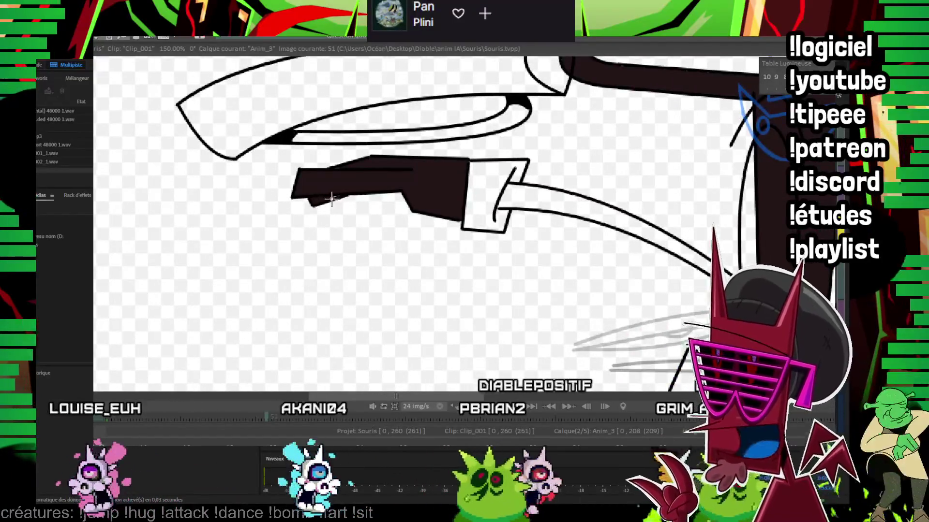
left_click_drag(336, 193, 297, 182)
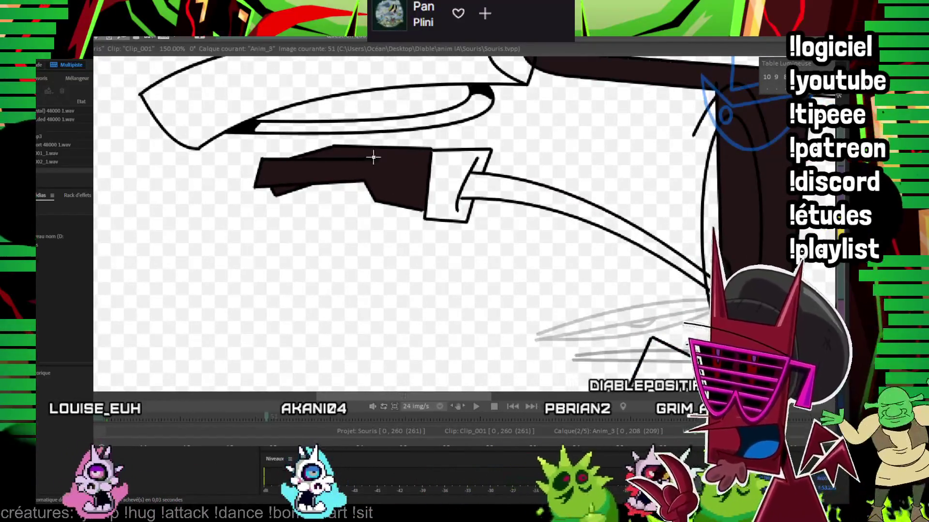
left_click_drag(597, 347, 390, 207)
mouse_move(446, 236)
left_mouse_down()
mouse_move(401, 202)
mouse_move(226, 198)
mouse_move(290, 242)
mouse_move(407, 359)
left_mouse_up()
left_click(266, 203)
left_click(266, 203)
left_click(319, 267)
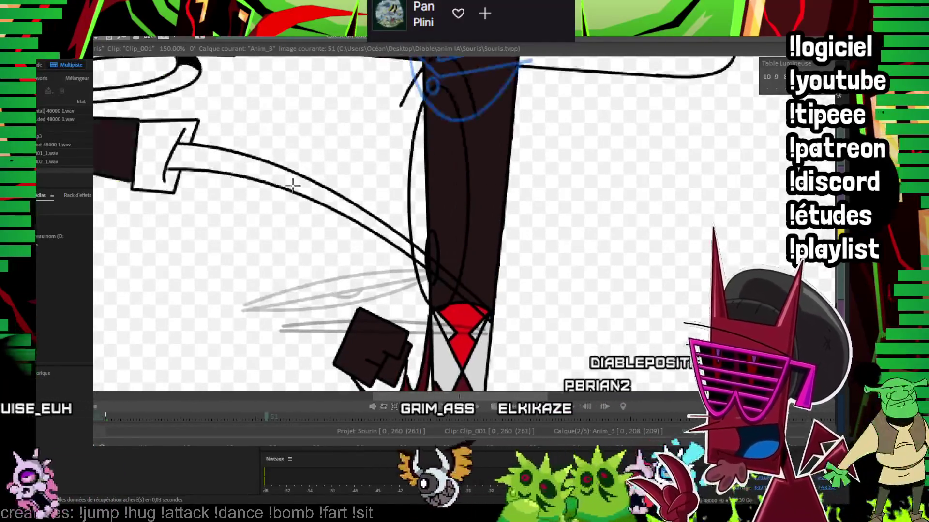
left_click(429, 260)
Step: Fill the white hands dark red on frame 53, frame 54 and the following drawing
key("Right")
key("Right")
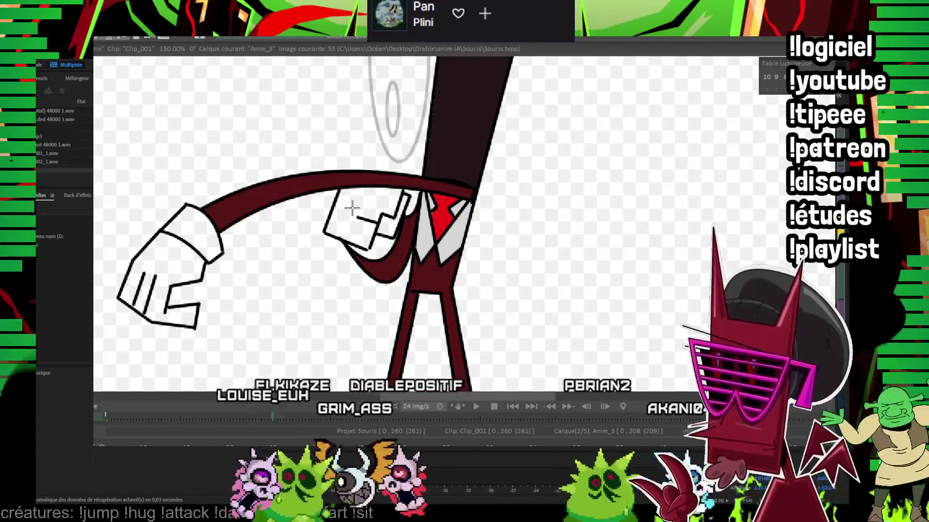
left_click(350, 220)
left_click(160, 285)
left_click_drag(194, 233, 111, 248)
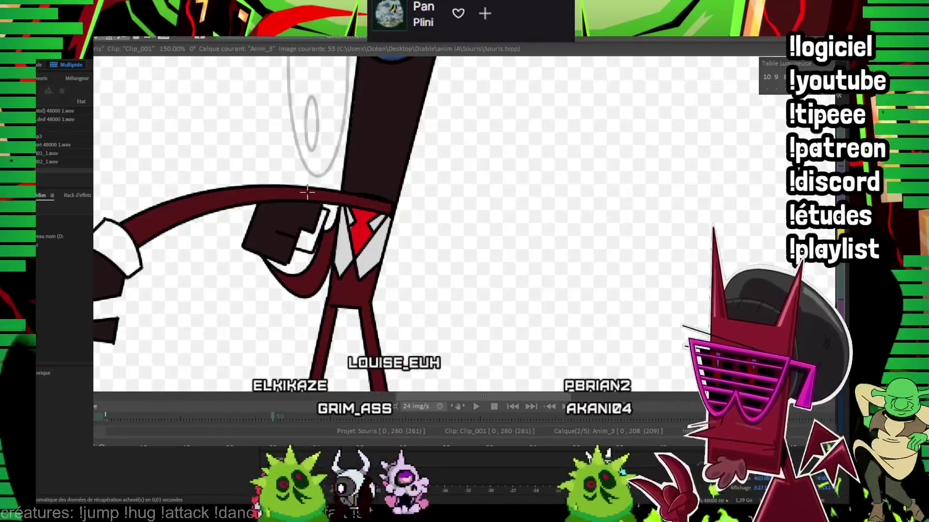
key("Right")
left_click(295, 217)
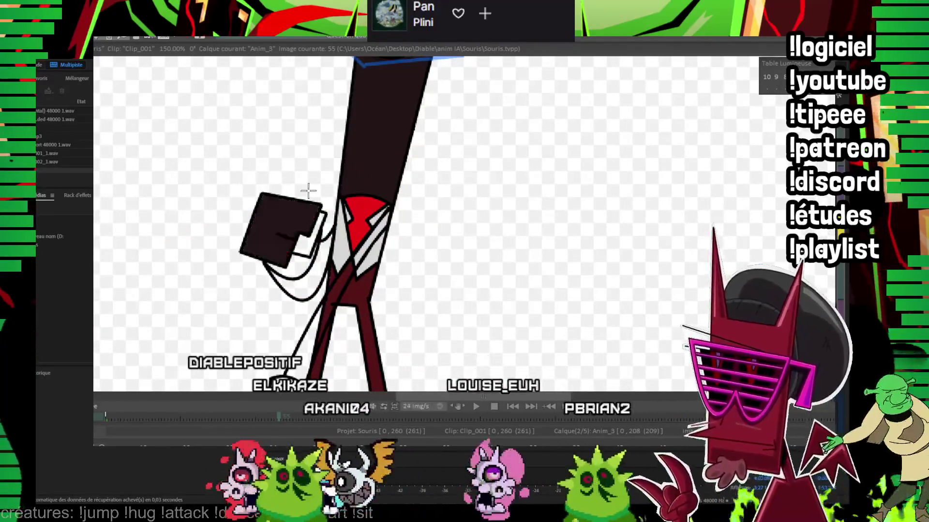
key("Right")
left_click(305, 280)
left_click_drag(325, 174, 316, 237)
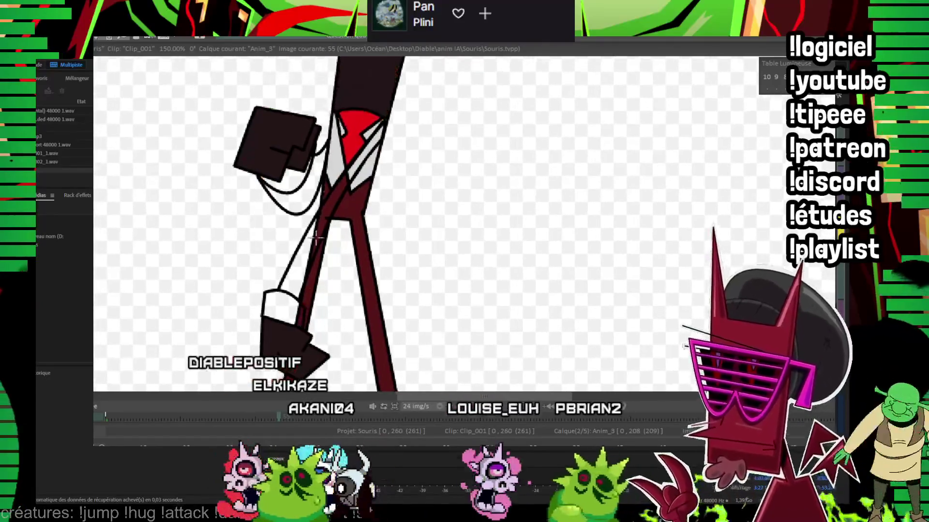
left_click_drag(324, 154, 312, 220)
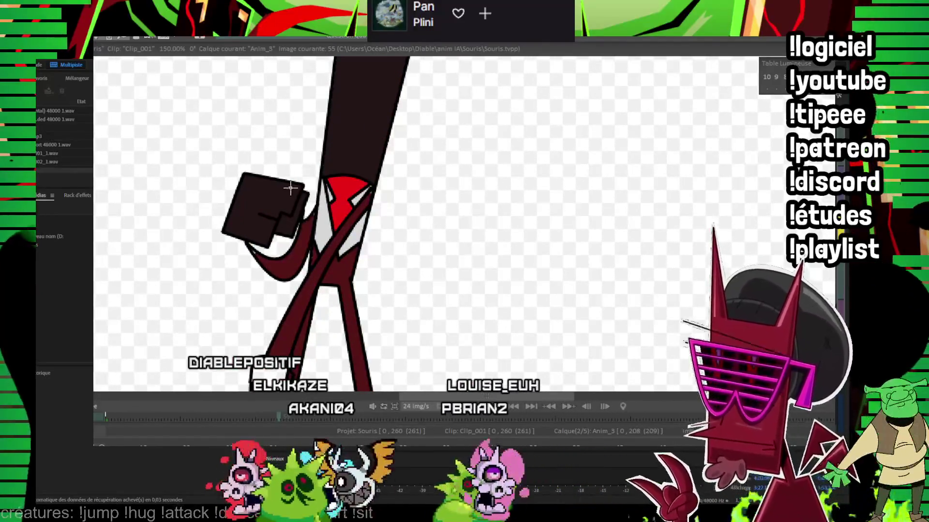
left_click_drag(380, 202, 358, 173)
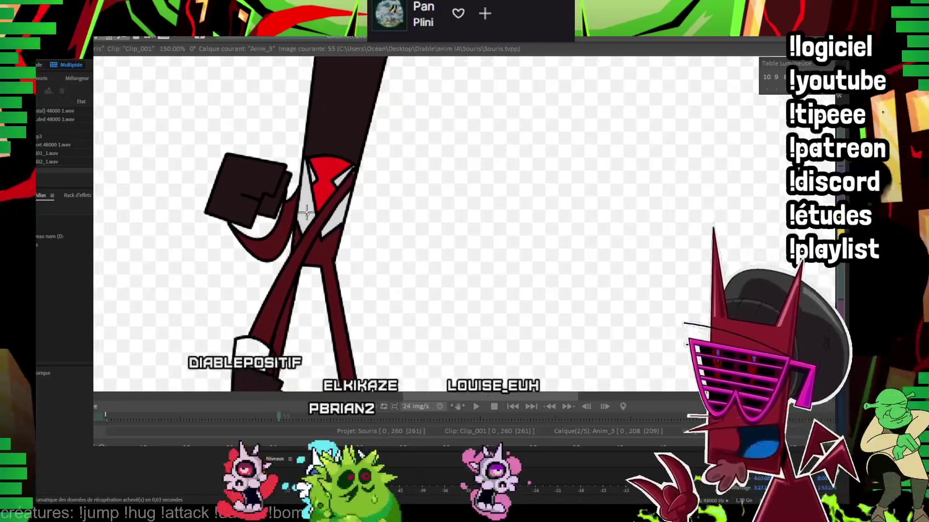
Step: Advance to image 59, fill the left glove dark red, and step to the next drawing
key("Right")
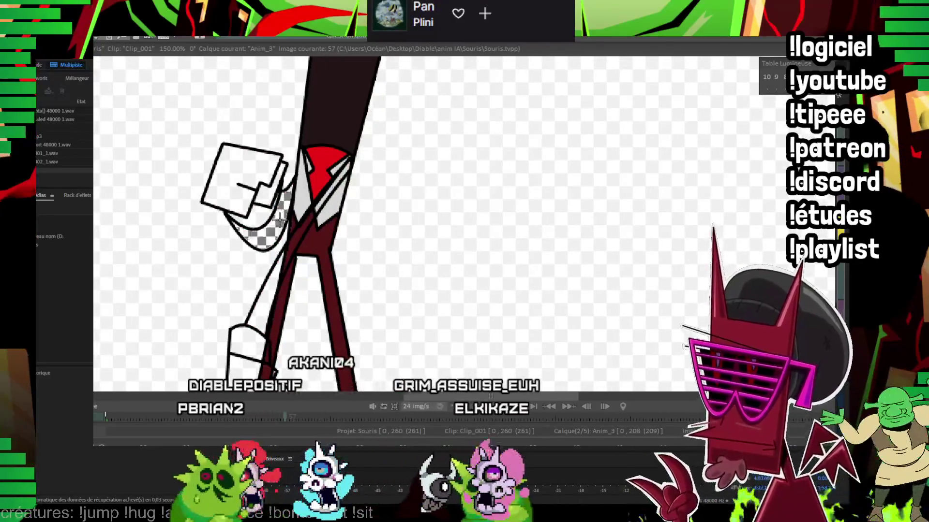
key("Right")
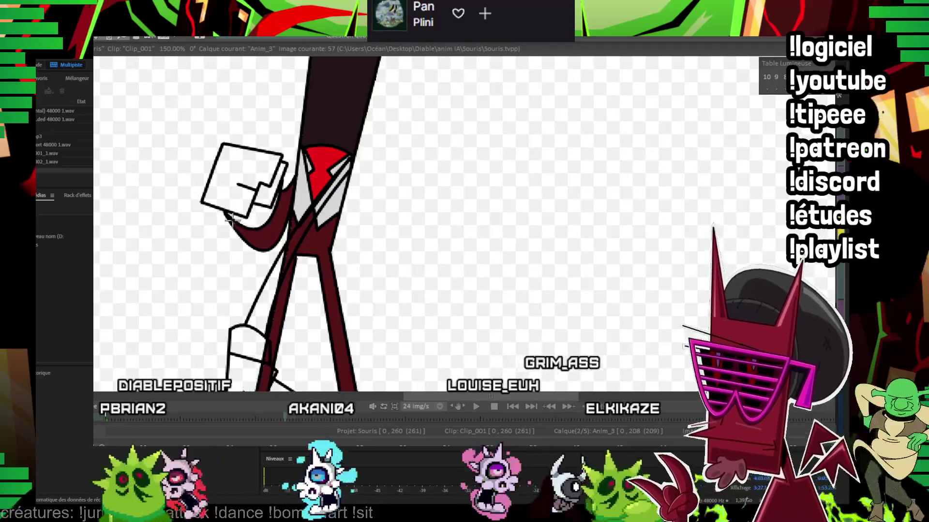
key("Right")
key("Right")
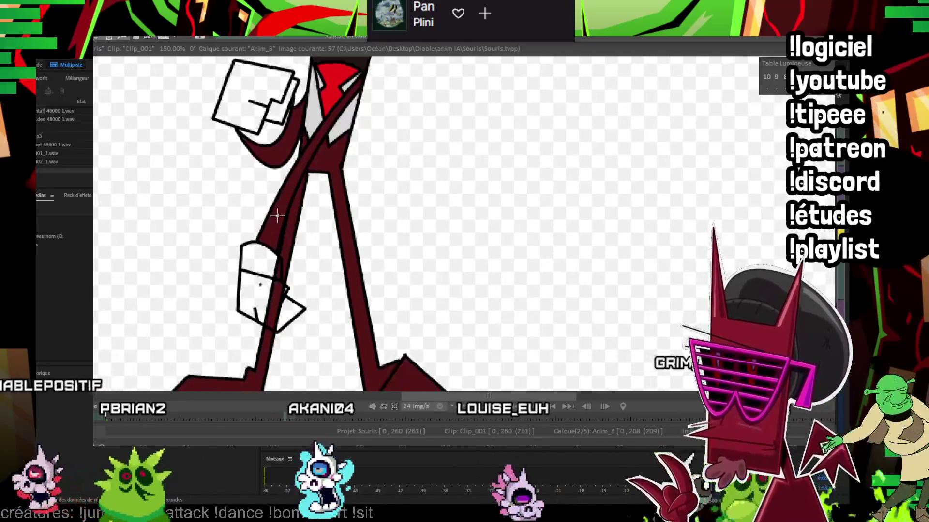
key("Right")
key("Right")
key("Right")
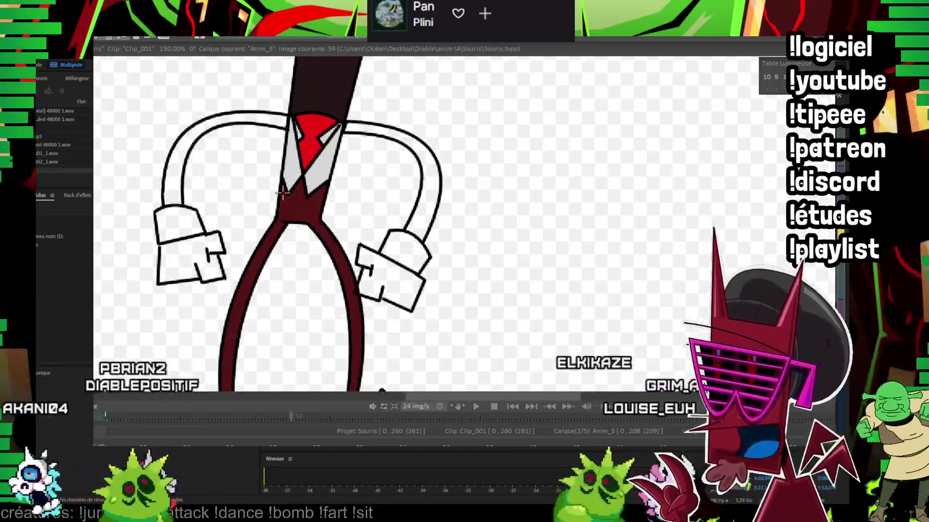
key("Right")
left_click(179, 280)
Step: Fill both arms and the left glove dark red on image 61
left_click(416, 204)
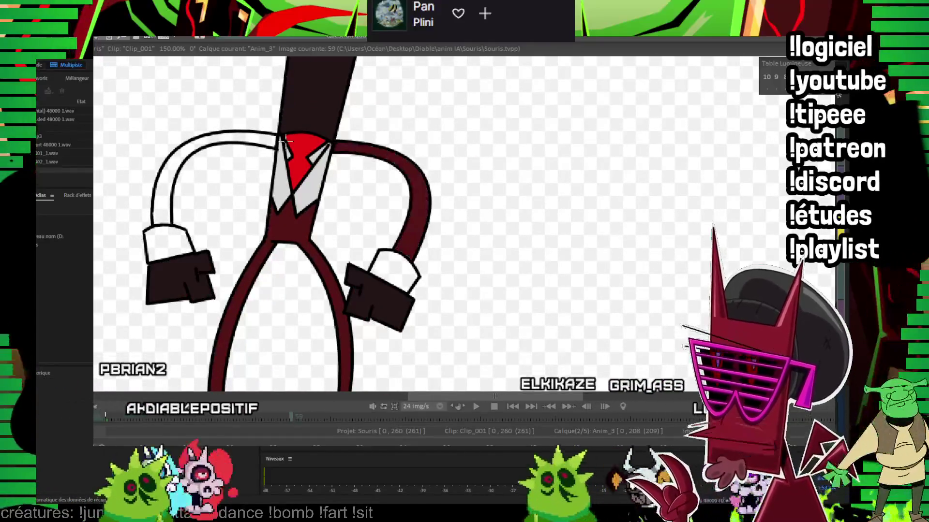
left_click(234, 140)
key("Right")
key("Right")
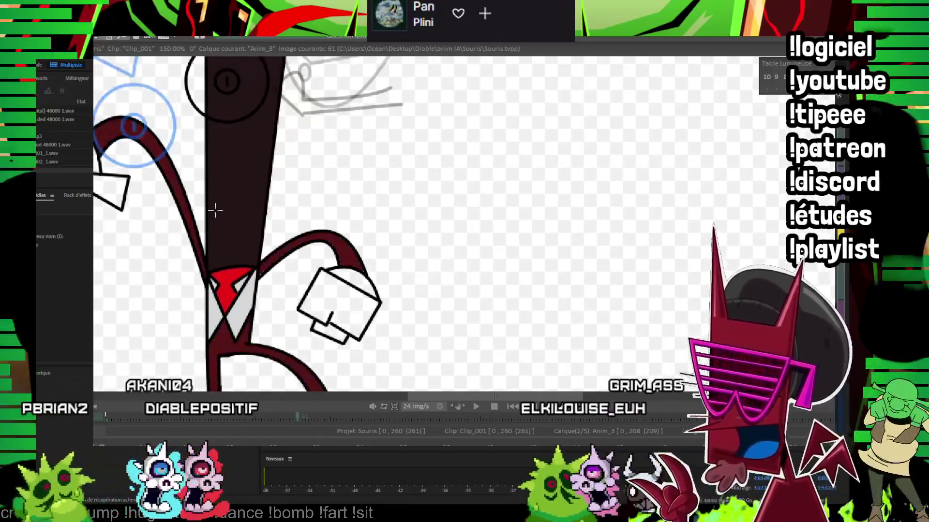
left_click_drag(215, 211, 336, 194)
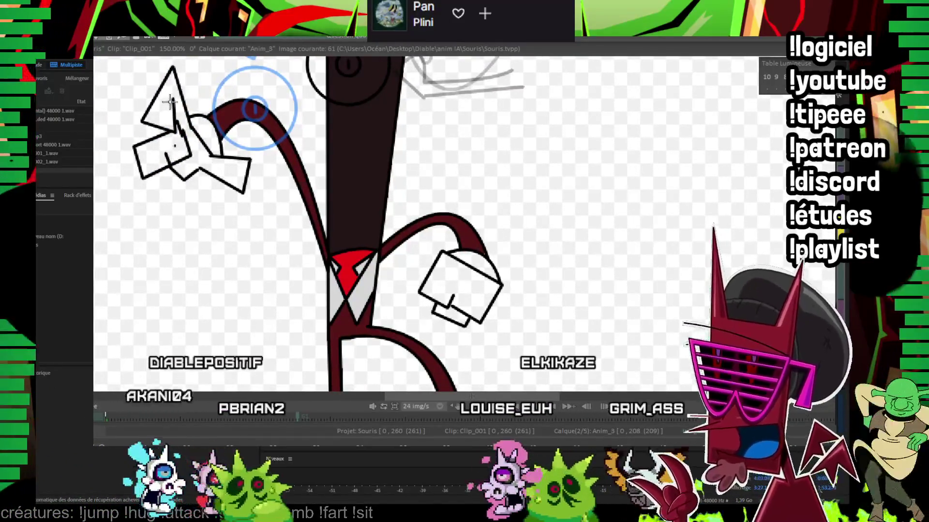
left_click(172, 104)
left_click(175, 125)
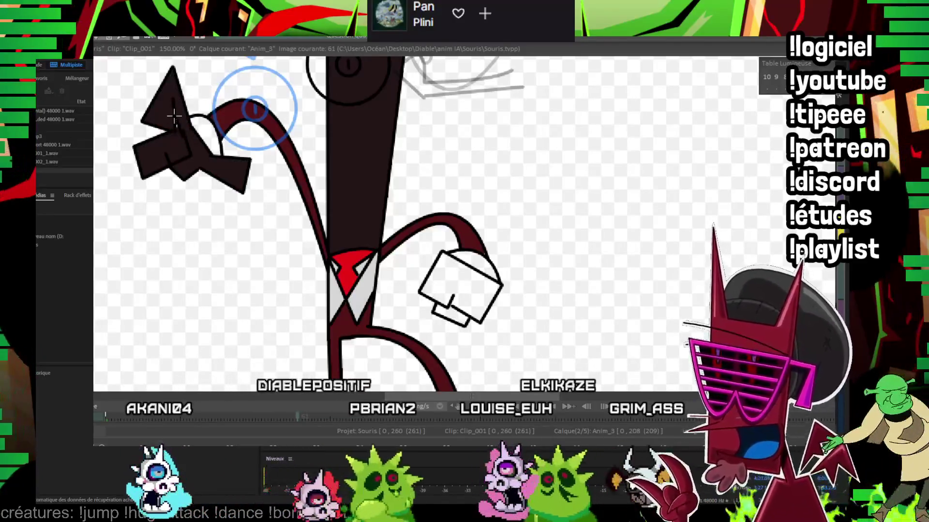
left_click_drag(436, 267, 378, 230)
Step: Fill the lower arm and hand on image 63, then the arm and T-shaped hand on image 65, dark red
key("Right")
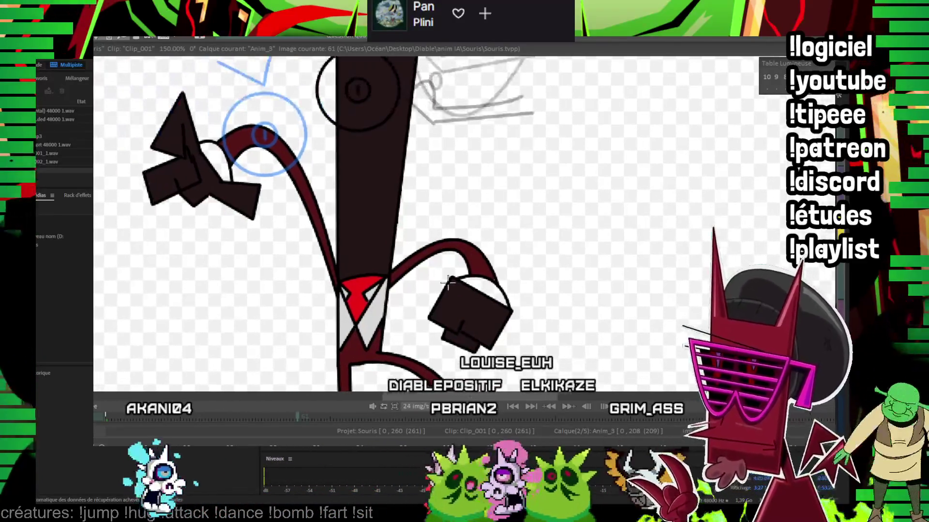
key("Right")
left_click(182, 312)
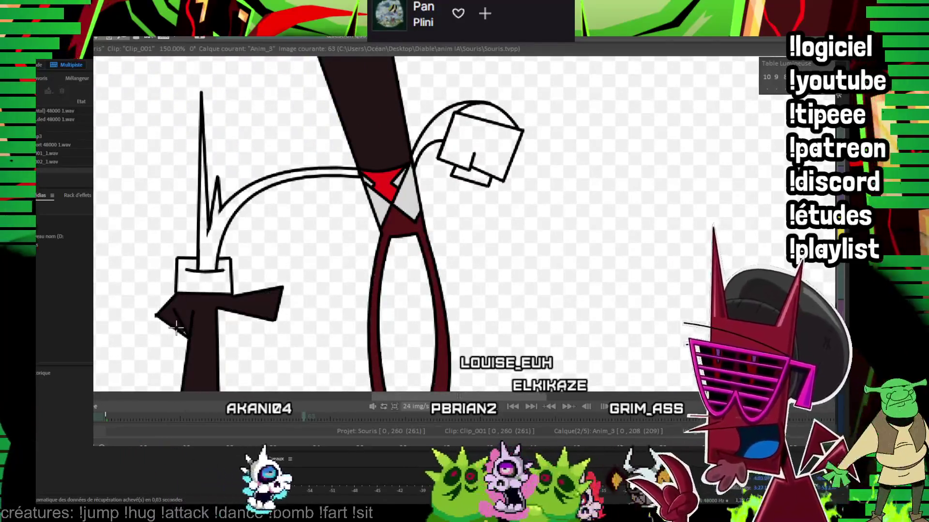
key("Left")
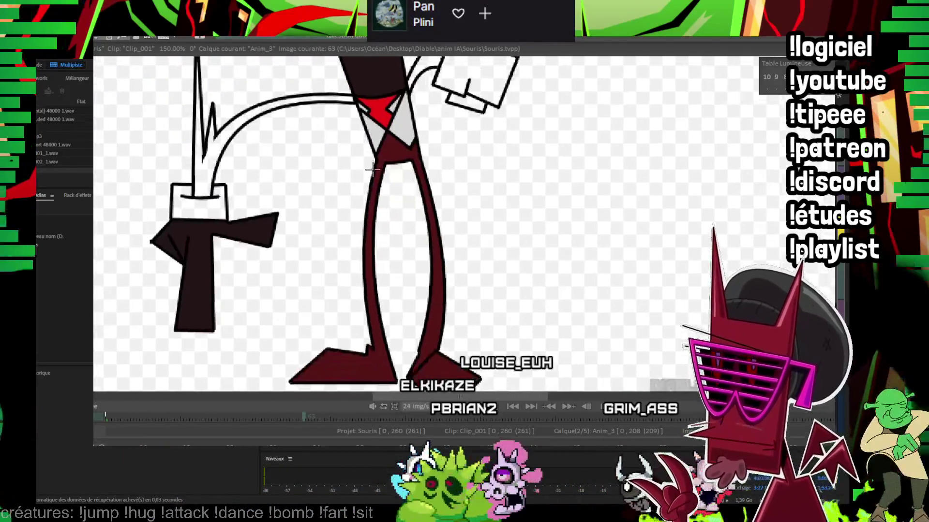
key("Right")
key("Right")
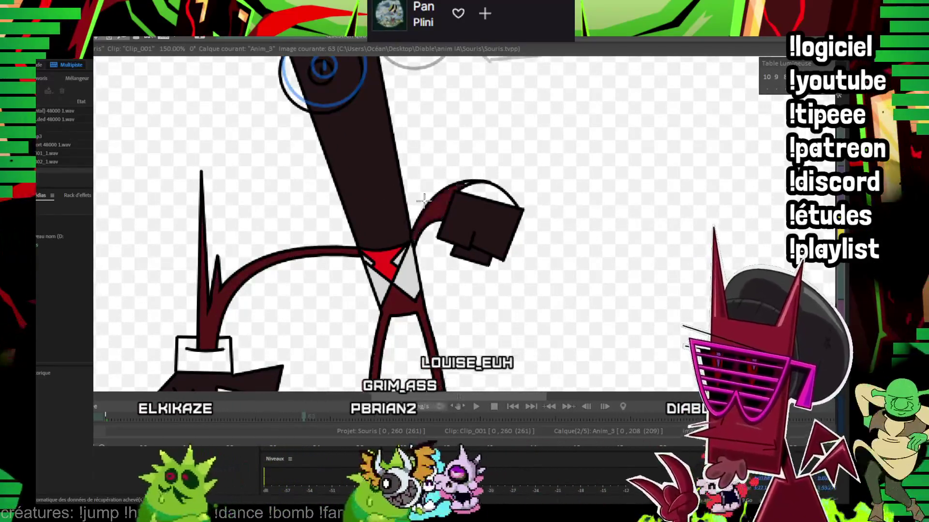
key("Right")
key("Right")
scroll(461, 150, "down", 3)
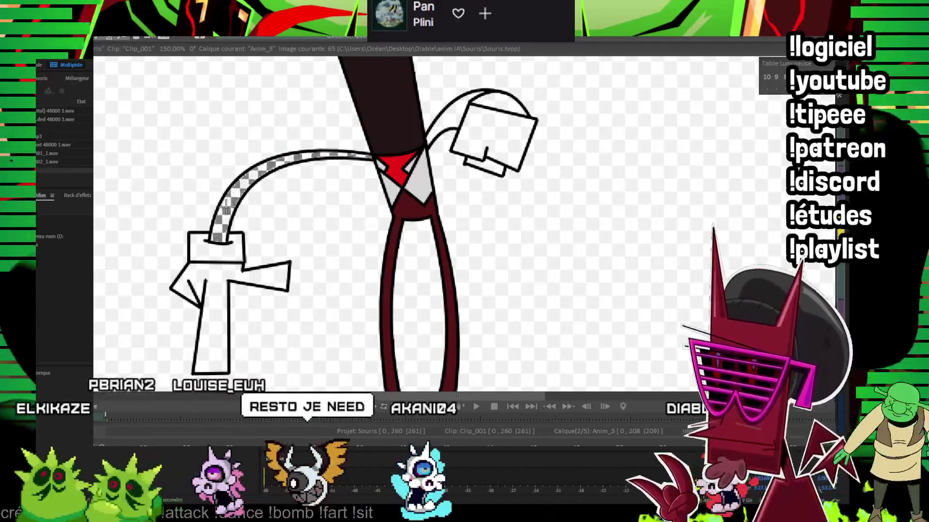
left_click(482, 92)
left_click(211, 263)
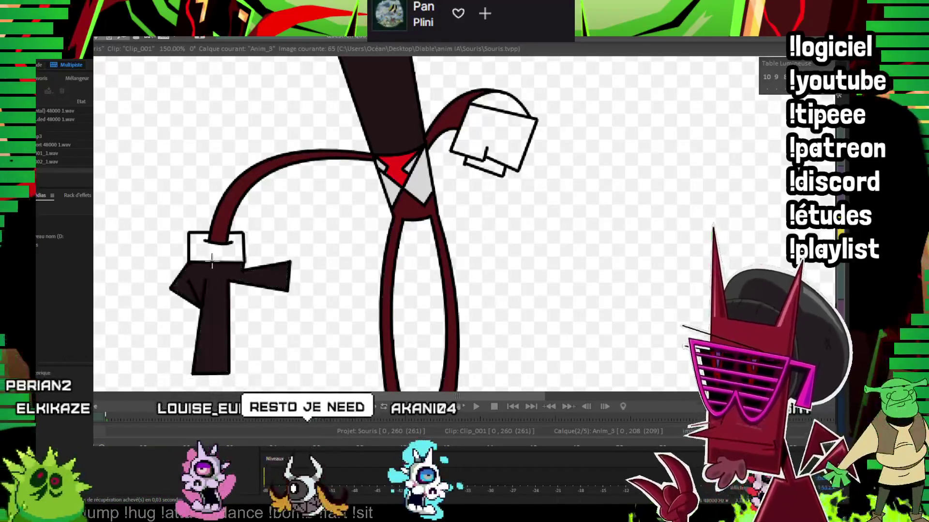
Step: On image 76, select the drawing and transform it to move it left and down
key("Right")
key("Right")
key("Right")
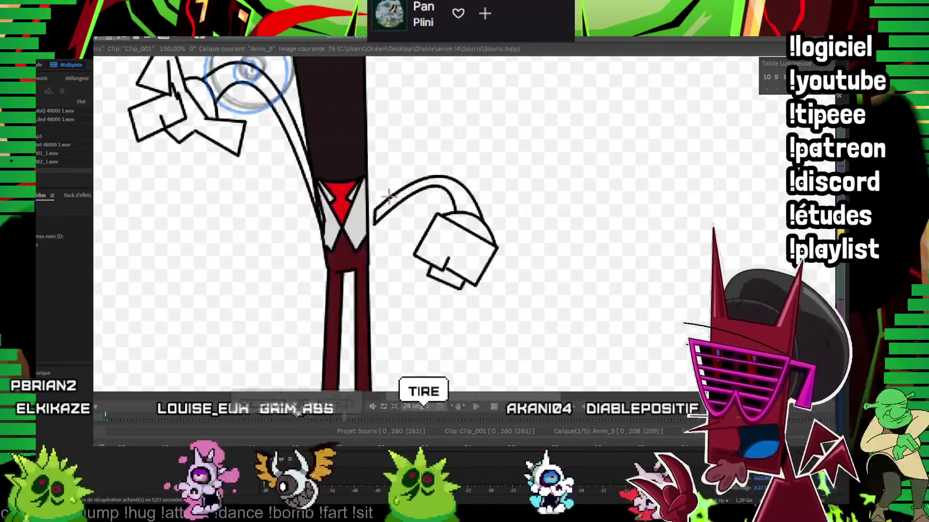
left_click_drag(395, 140, 401, 143)
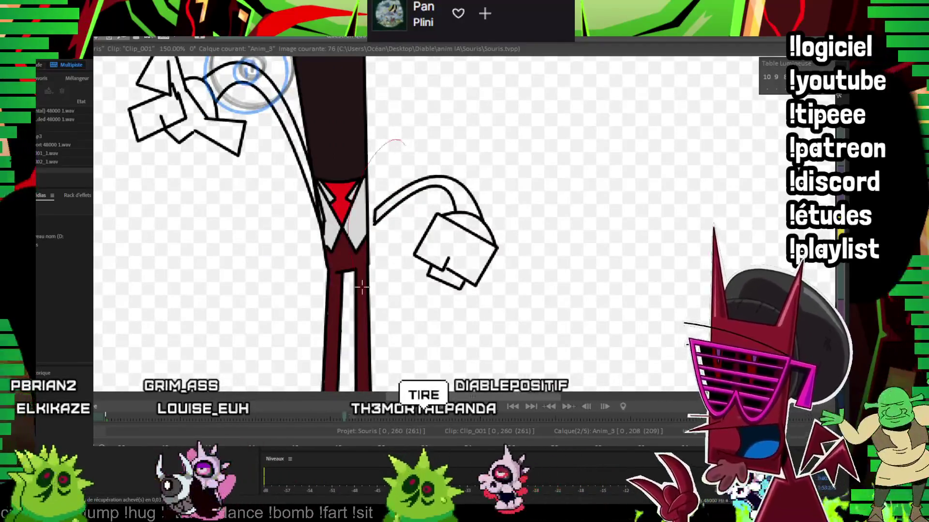
key("ctrl+t")
left_click_drag(449, 218, 442, 216)
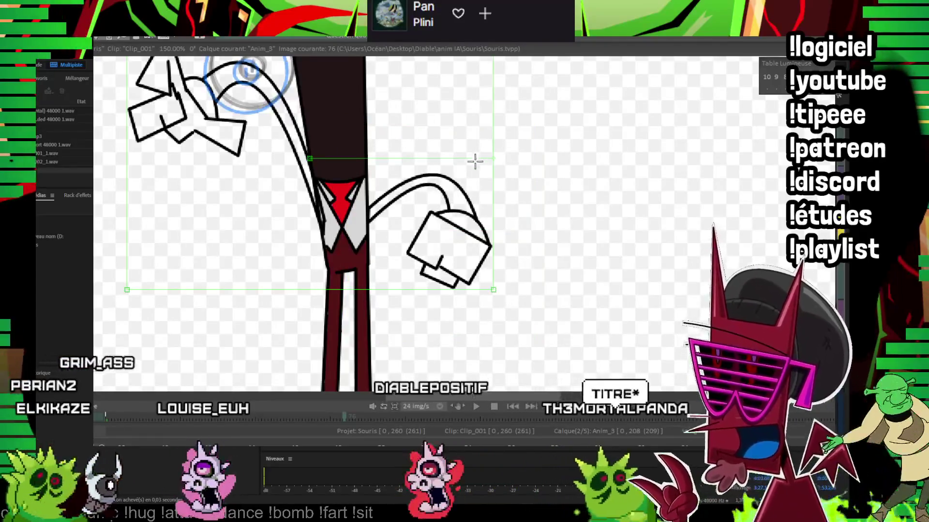
left_click_drag(477, 160, 446, 208)
key("Return")
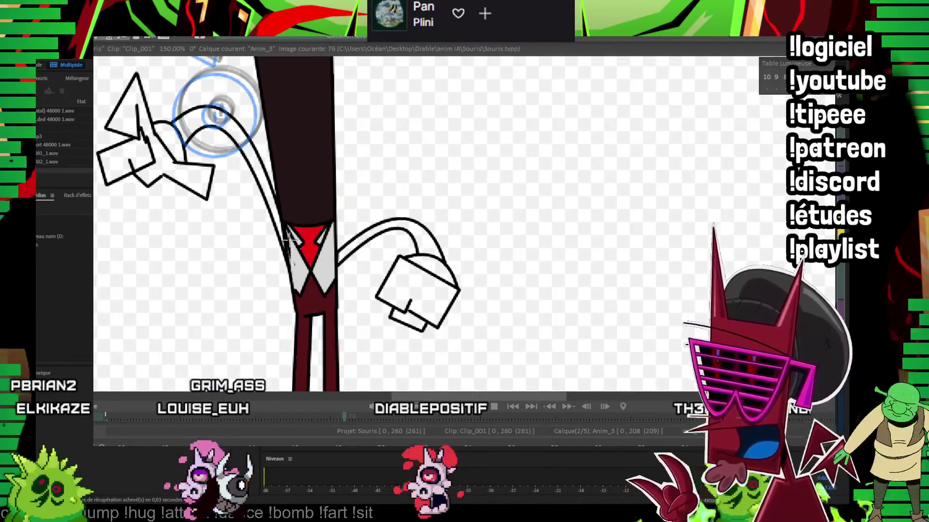
left_click_drag(292, 170, 318, 176)
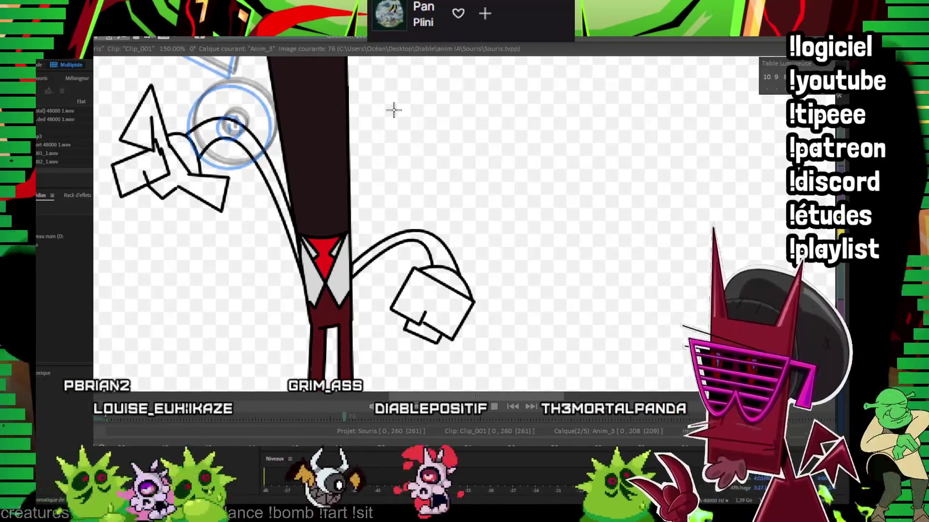
Step: Fill the left hand dark and another region dark red on image 76
left_click(149, 144)
left_click(149, 145)
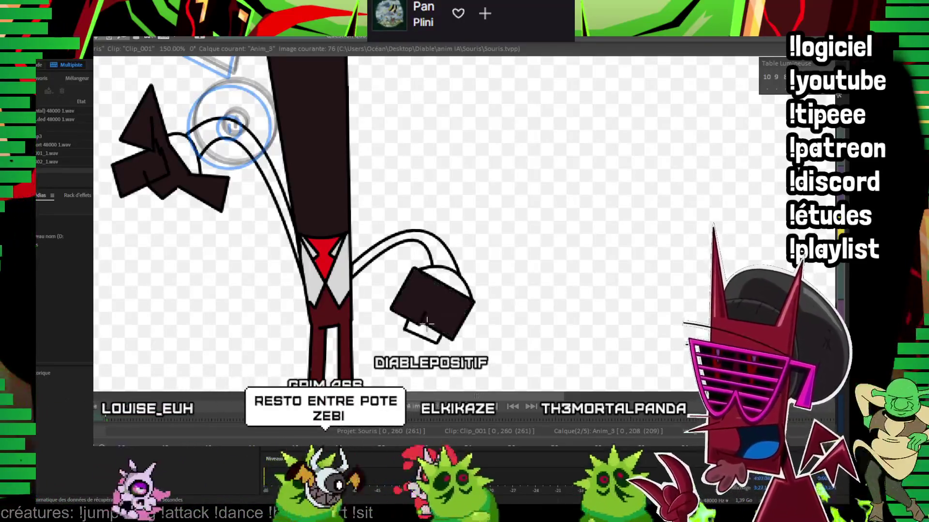
left_click_drag(151, 107, 124, 110)
left_click(243, 149)
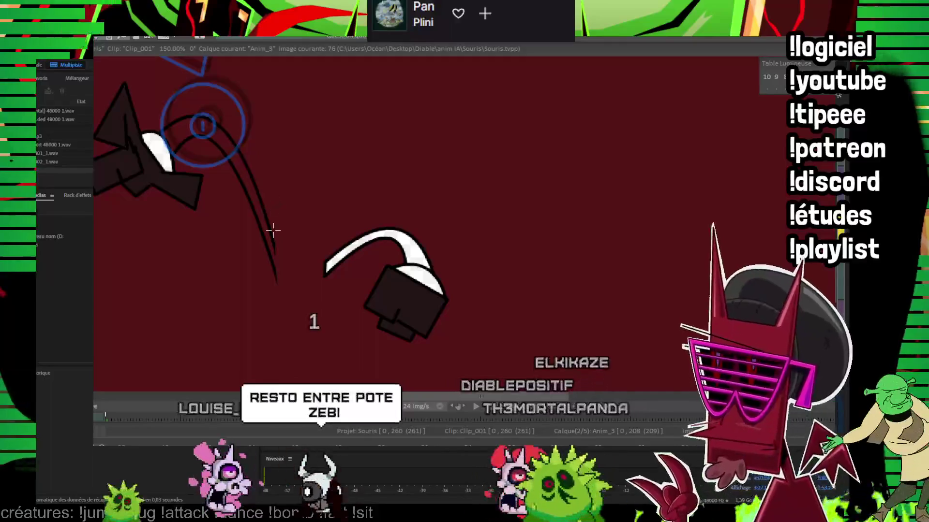
Step: Undo the accidental background fill and fill the raised arm dark red
key("ctrl+z")
left_click(263, 231)
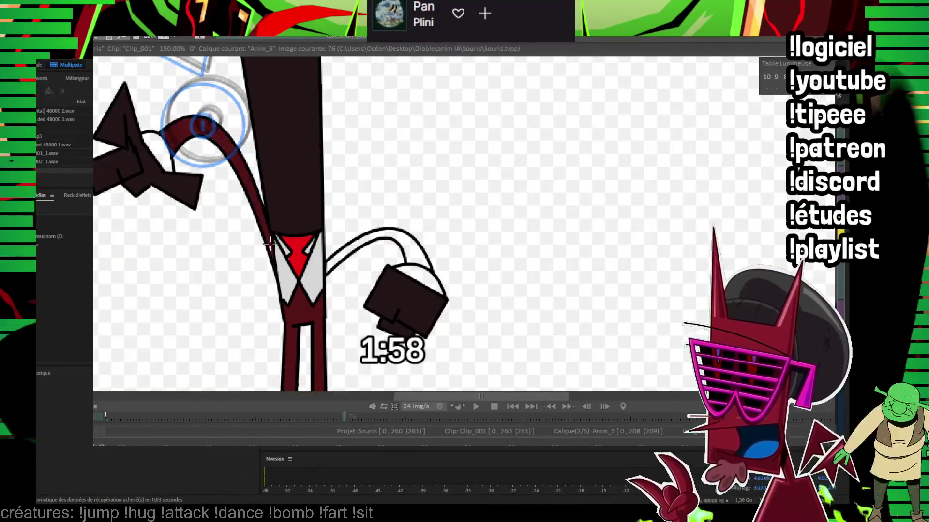
left_click_drag(404, 237, 380, 214)
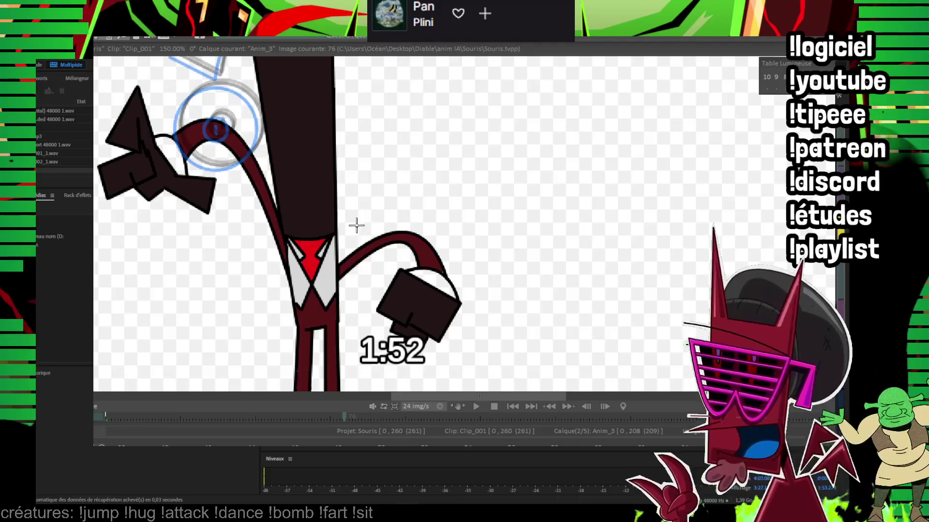
left_click_drag(356, 225, 372, 266)
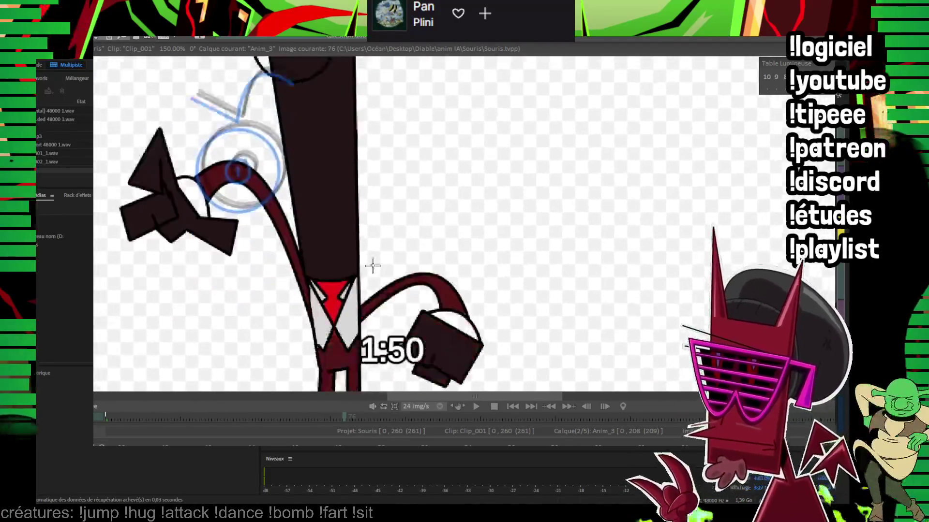
Step: On image 78, clear part of the raised arm near the hand
key("Right")
key("Right")
left_click_drag(283, 199, 388, 168)
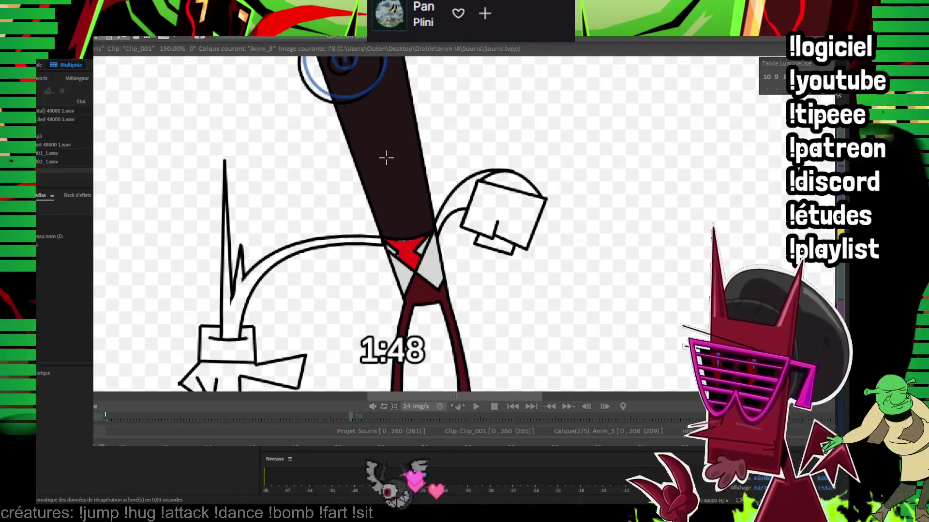
left_click_drag(321, 210, 313, 164)
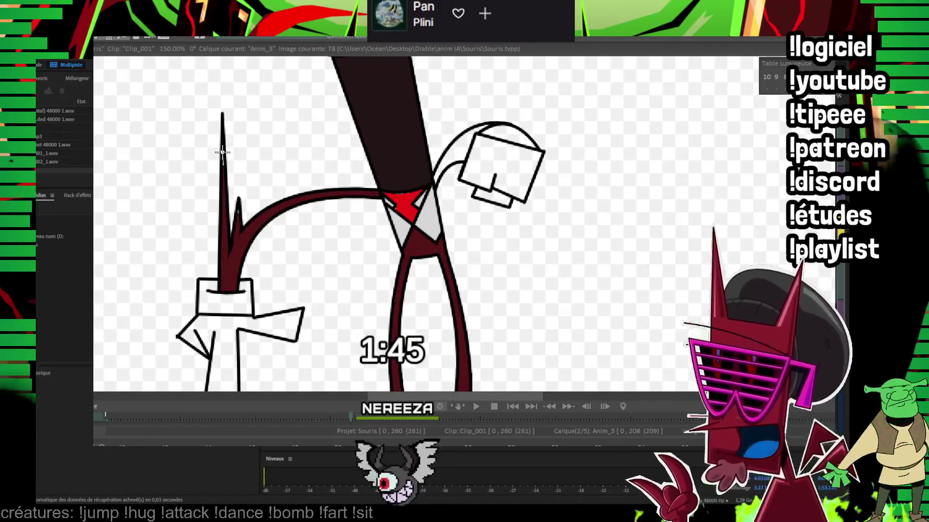
mouse_move(462, 154)
left_mouse_down()
mouse_move(424, 153)
mouse_move(472, 104)
left_mouse_up()
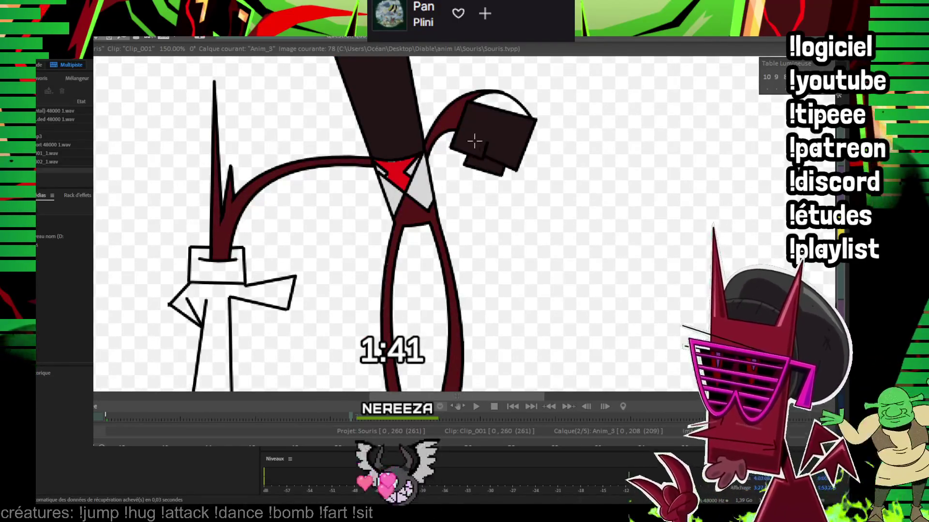
mouse_move(199, 320)
left_mouse_down()
mouse_move(296, 221)
mouse_move(346, 276)
left_mouse_up()
Step: Step forward through frames 80 to 87, centering the devil's arm in view
key("Right")
key("Right")
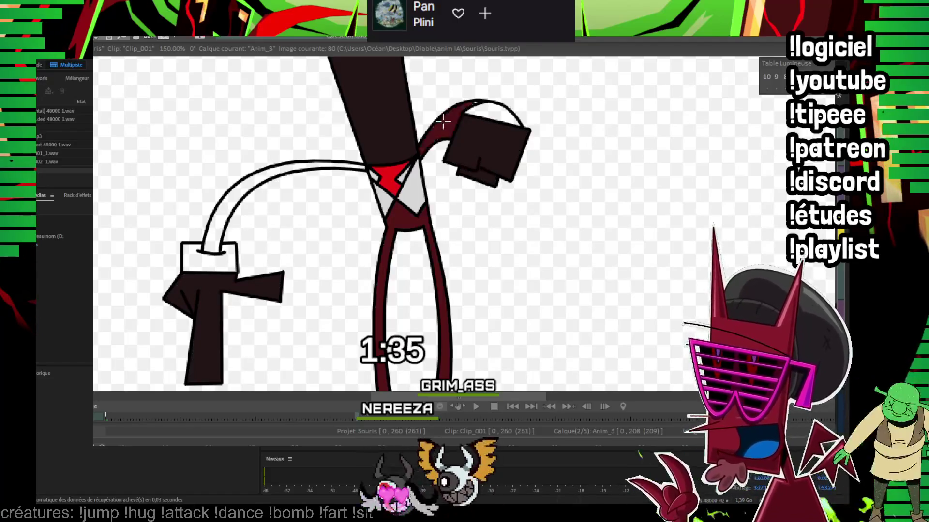
key("Right")
key("Right")
key("Right")
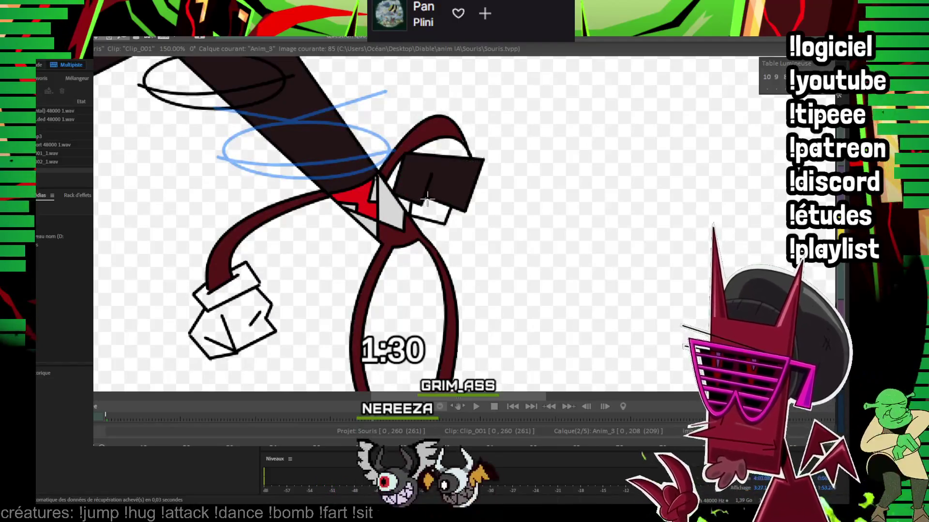
key("Right")
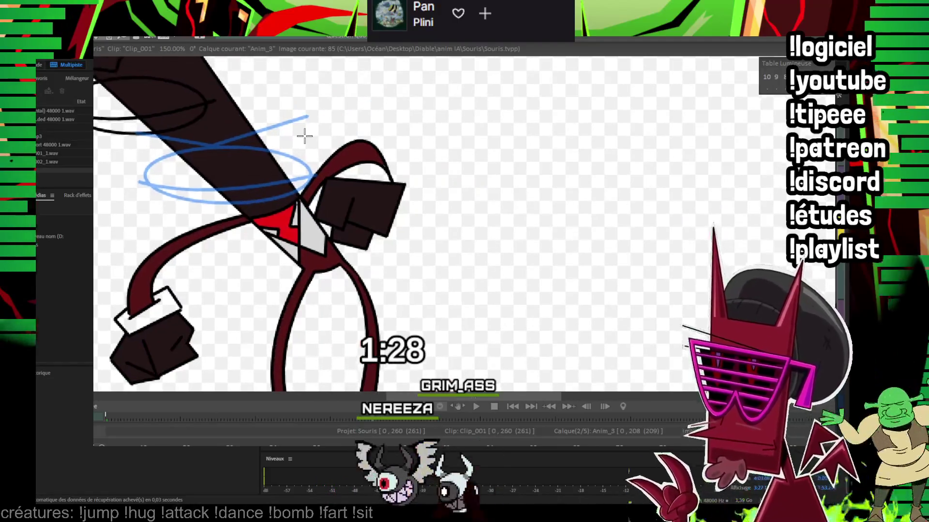
key("Right")
left_click_drag(368, 183, 341, 165)
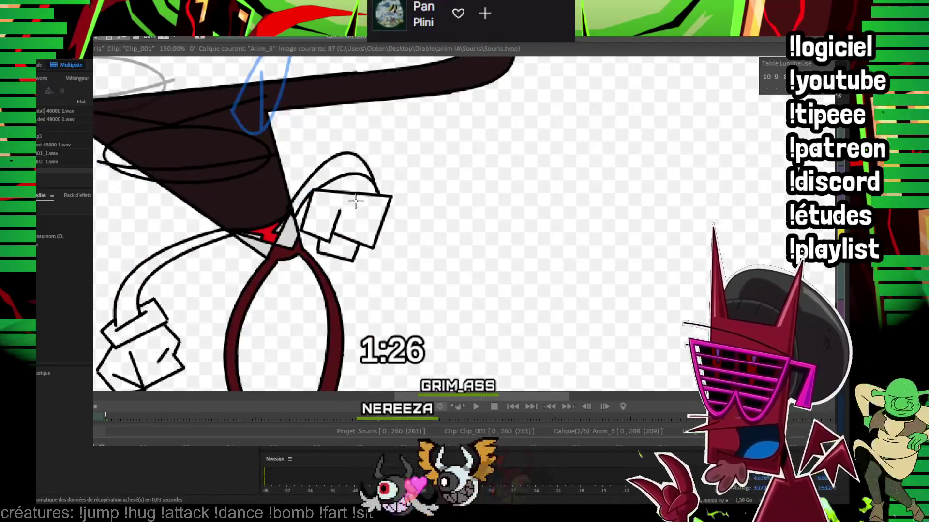
left_click_drag(356, 201, 341, 156)
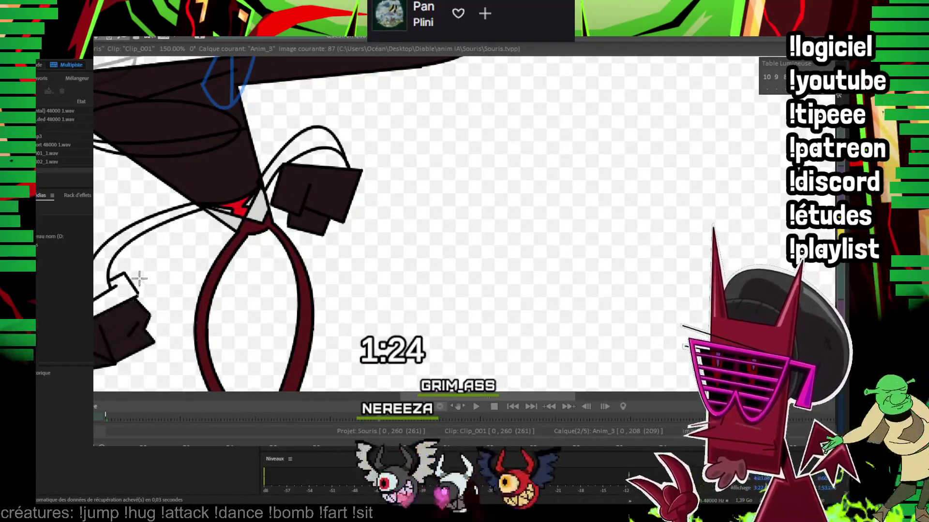
left_click_drag(118, 250, 331, 118)
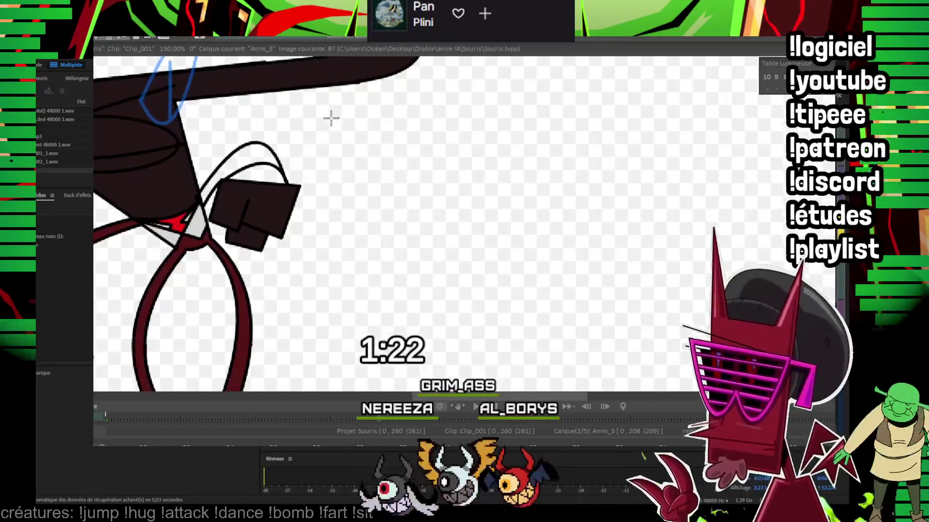
Step: On frame 89, fill the devil's white glove hand dark
key("Right")
key("Right")
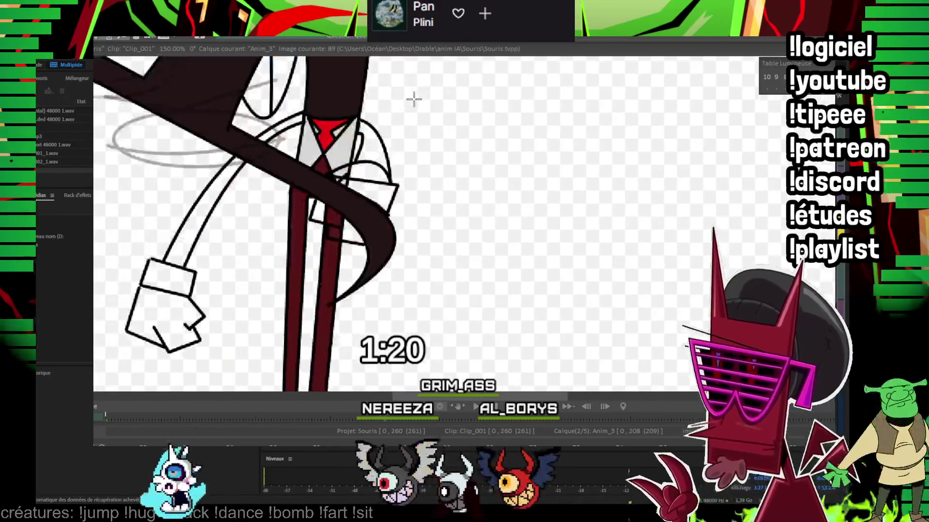
left_click_drag(218, 182, 326, 190)
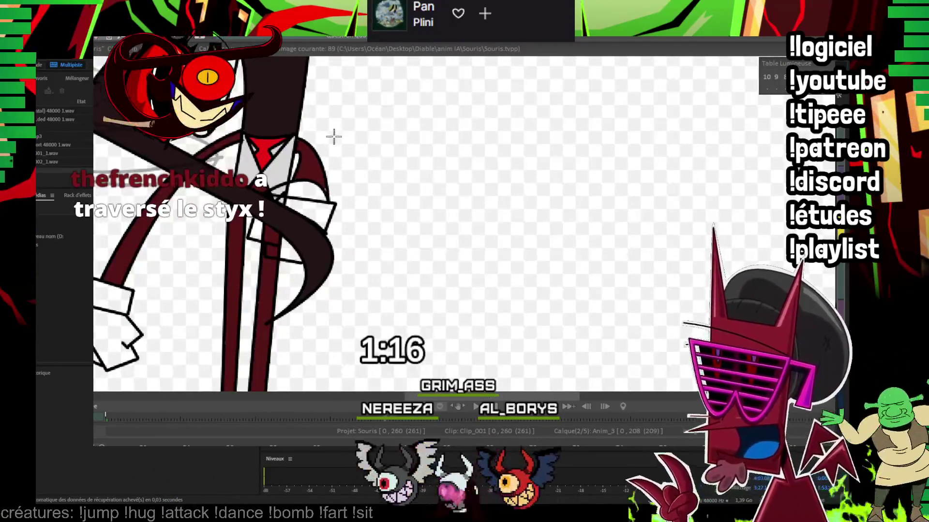
left_click_drag(335, 132, 319, 112)
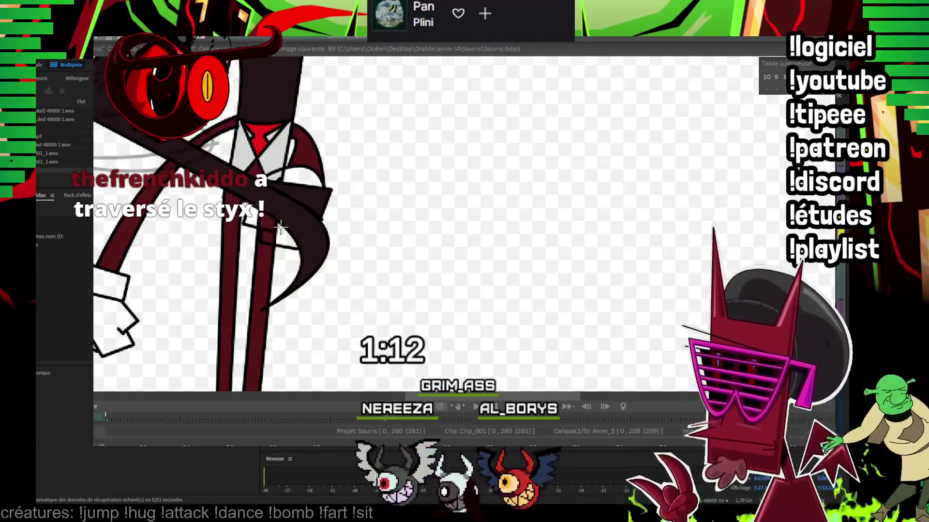
scroll(335, 180, "up", 2)
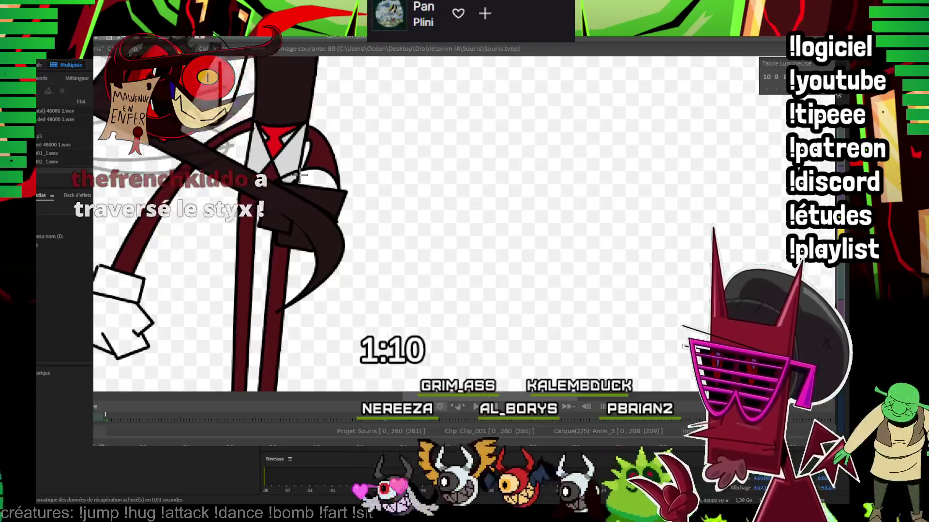
left_click_drag(335, 180, 210, 176)
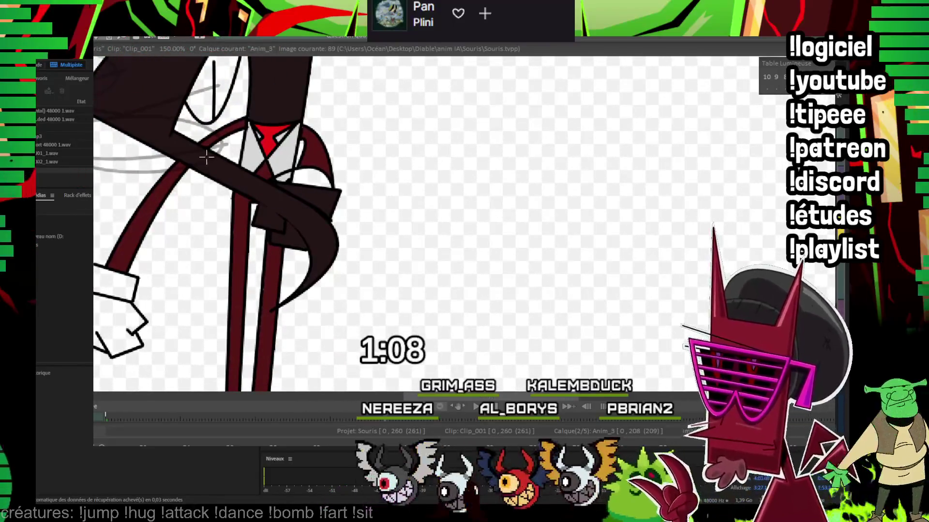
mouse_move(185, 207)
left_mouse_down()
mouse_move(169, 225)
mouse_move(178, 194)
left_mouse_up()
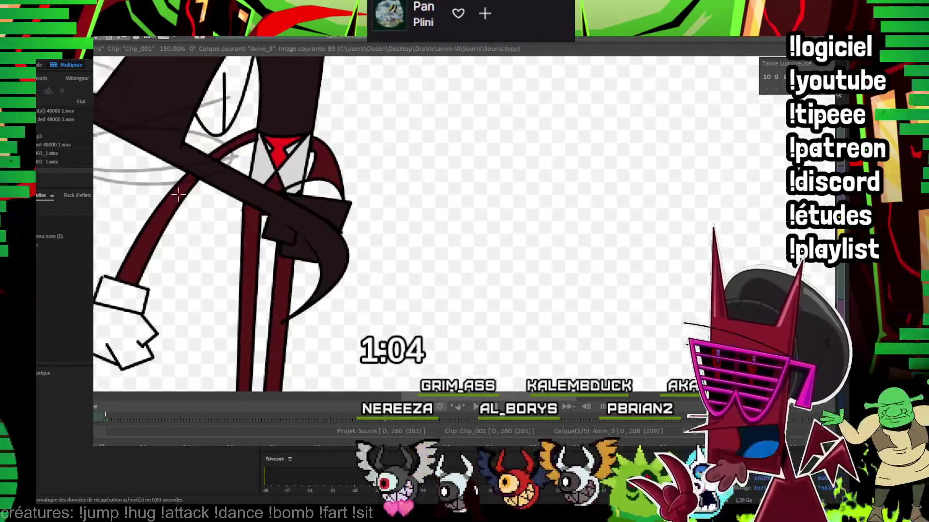
left_click(111, 301)
Step: On frame 90, fill the upper-left white glove hand dark
key("Right")
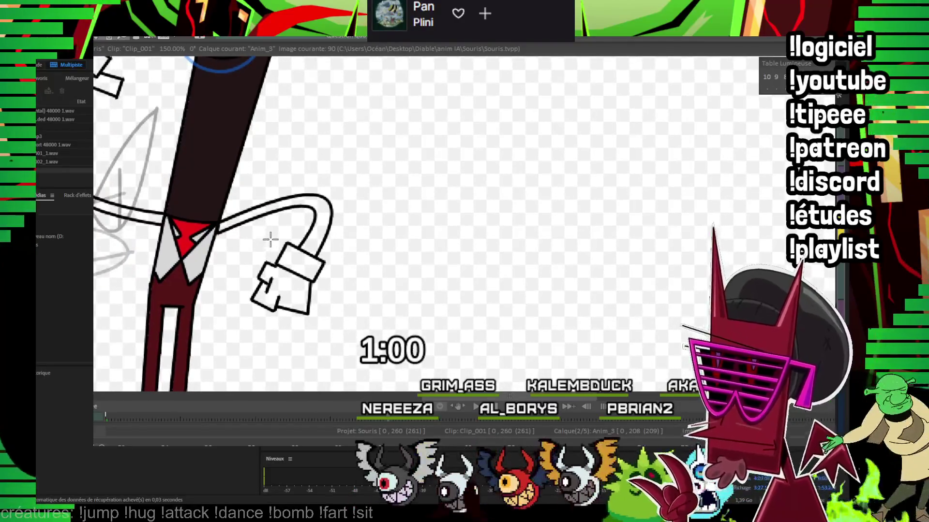
mouse_move(269, 240)
left_mouse_down()
mouse_move(274, 267)
mouse_move(386, 387)
left_mouse_up()
left_click(203, 216)
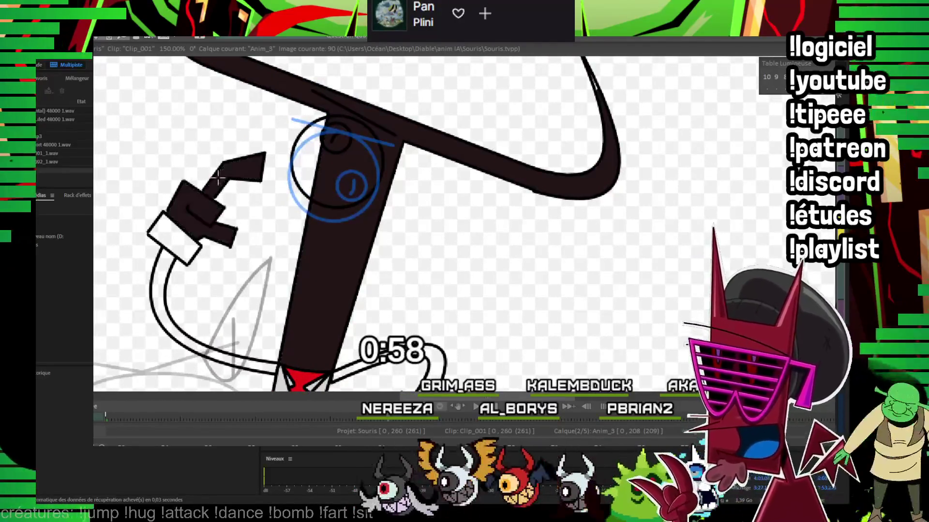
left_click_drag(197, 259, 397, 264)
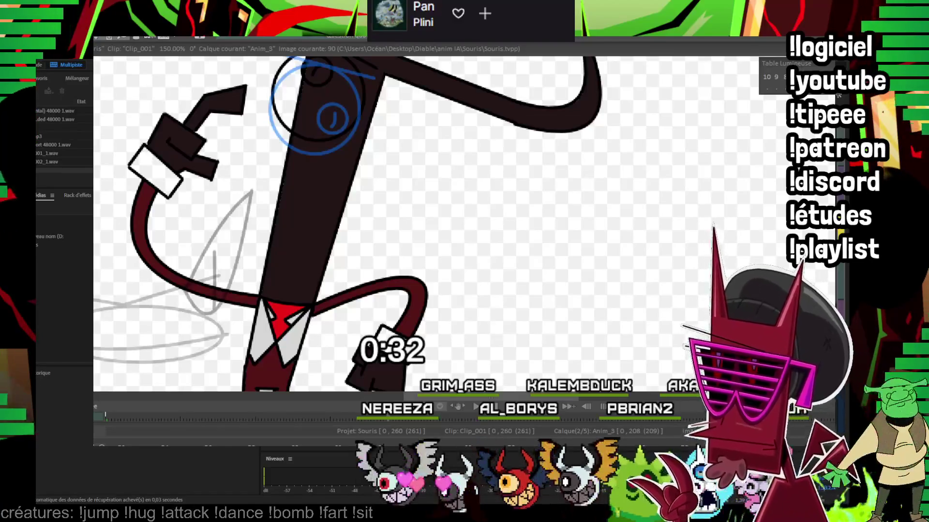
Step: Advance to frame 95 and fill both white arms dark red
key("Right")
key("Right")
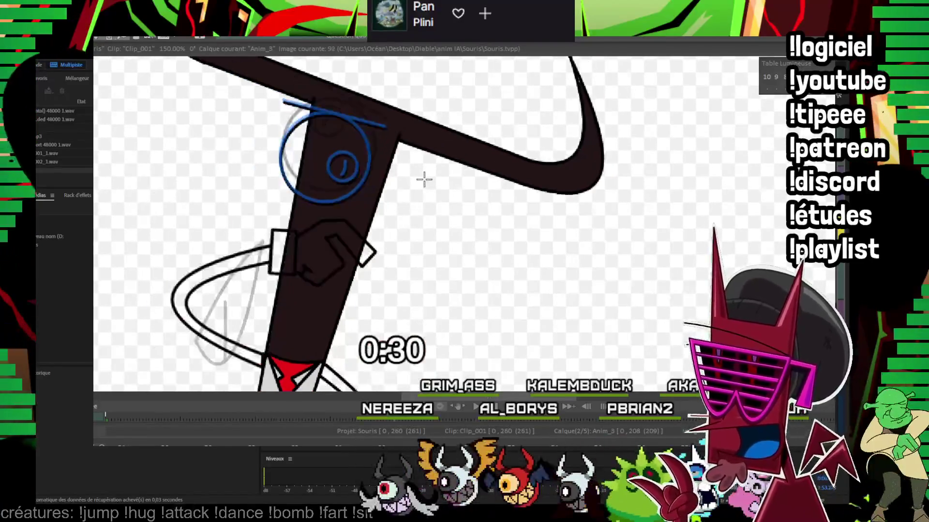
key("Right")
key("Right")
key("Right")
key("Right")
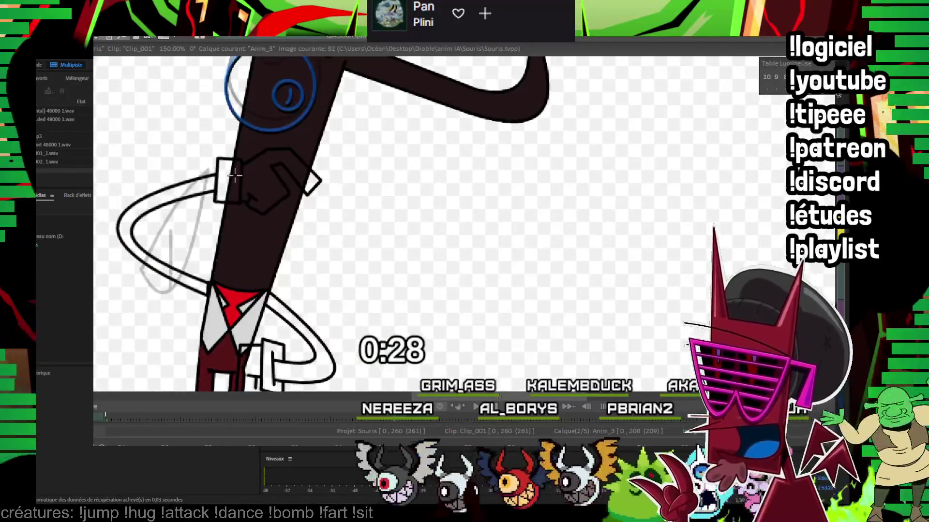
key("Right")
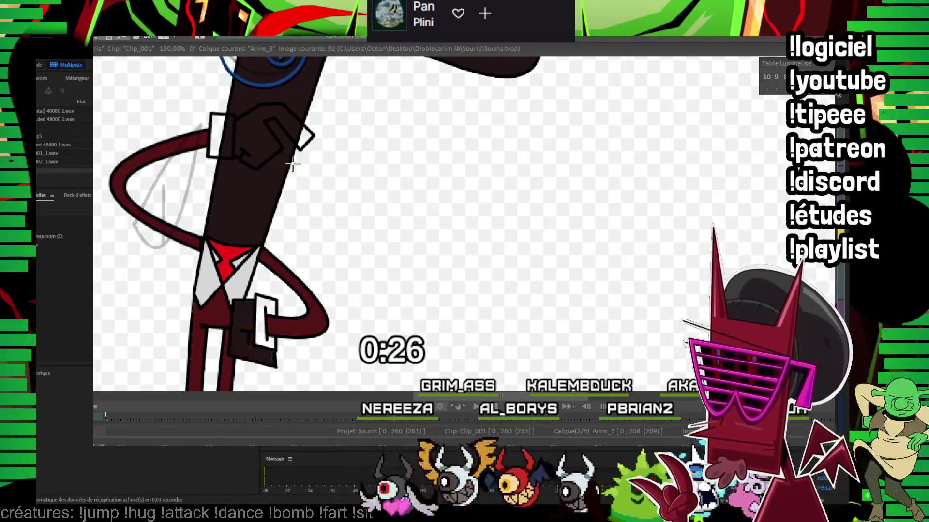
key("Left")
key("Right")
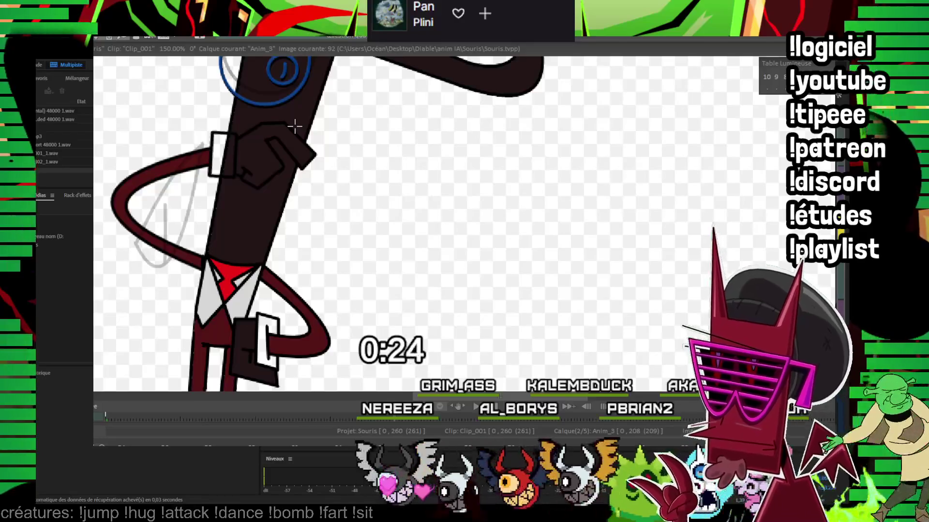
key("Right")
key("Right")
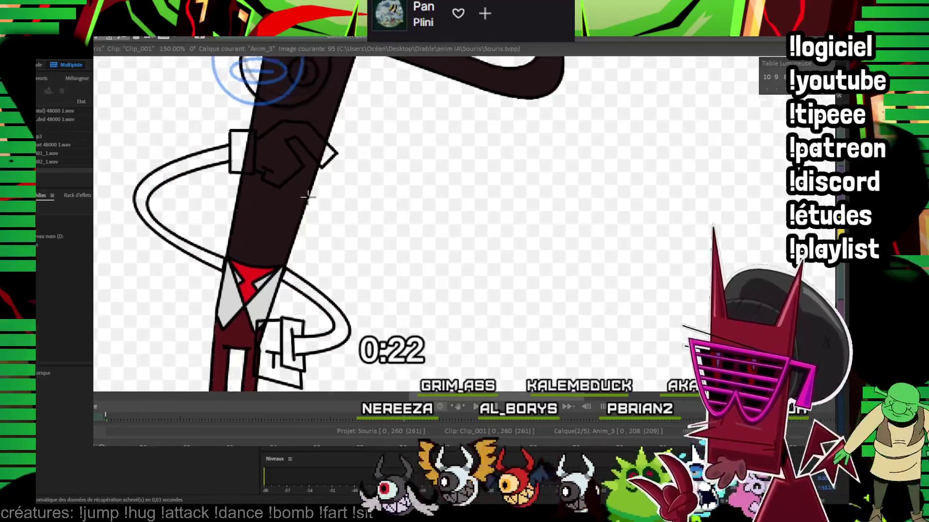
key("Right")
Step: On frame 100, fill the left arm dark red
key("Right")
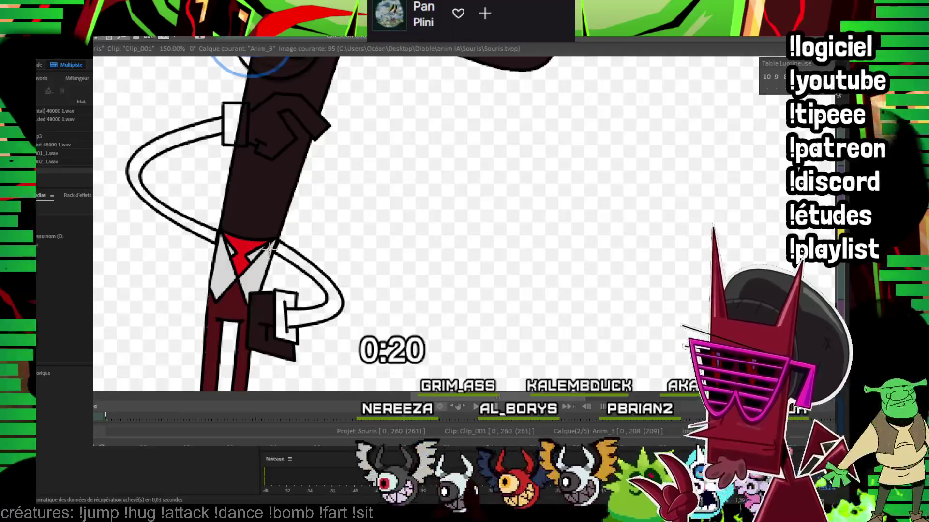
left_click(269, 249)
left_click(217, 228)
key("Right")
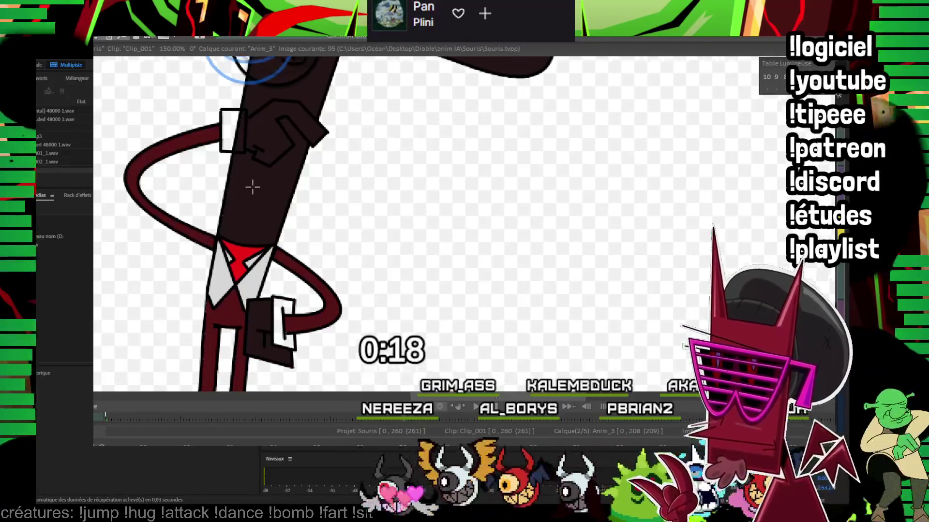
key("Right")
key("Right")
key("Right")
key("Right")
key("Right")
key("Left")
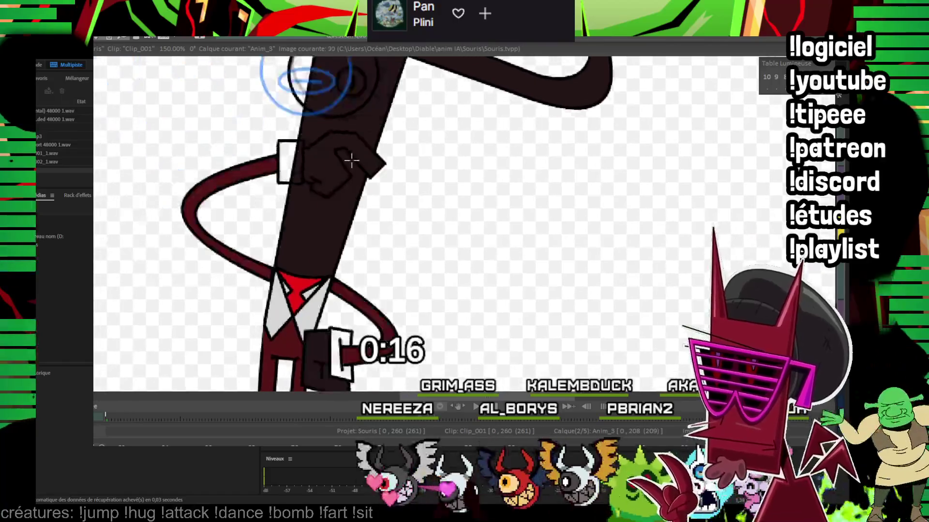
Step: Fill the hands dark and the right arm loop dark red on frames 102 and 104
key("Right")
key("Right")
key("Right")
key("Right")
key("Right")
left_click(278, 249)
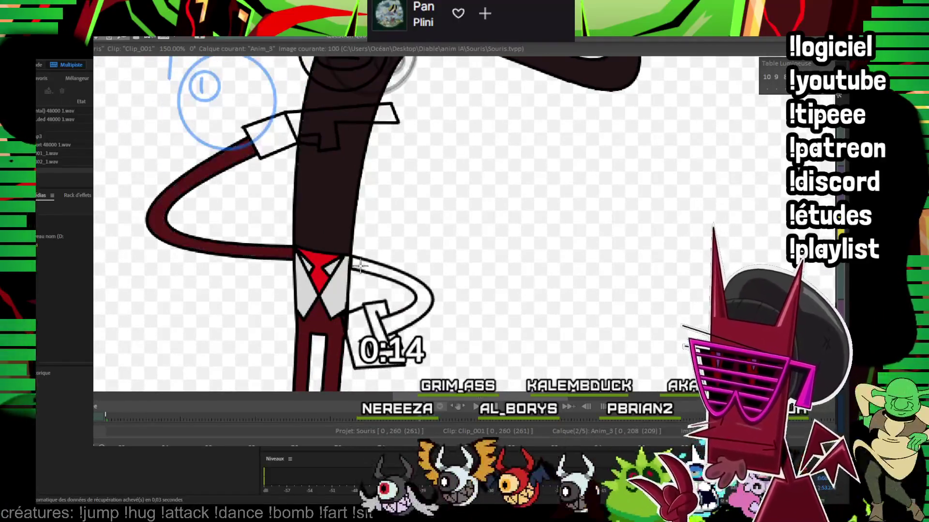
key("Right")
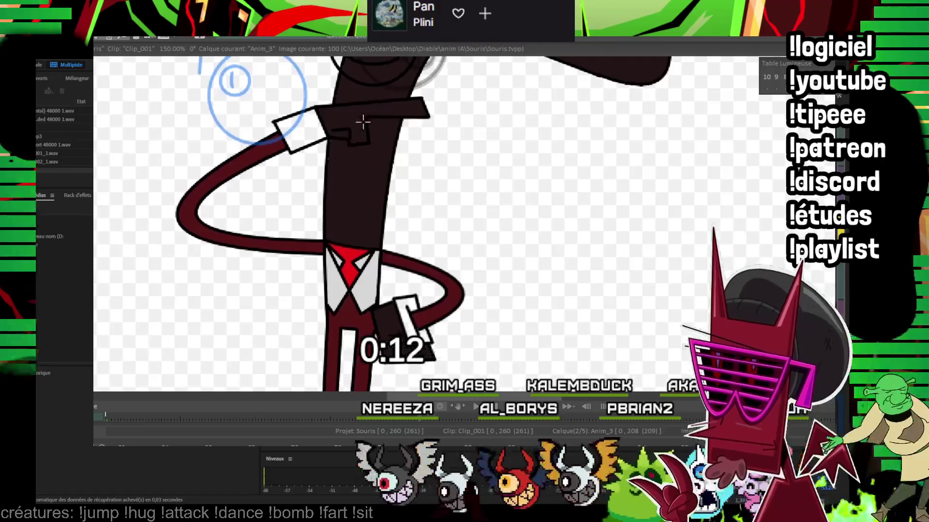
key("Right")
key("Right")
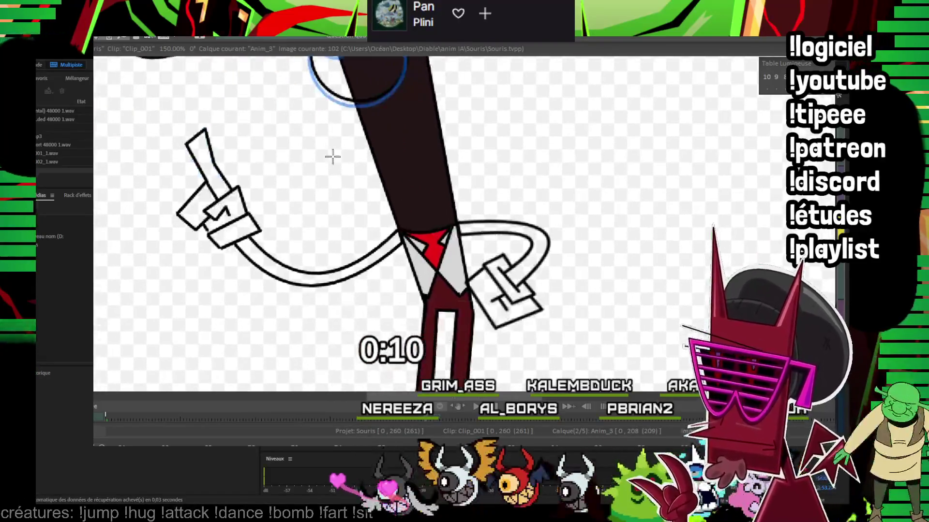
left_click(233, 202)
left_click(455, 238)
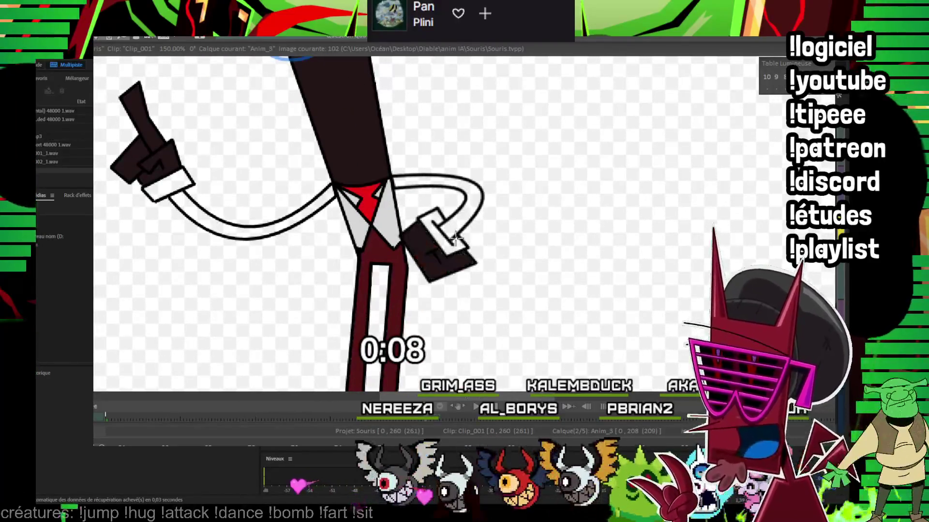
key("Right")
key("Right")
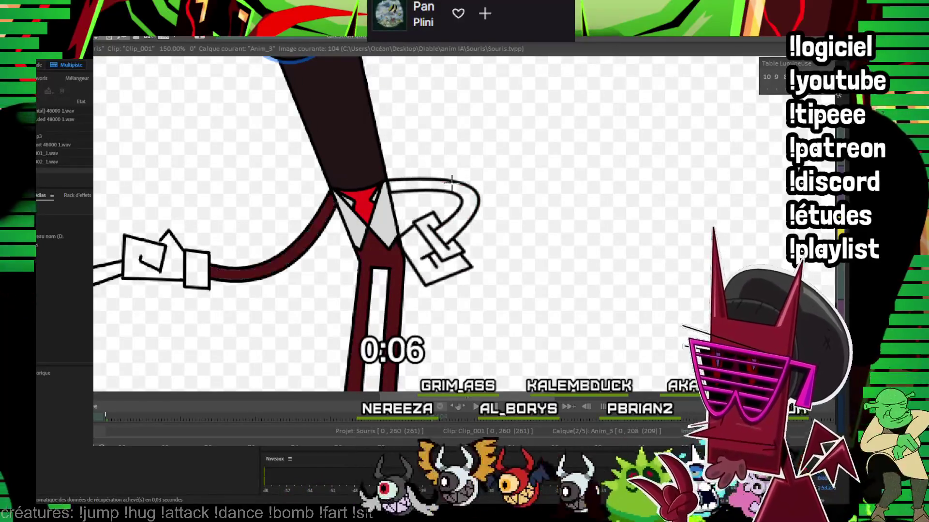
left_click(423, 242)
left_click(424, 242)
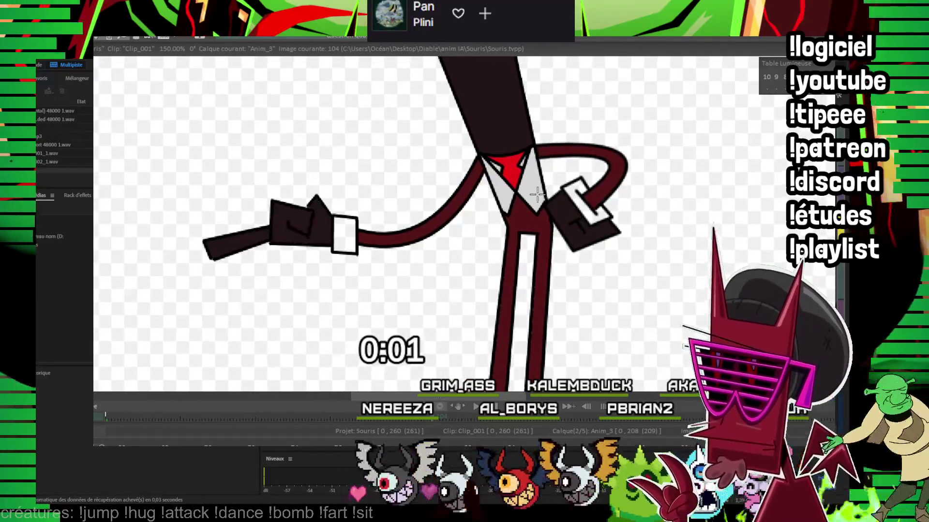
Step: On the next two drawings, fill the arms dark red, the right cuff dark and the left hand black
key("Right")
key("Right")
key("Right")
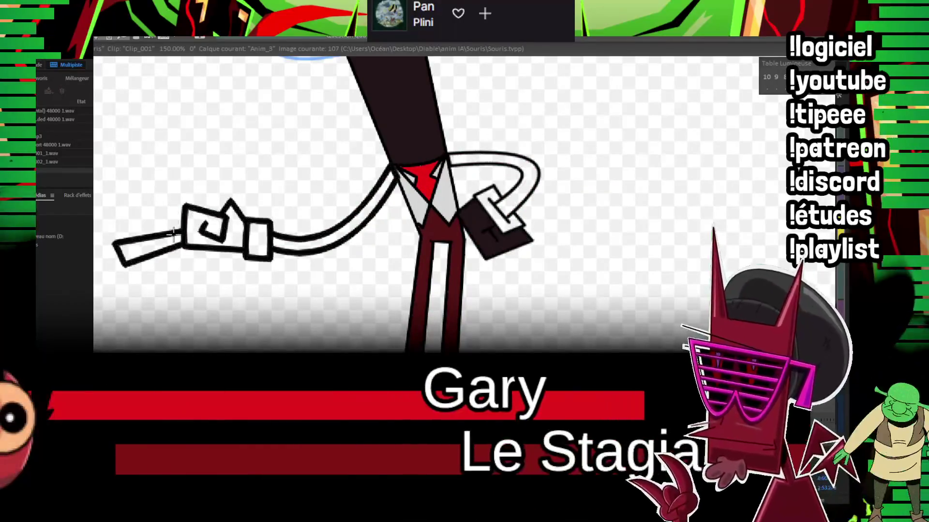
left_click(207, 204)
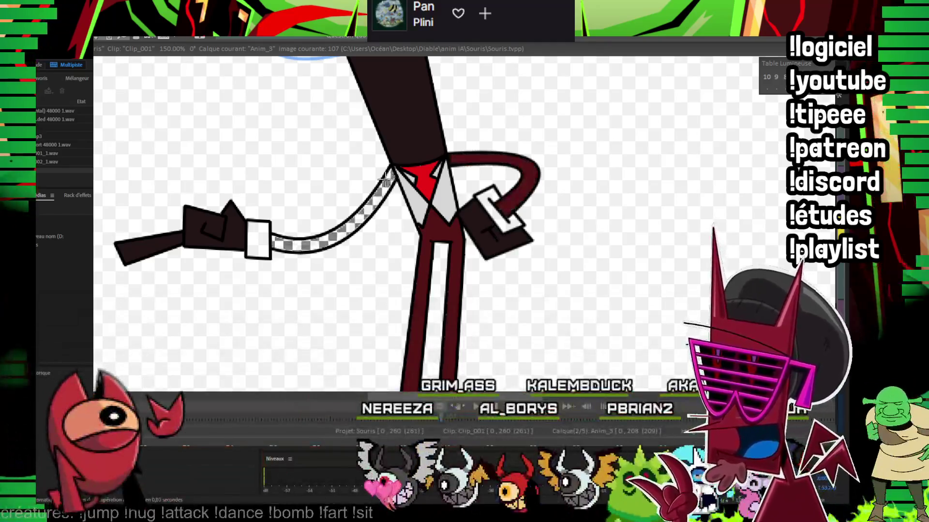
key("Right")
left_click(334, 312)
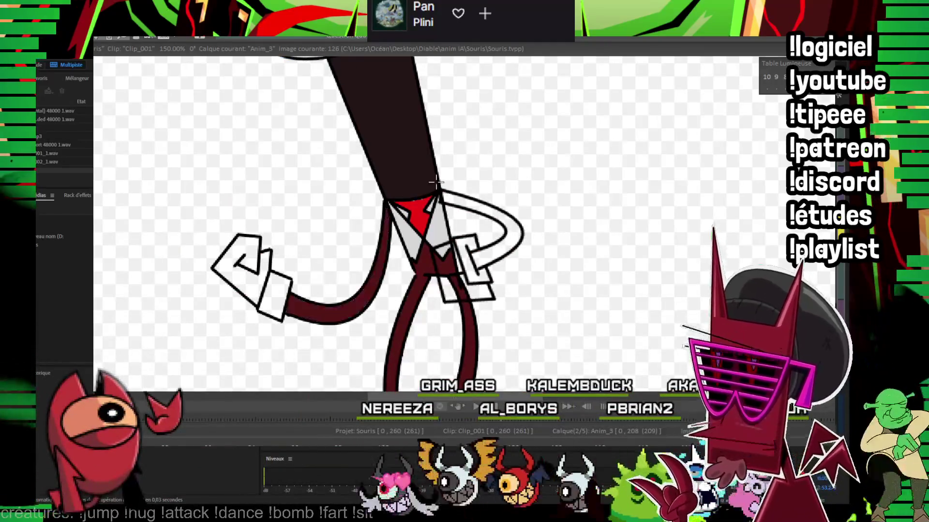
left_click(514, 234)
left_click(464, 286)
left_click(245, 270)
key("Right")
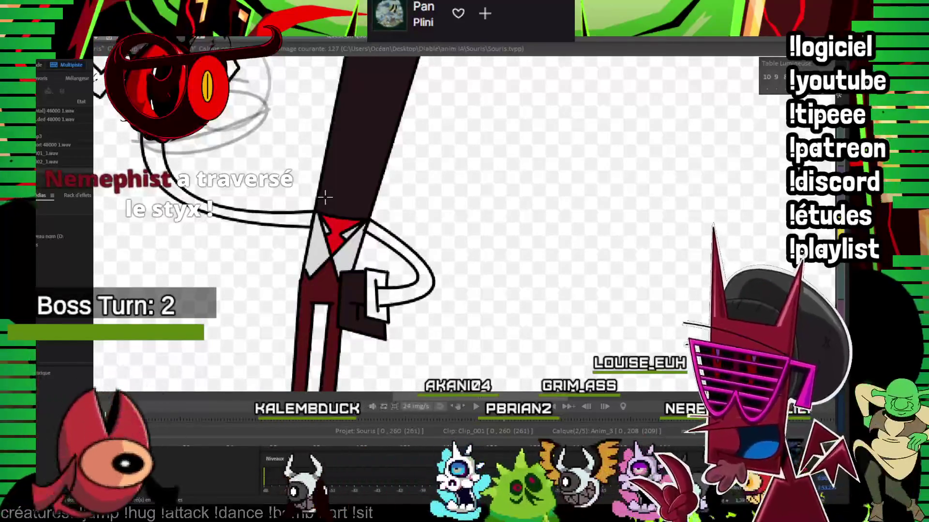
Step: Flip ahead to the later drawings and fill the left arm dark red on two of them
key("space")
key("Right")
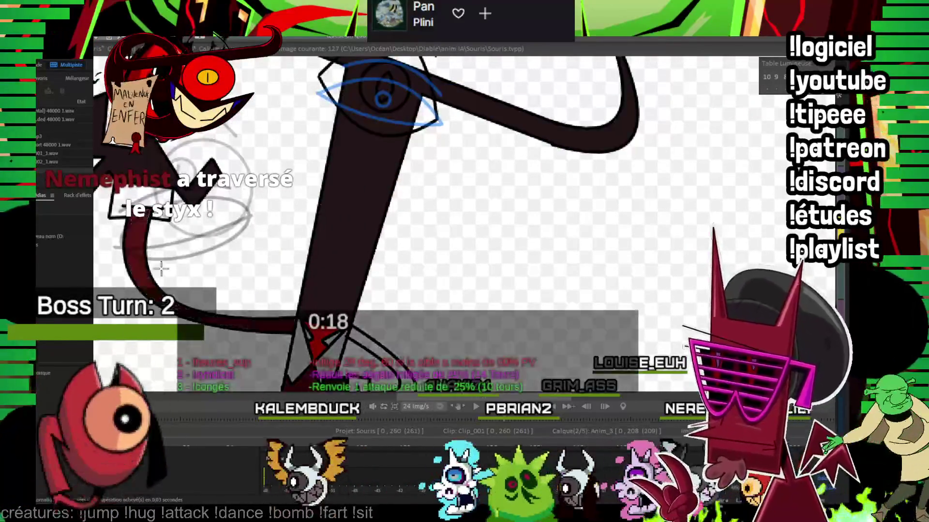
key("Right")
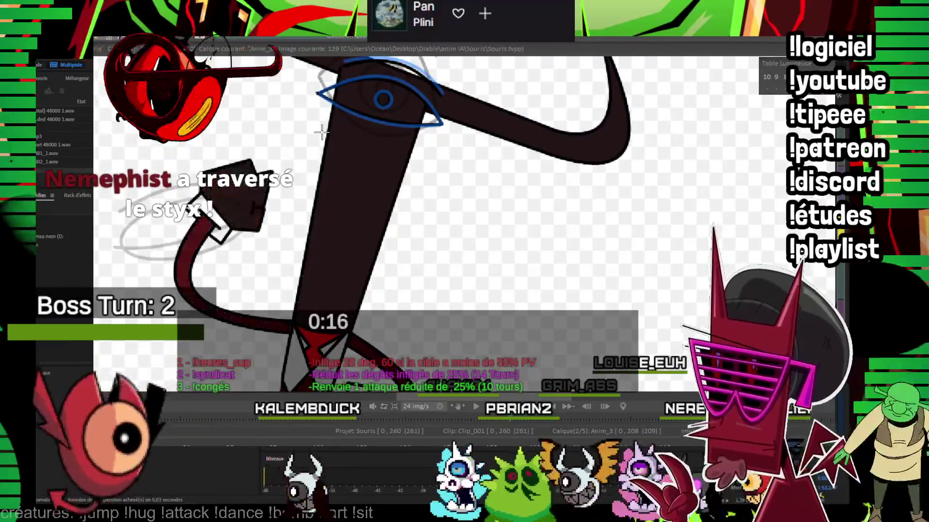
key("Right")
key("Right")
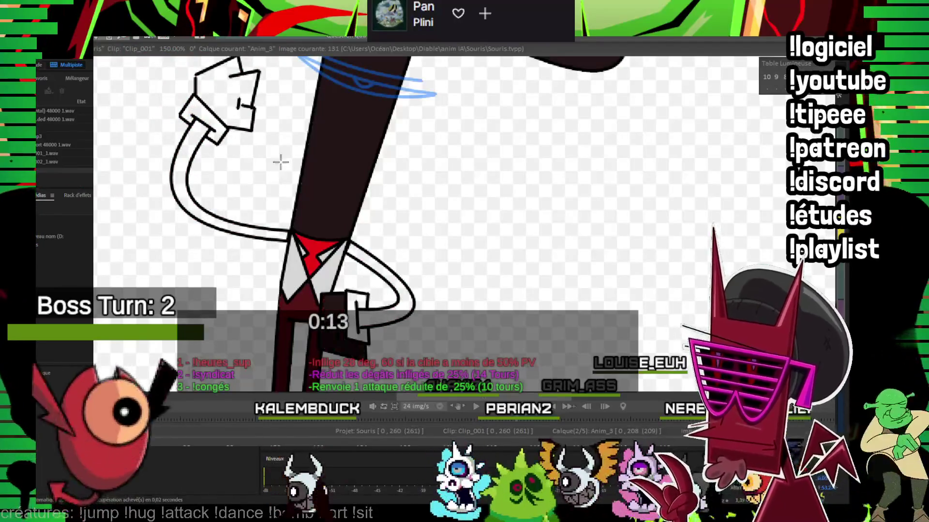
key("space")
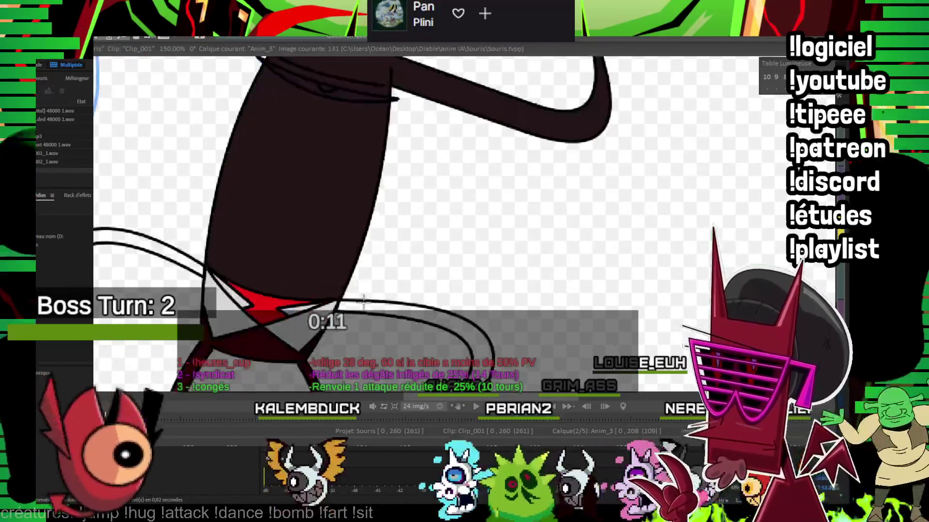
key("space")
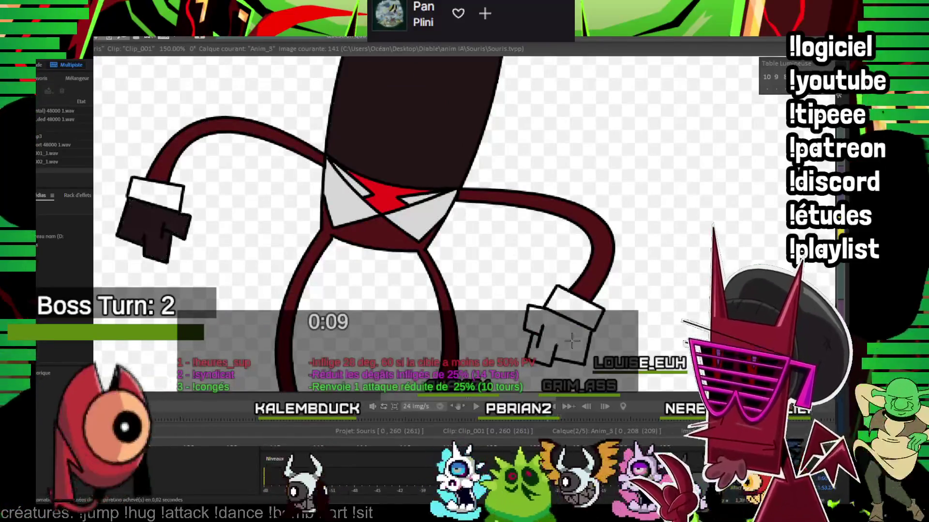
key("Right")
key("Right")
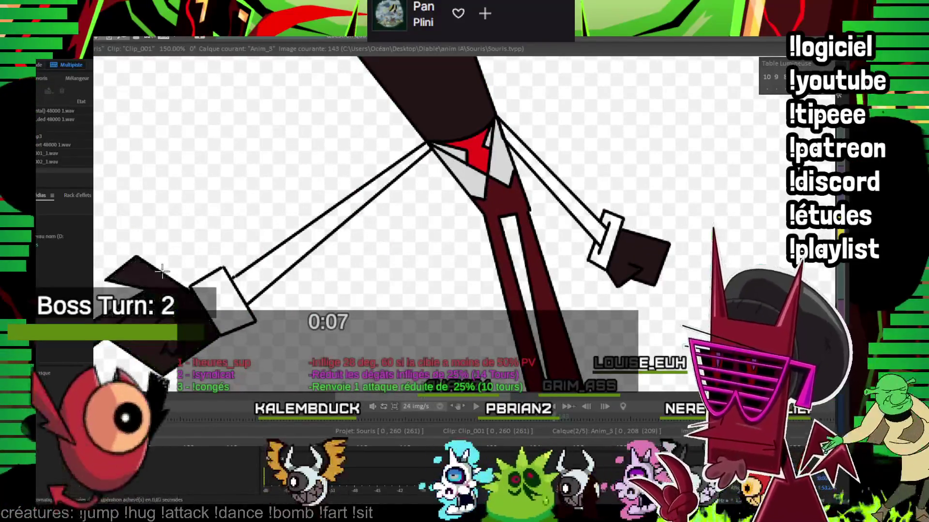
left_click(387, 180)
Step: Fill both hands dark and the arms dark red on the next two drawings
key("Right")
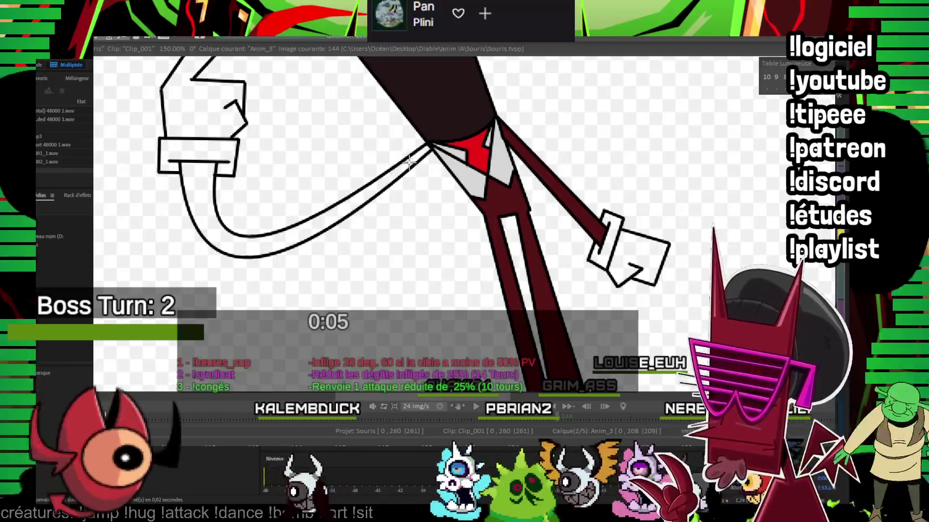
left_click(410, 163)
key("Right")
left_click(111, 146)
left_click(561, 295)
key("Right")
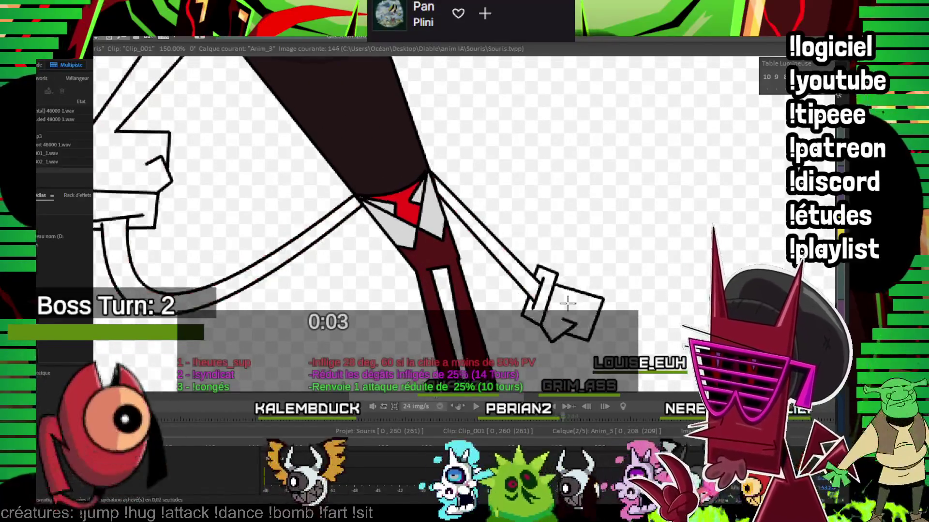
left_click(566, 305)
left_click(181, 148)
left_click(136, 259)
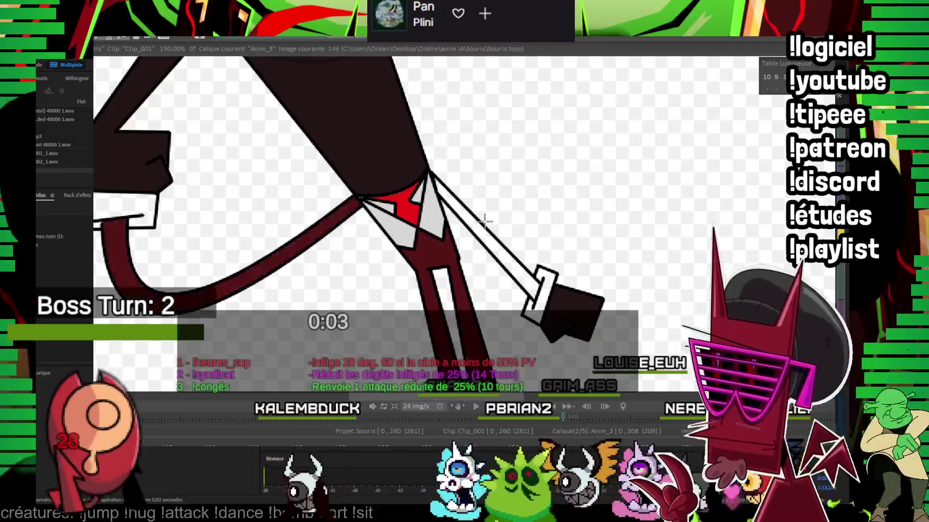
left_click(528, 261)
Step: Color the arms dark red and the hands dark on the following two drawings
key("Right")
left_click(513, 261)
left_click(271, 271)
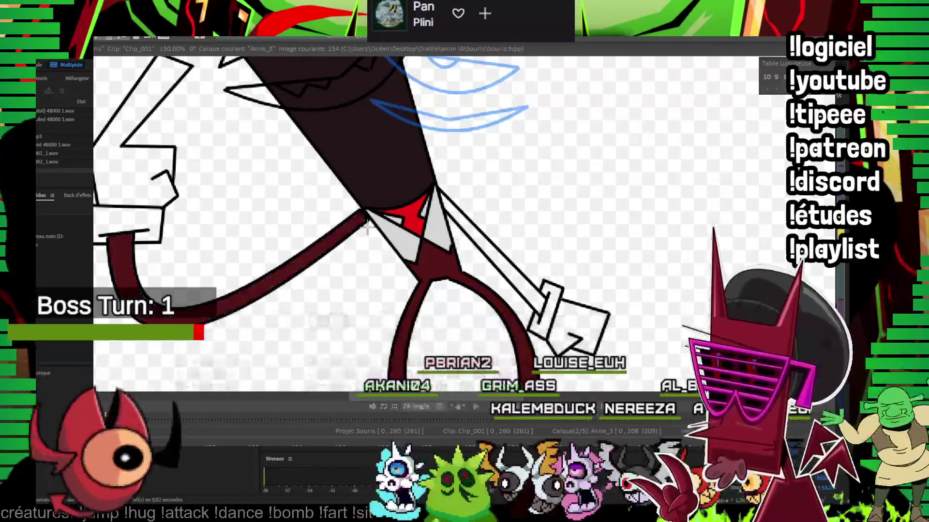
left_click(575, 329)
key("Right")
left_click(207, 155)
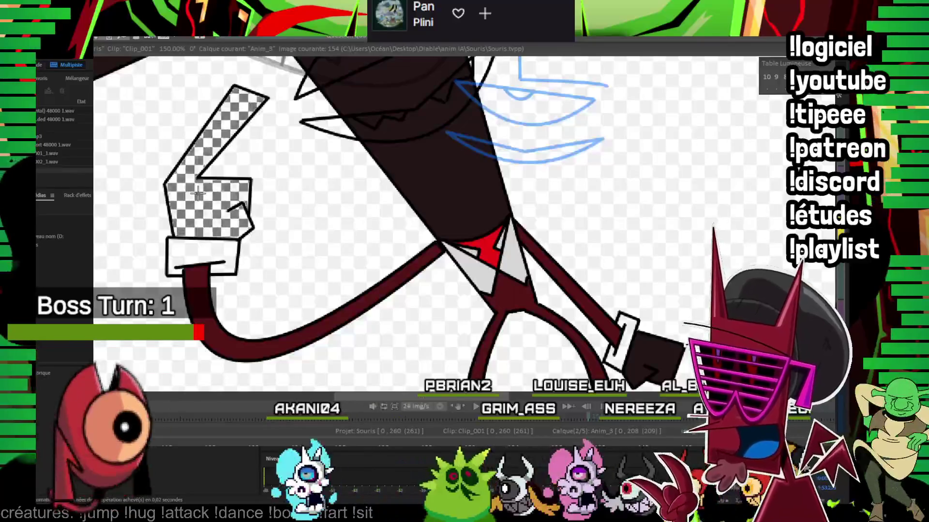
left_click(232, 203)
left_click(290, 348)
Step: On the next drawing, fill both hands dark and both arms dark red
key("Right")
left_click_drag(234, 178, 130, 149)
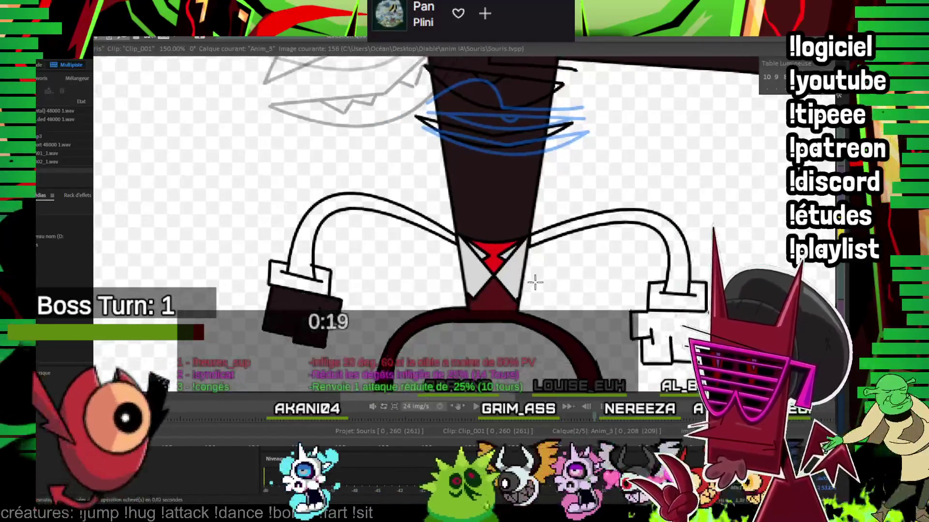
left_click(227, 300)
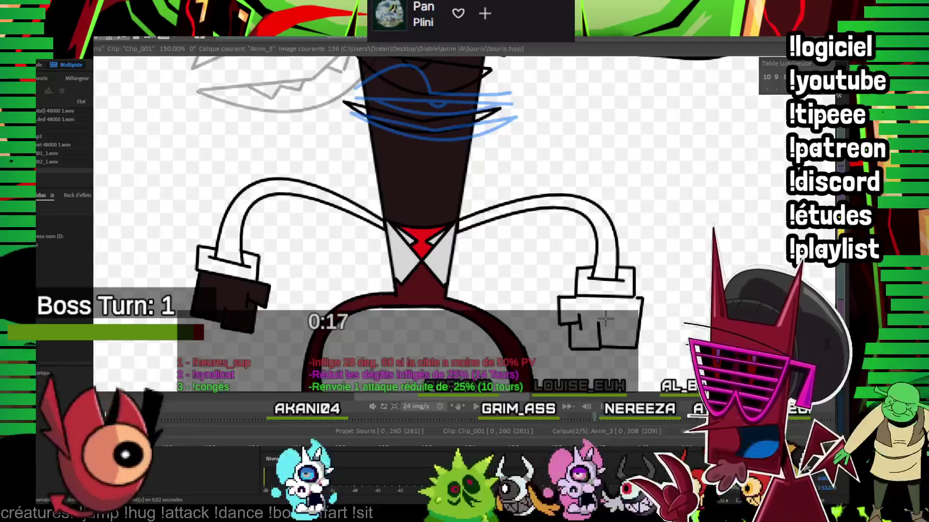
left_click(605, 317)
left_click(607, 242)
left_click(230, 227)
Step: On the following drawing, fill the left and right arms dark red and both hands dark
key("Right")
key("Right")
left_click(287, 180)
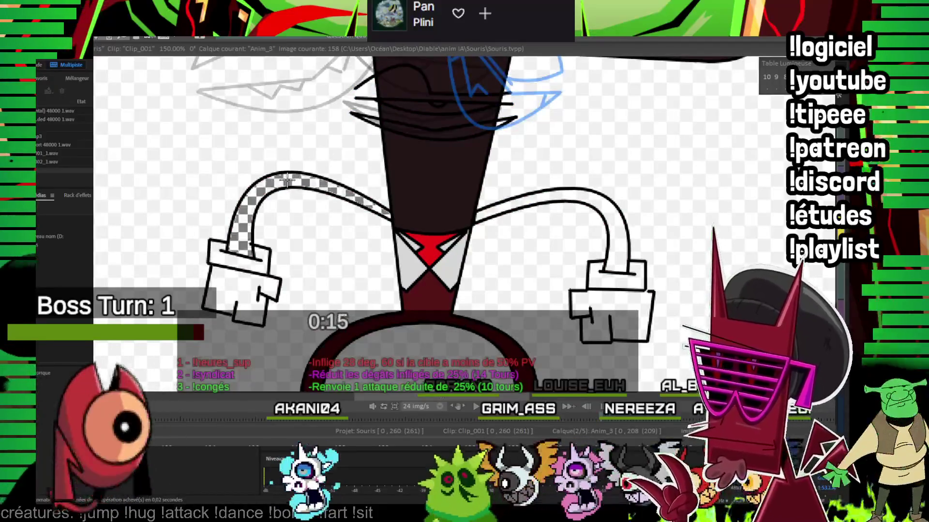
left_click(287, 180)
left_click(556, 203)
left_click(612, 316)
left_click(244, 287)
left_click_drag(295, 214, 251, 197)
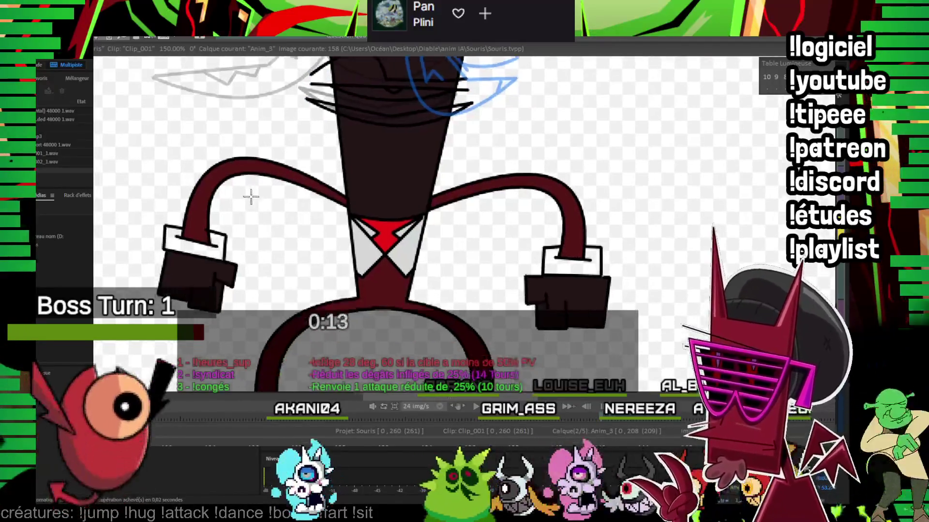
Step: Fill the hands dark and the arms, including image 162's lower-right arm piece, dark red
key("Right")
left_click(276, 334)
key("Right")
left_click(506, 339)
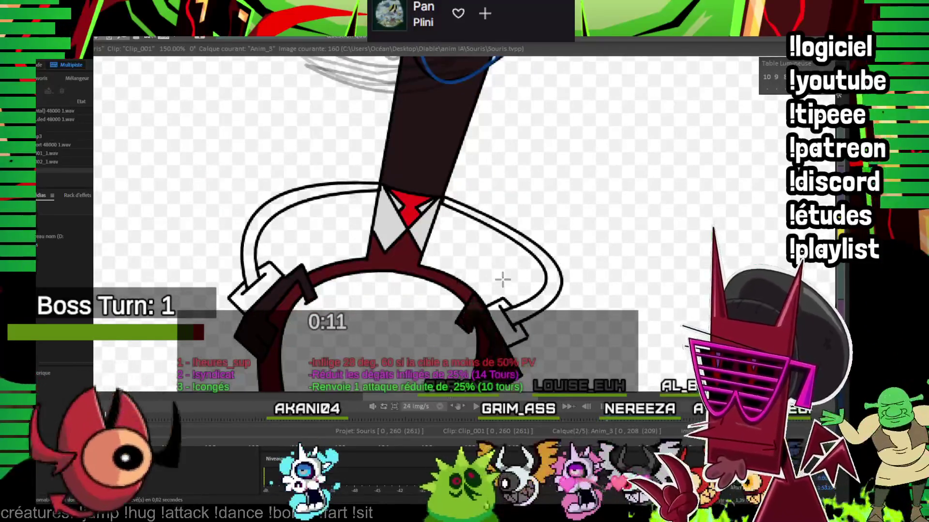
left_click(551, 275)
left_click(265, 208)
key("Right")
key("Right")
left_click(265, 208)
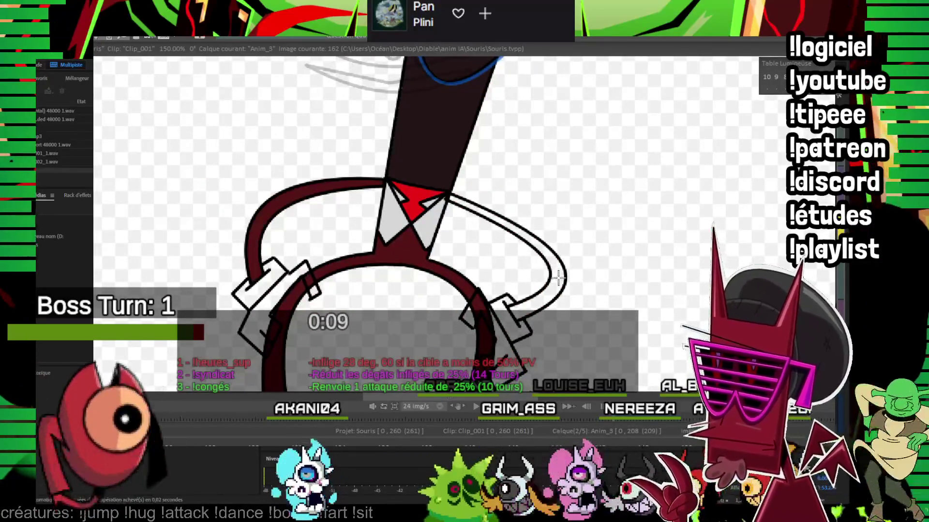
left_click(558, 277)
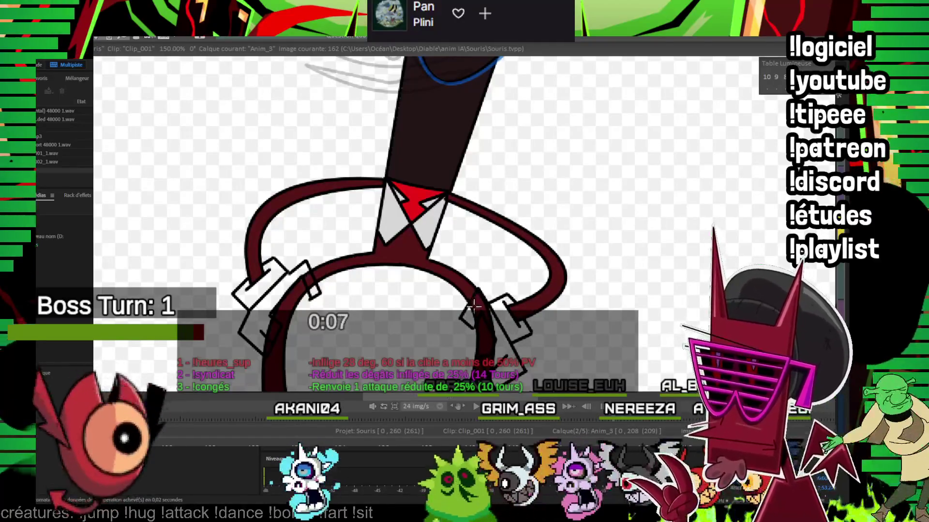
left_click(474, 306)
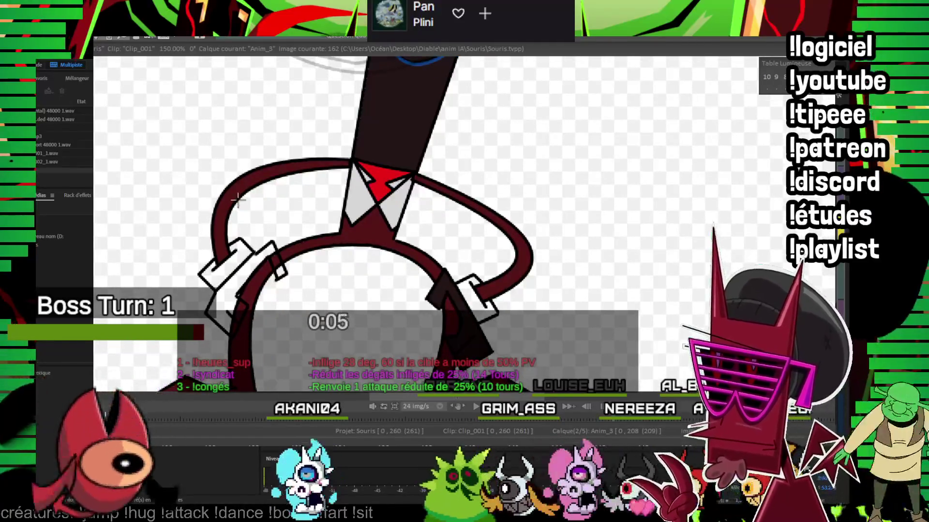
left_click_drag(334, 241, 228, 150)
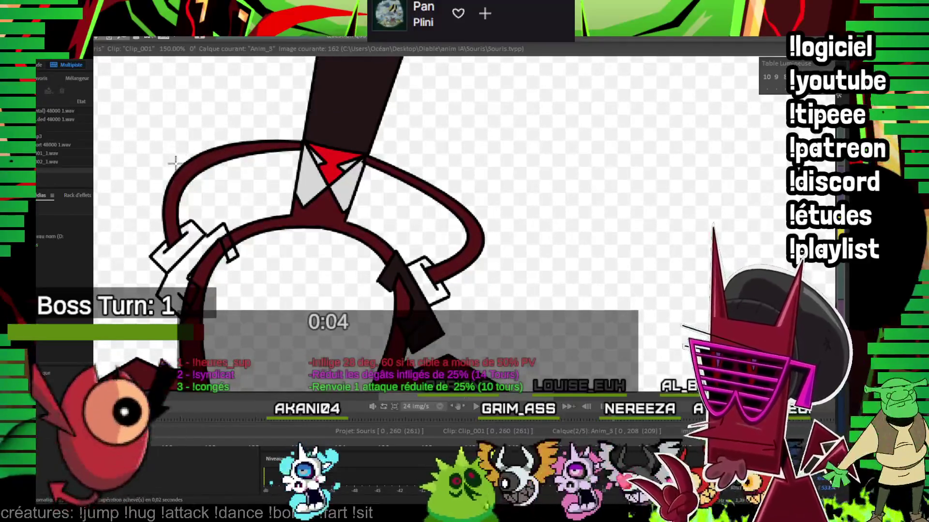
Step: Advance past image 171 and fill both arm bands and bracket pieces dark red
key("Right")
key("Right")
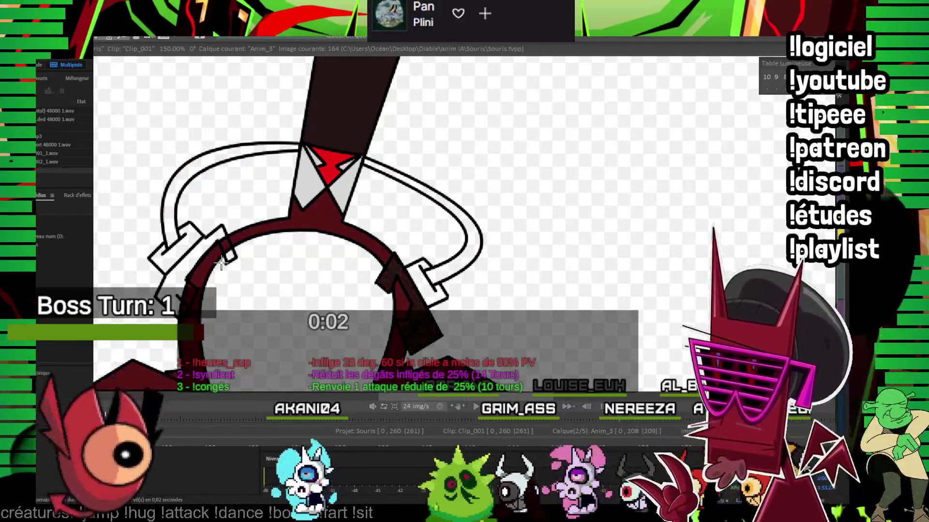
key("Right")
key("Right")
key("Right")
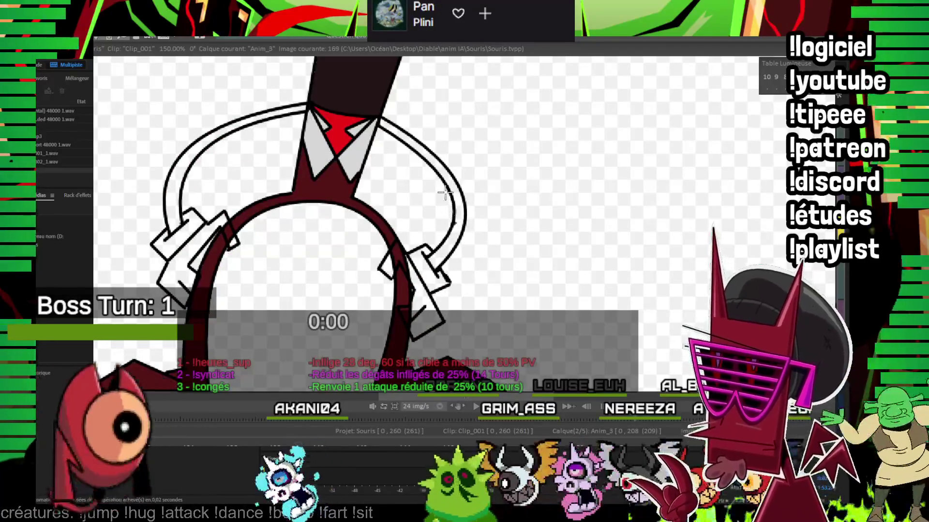
key("Right")
key("Right")
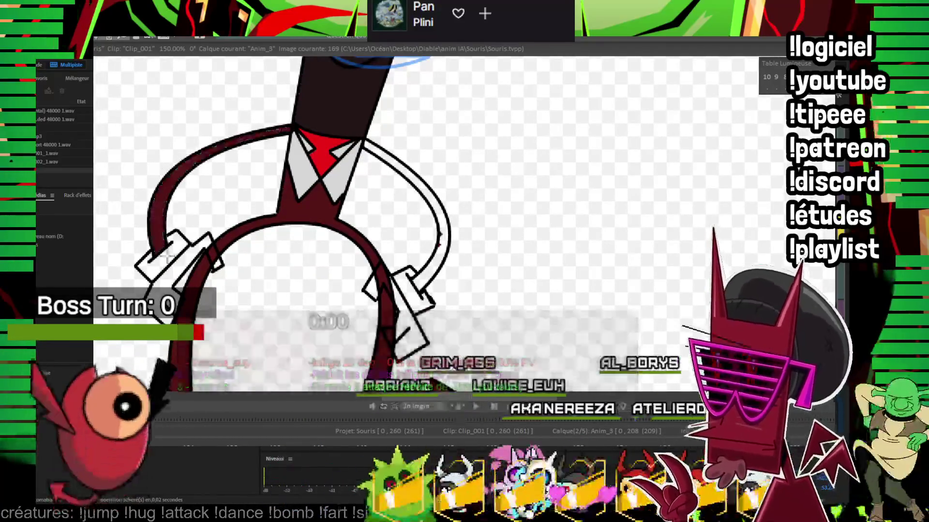
key("Right")
key("Right")
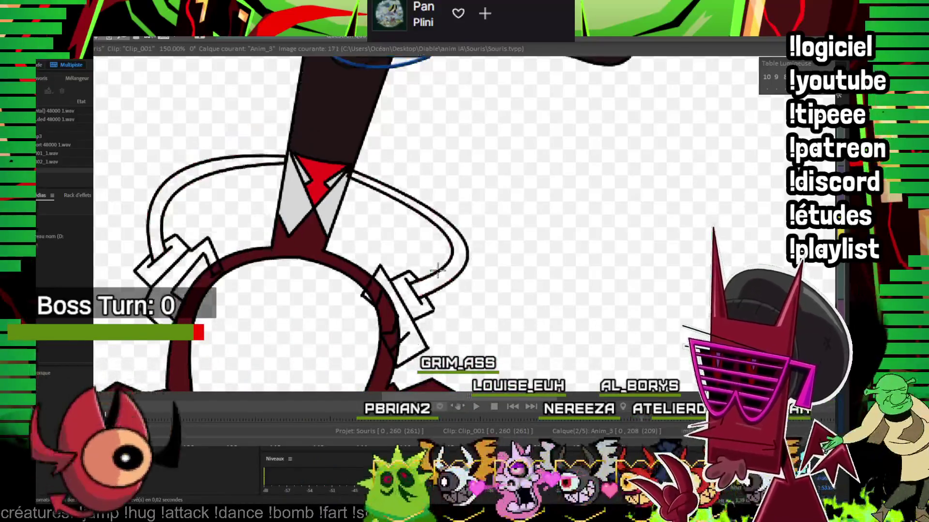
key("Right")
key("Right")
key("Right")
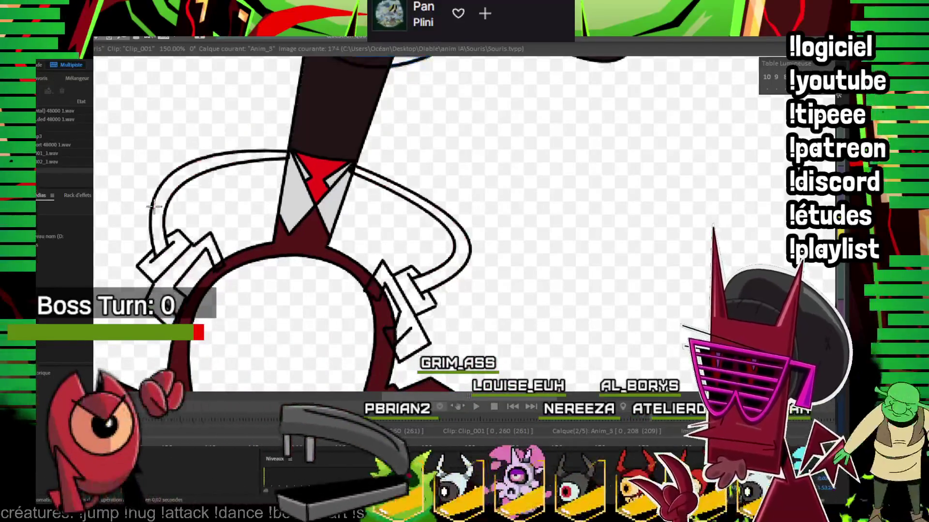
left_click(458, 243)
left_click(157, 213)
left_click(205, 254)
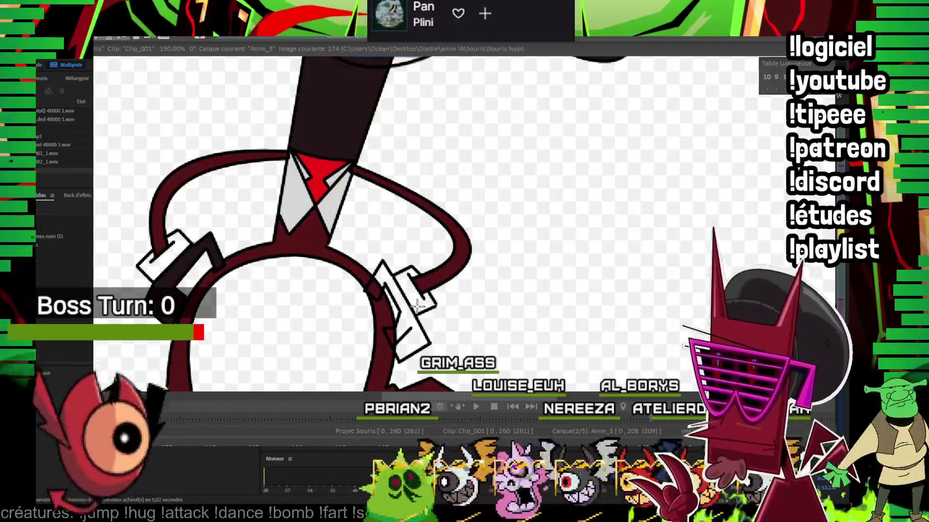
left_click(403, 303)
Step: Fill the arm bands and brackets dark red on the next two arm poses, up to frame 190
key("Right")
key("Right")
key("Right")
key("Right")
key("Right")
key("Right")
key("Right")
key("Right")
key("Right")
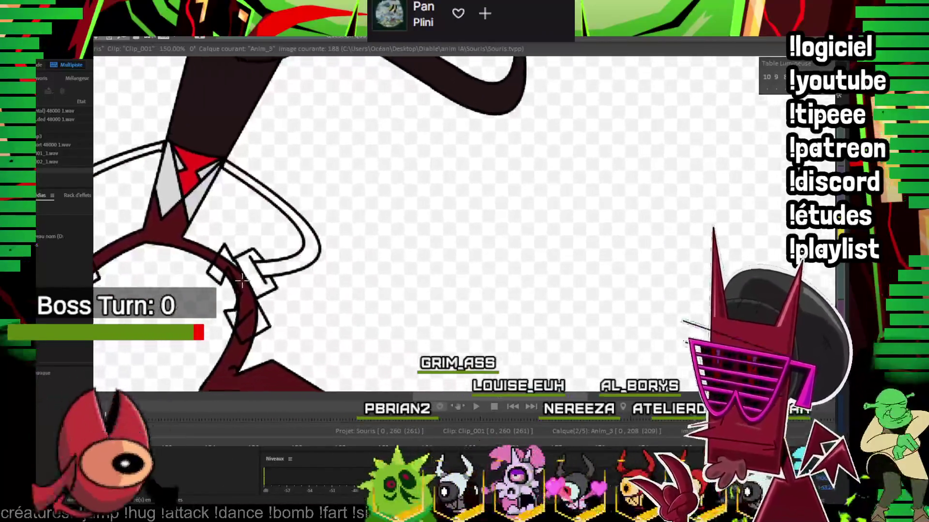
key("Right")
key("Right")
key("Right")
key("Right")
left_click(189, 213)
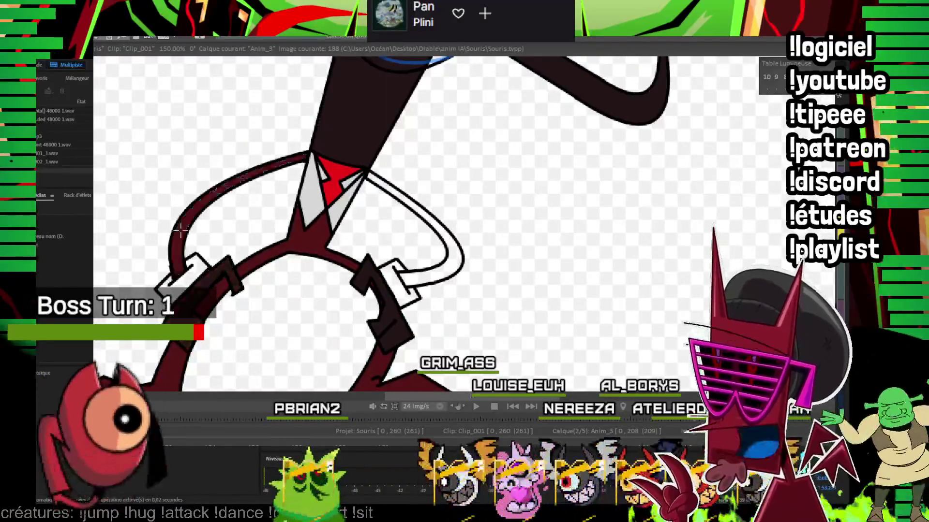
left_click(451, 263)
key("Right")
key("Right")
left_click(450, 252)
left_click(187, 215)
left_click(218, 280)
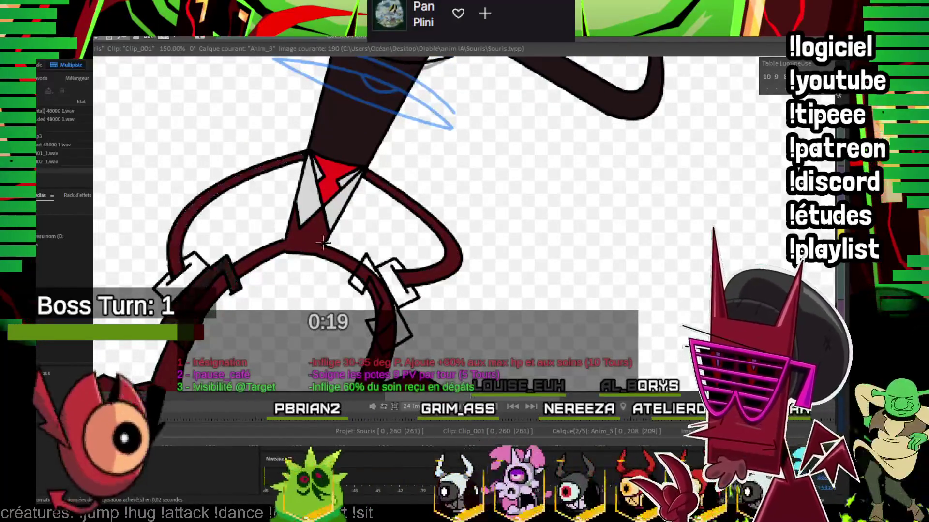
left_click(400, 327)
key("Right")
key("Right")
key("Right")
key("Right")
key("Right")
key("Right")
key("Right")
key("Right")
key("Right")
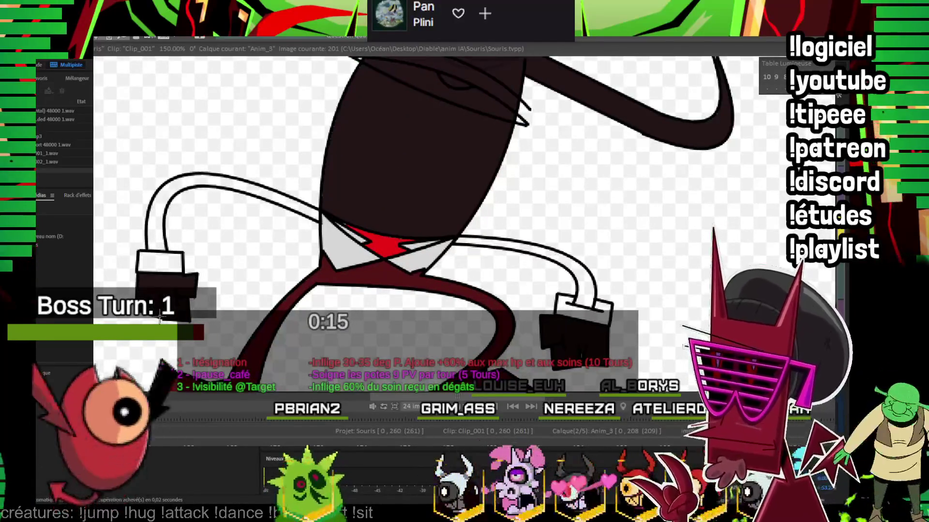
Step: Fill the left arm on image 201 dark red, then the mouth, head and snout on images 203–204
left_click(163, 232)
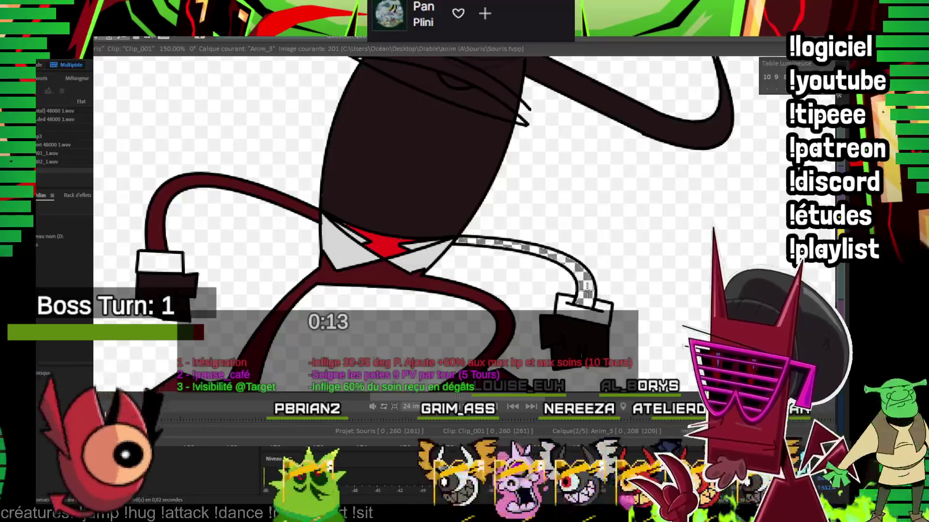
key("Right")
key("Right")
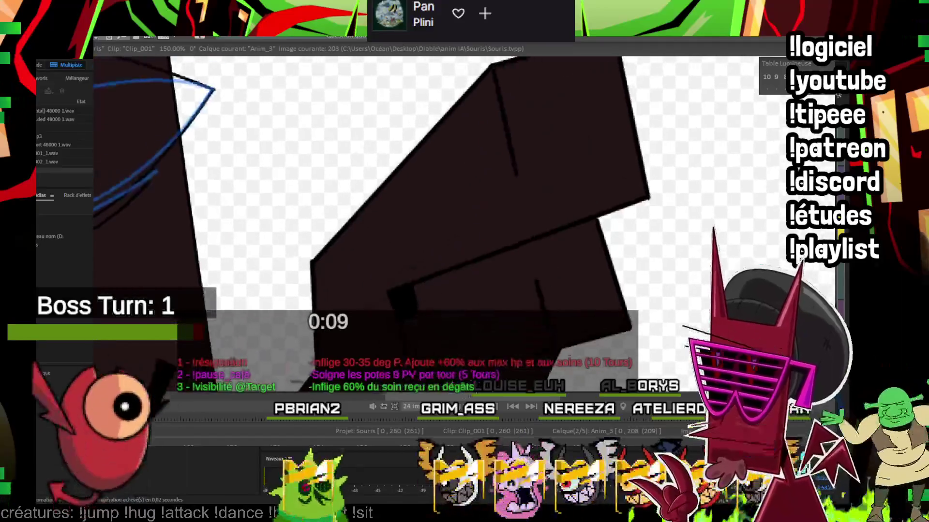
left_click(368, 256)
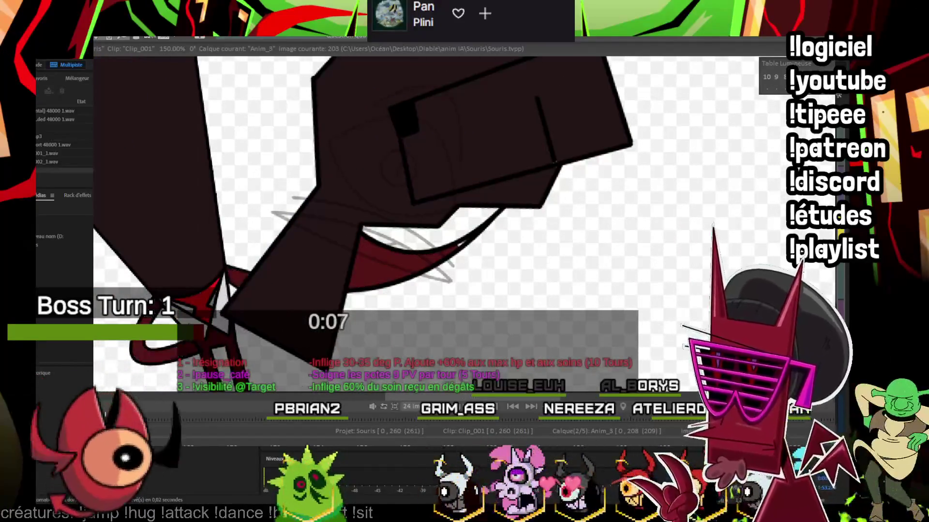
key("Right")
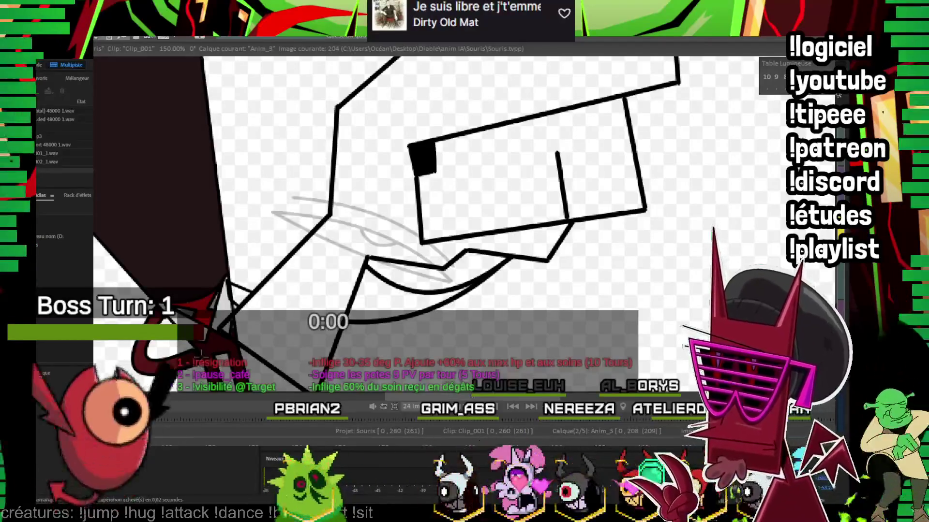
left_click(380, 191)
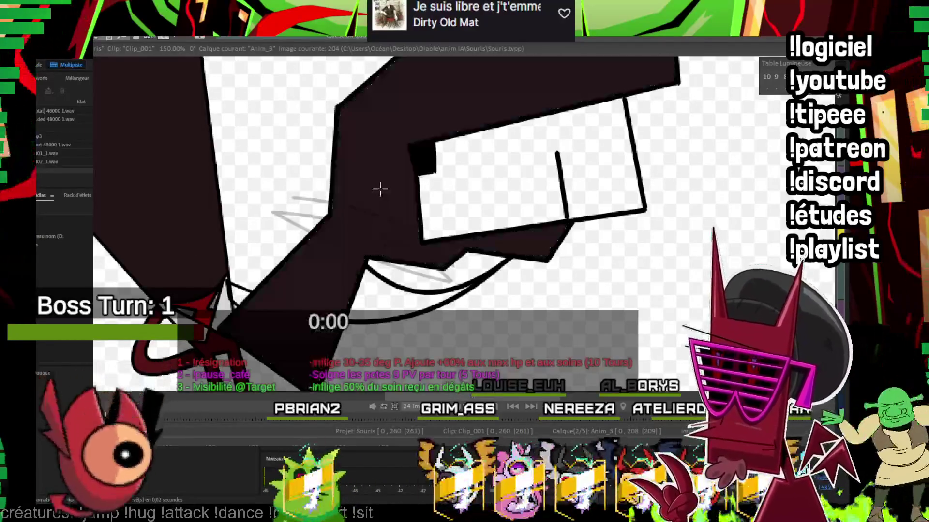
left_click(508, 183)
left_click(379, 292)
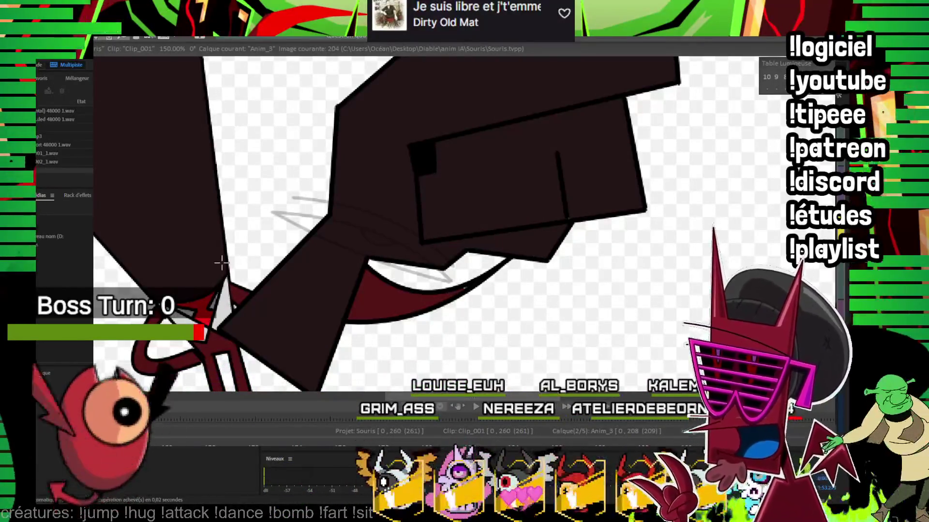
Step: On image 206, fill the mouth, head and face box, then undo the fills
key("Right")
key("Right")
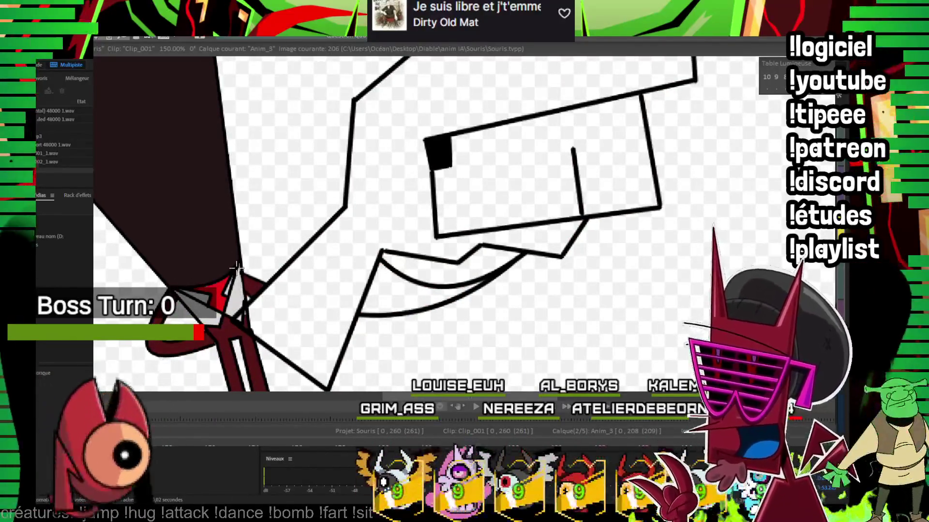
left_click(392, 285)
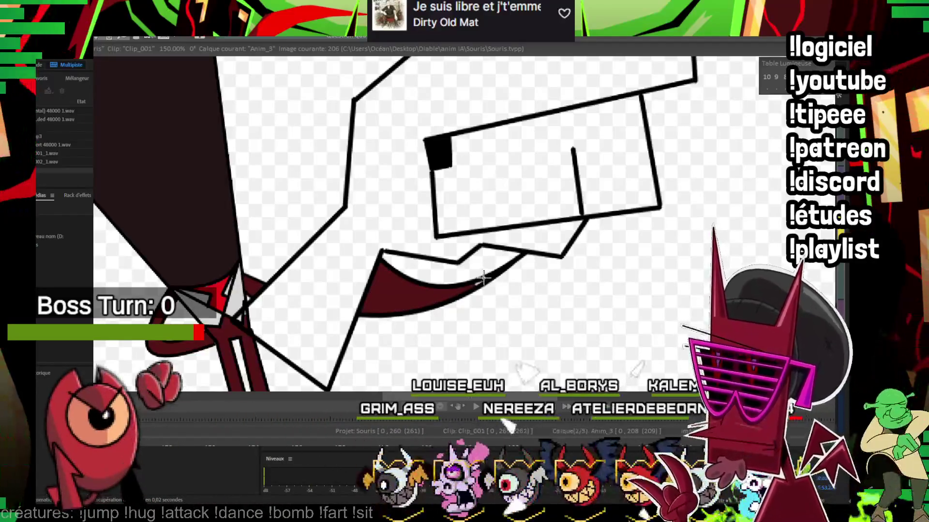
left_click(532, 104)
left_click(451, 192)
mouse_move(451, 192)
left_mouse_down()
mouse_move(524, 123)
mouse_move(561, 136)
left_mouse_up()
key("ctrl+z")
key("ctrl+z")
key("ctrl+z")
Step: Return to the coloured image 201 and play back the animation to review the colouring
scroll(464, 223, "down", 2)
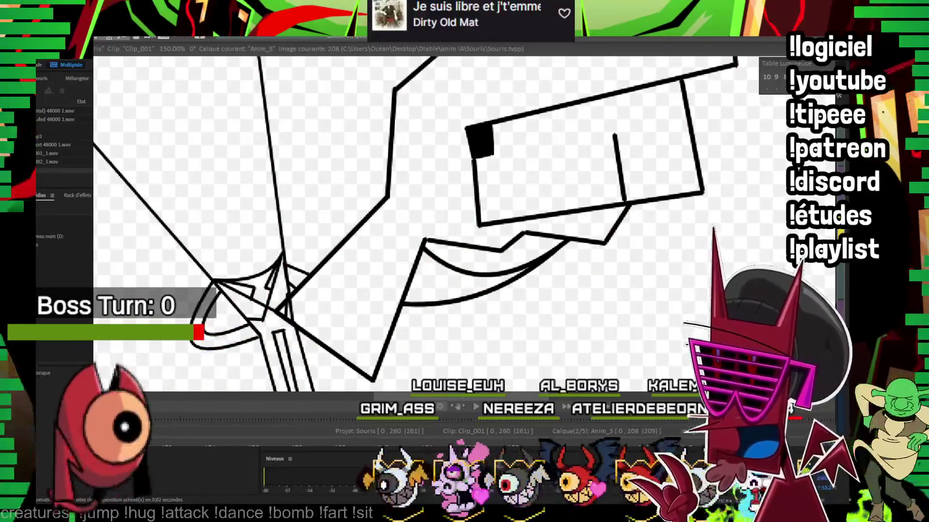
scroll(465, 222, "down", 2)
key("Left")
key("Left")
key("Left")
key("Return")
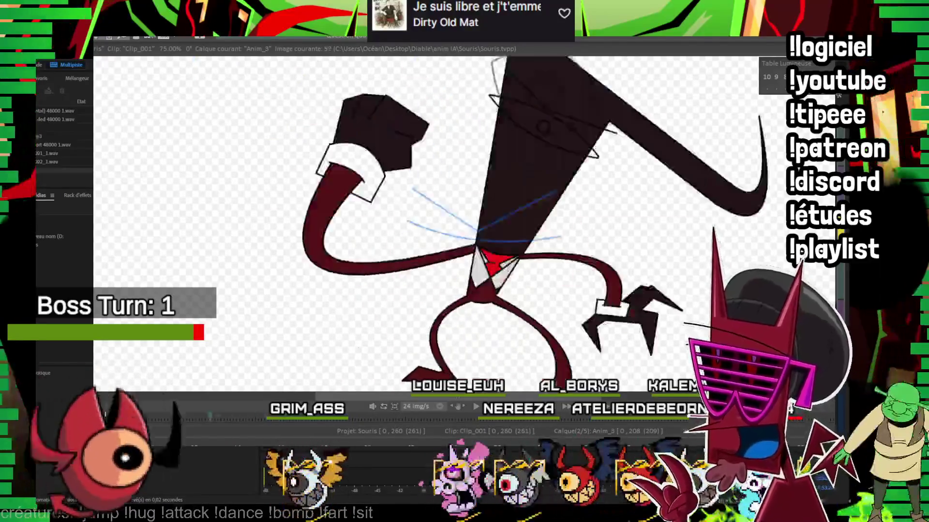
Step: On image 6, fill the sleeve cuff light grey and both arm loops dark red, undoing a stray background fill
scroll(232, 99, "up", 3)
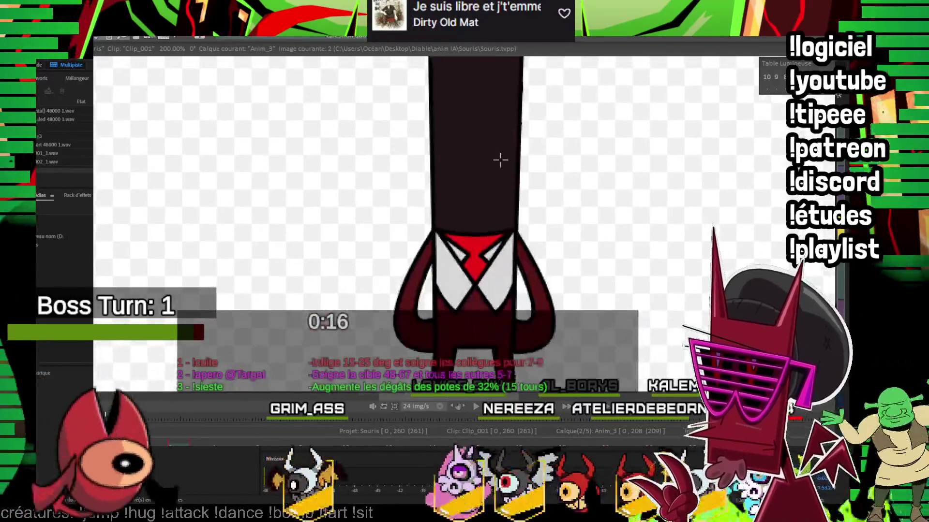
scroll(417, 135, "down", 2)
scroll(255, 166, "up", 2)
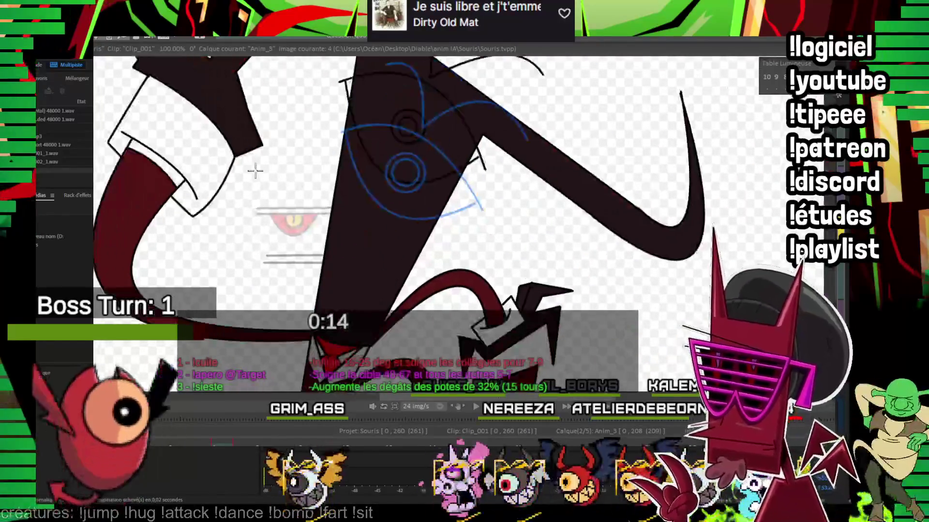
scroll(445, 175, "down", 2)
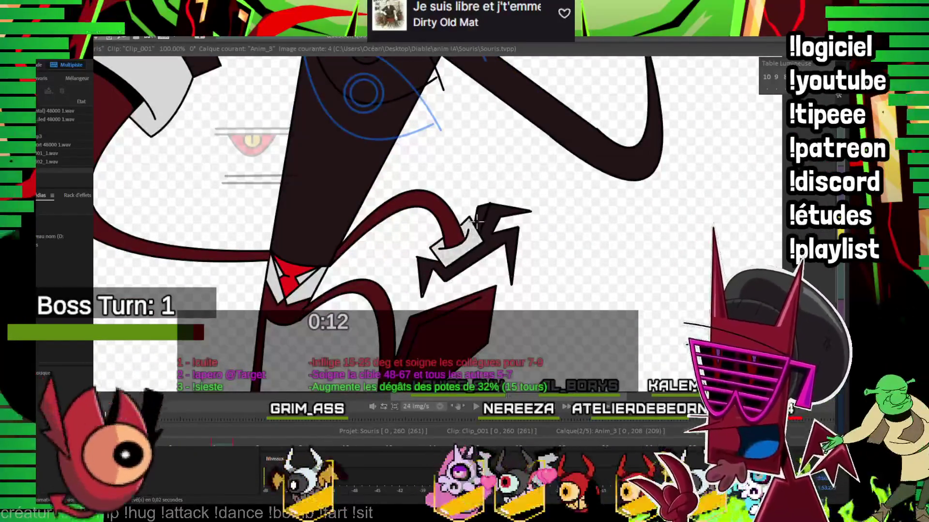
key("Right")
key("Right")
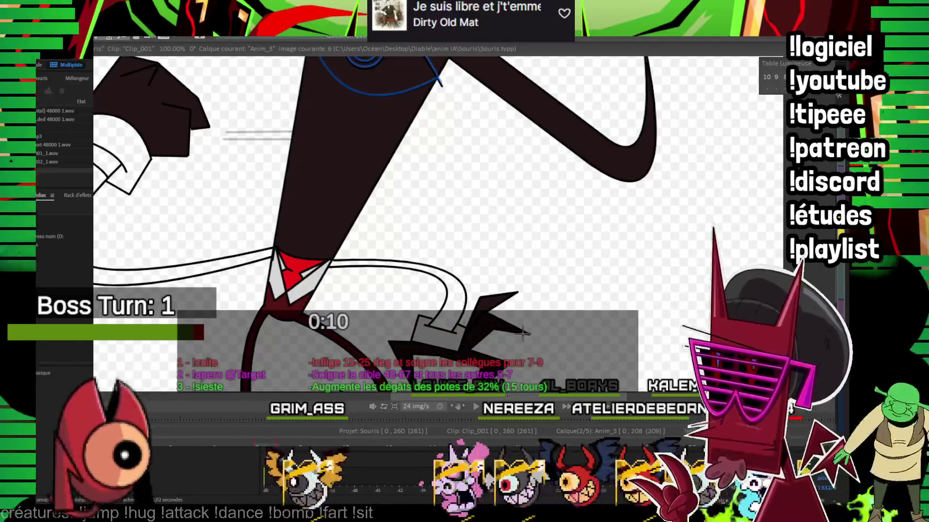
scroll(463, 315, "down", 1)
scroll(446, 234, "up", 1)
left_click(194, 163)
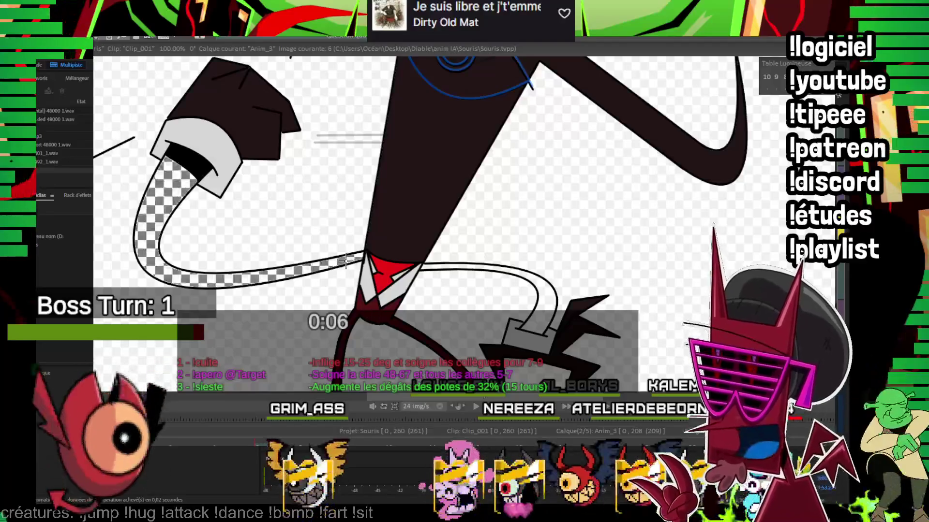
left_click(147, 230)
left_click(498, 246)
key("ctrl+z")
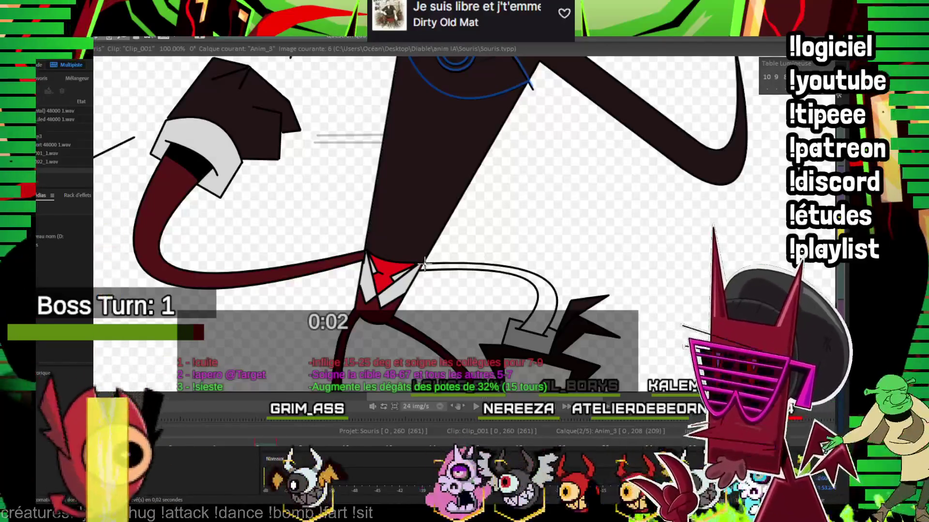
left_click(432, 267)
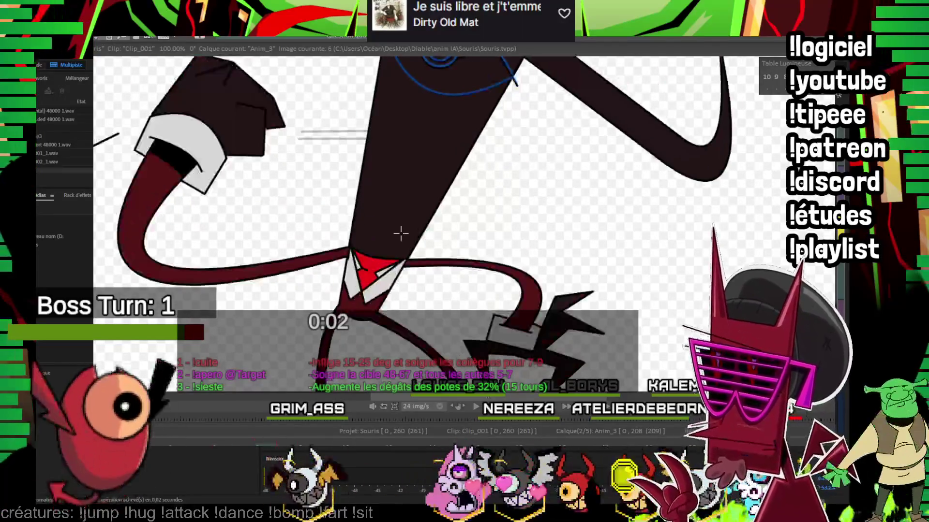
Step: Fill the sleeve cuff on image 7 light grey, comparing it with the neighbouring image
key("Right")
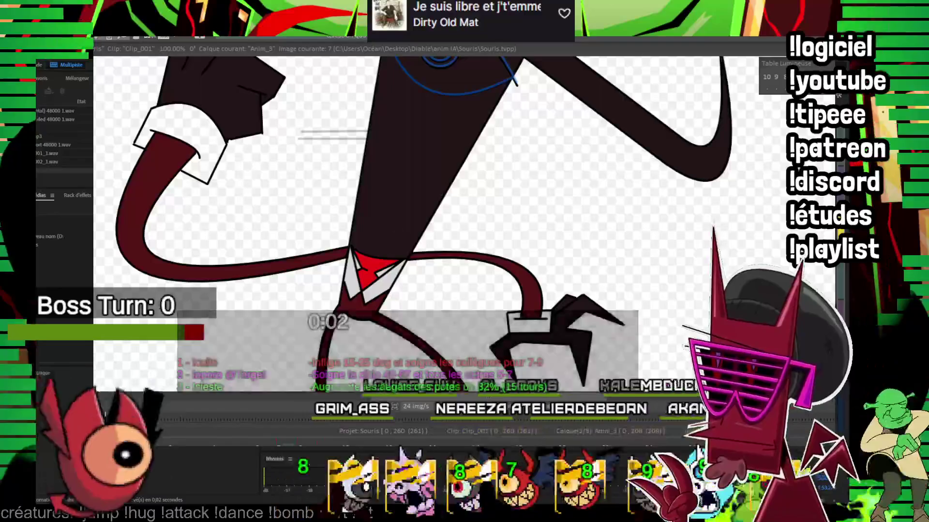
left_click(209, 128)
key("Left")
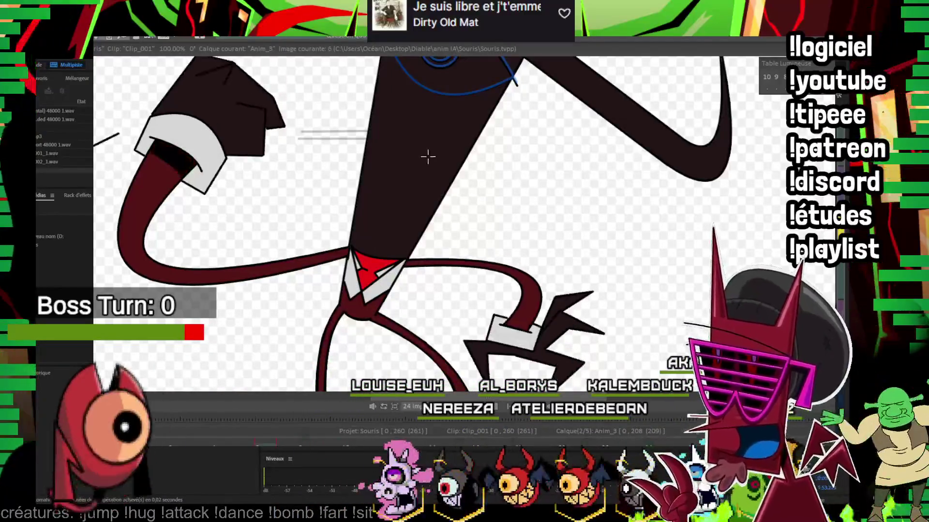
key("Right")
left_click_drag(536, 313, 669, 352)
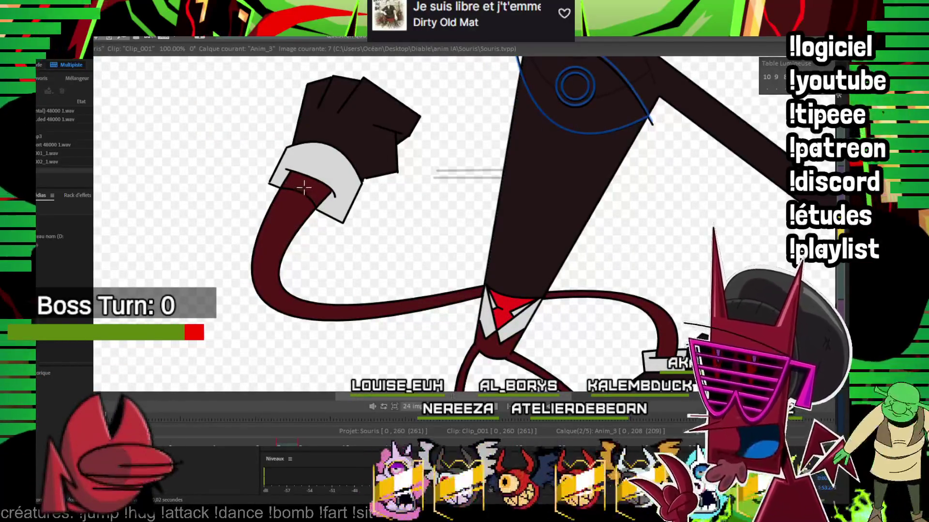
Step: Draw a thin red line on the arm below the cuff on image 9, then play back
key("Right")
key("Right")
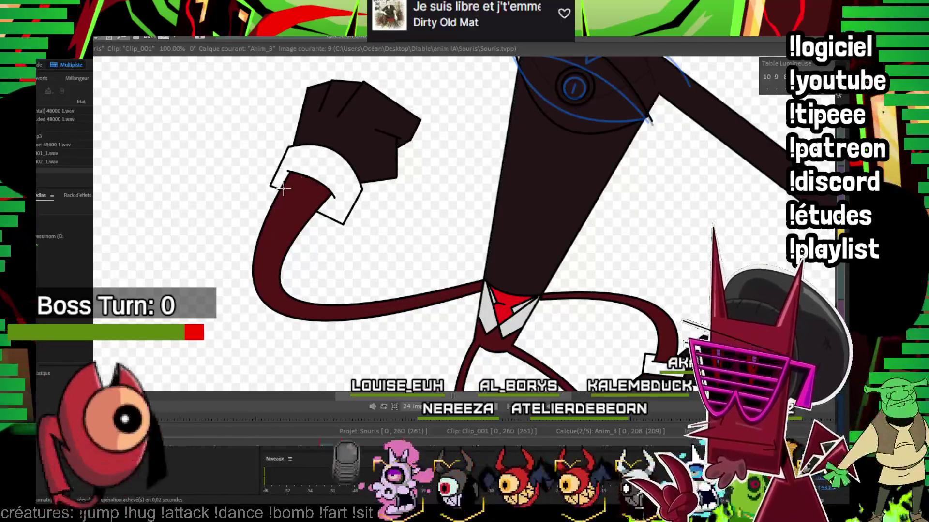
left_click_drag(286, 195, 315, 212)
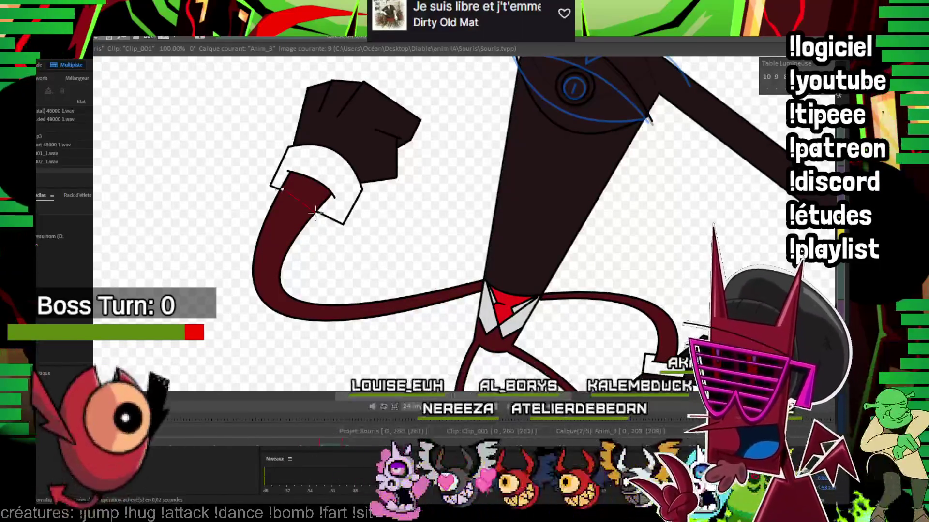
key("Return")
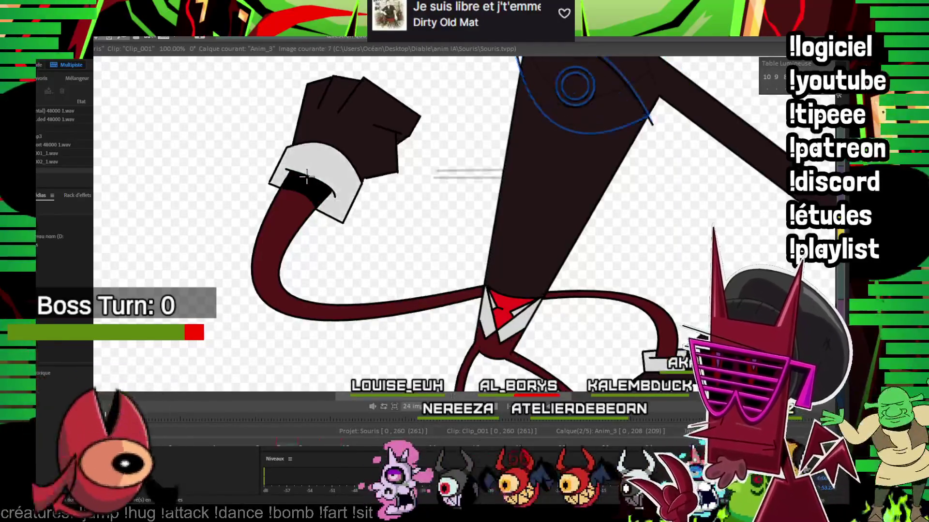
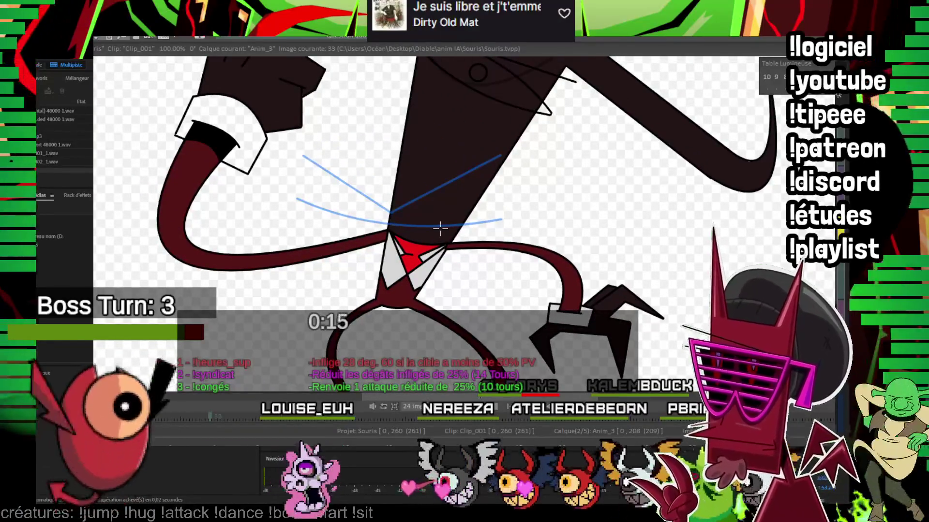
Step: Step through the devil's Anim_3 drawings, panning the canvas to inspect the lower body and figure
mouse_move(299, 163)
left_mouse_down()
mouse_move(303, 230)
mouse_move(185, 160)
left_mouse_up()
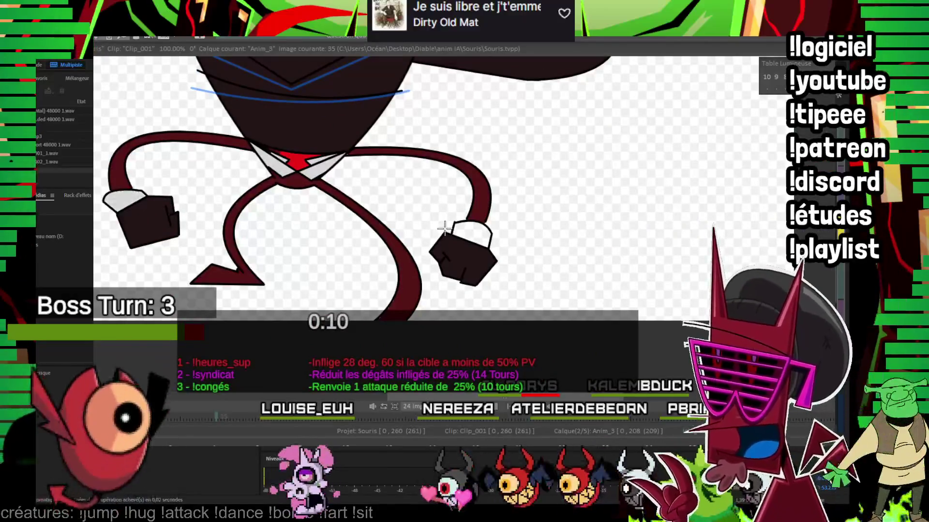
key("Right")
key("Right")
key("Right")
key("Right")
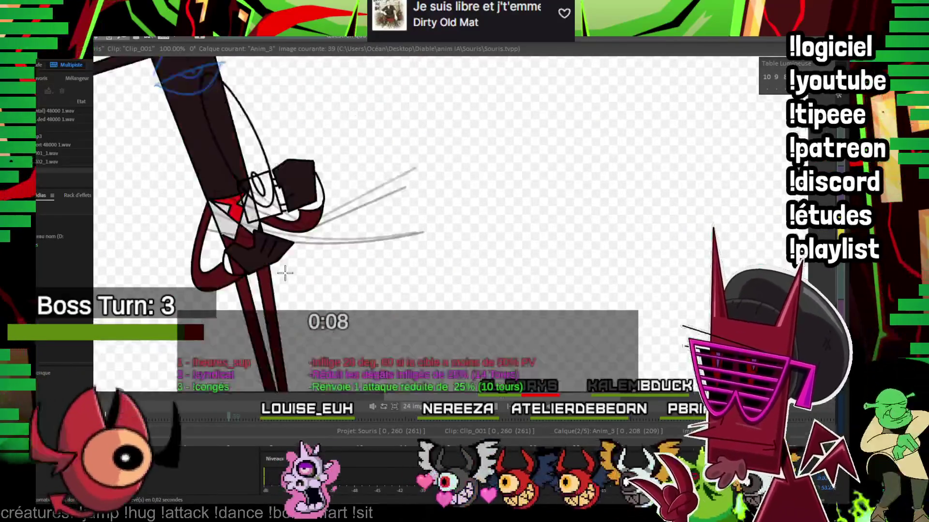
left_click_drag(285, 273, 241, 303)
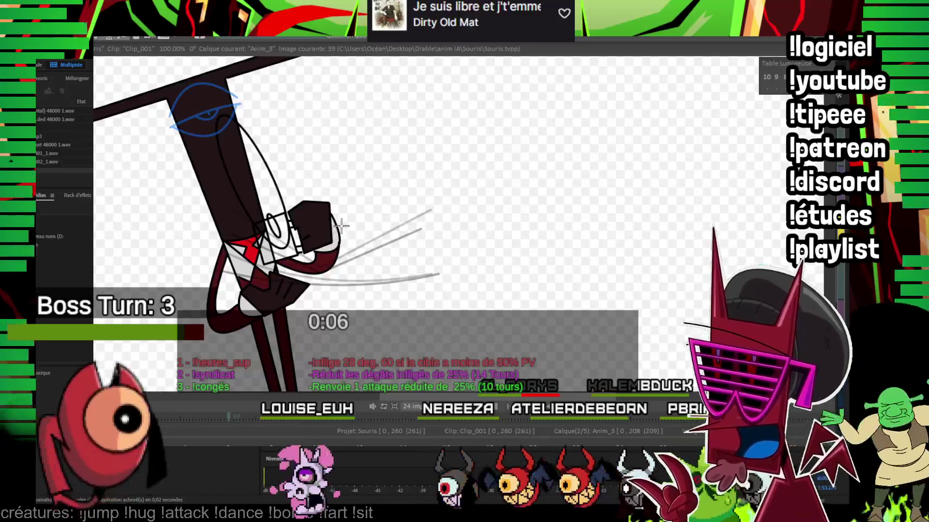
key("Right")
key("Right")
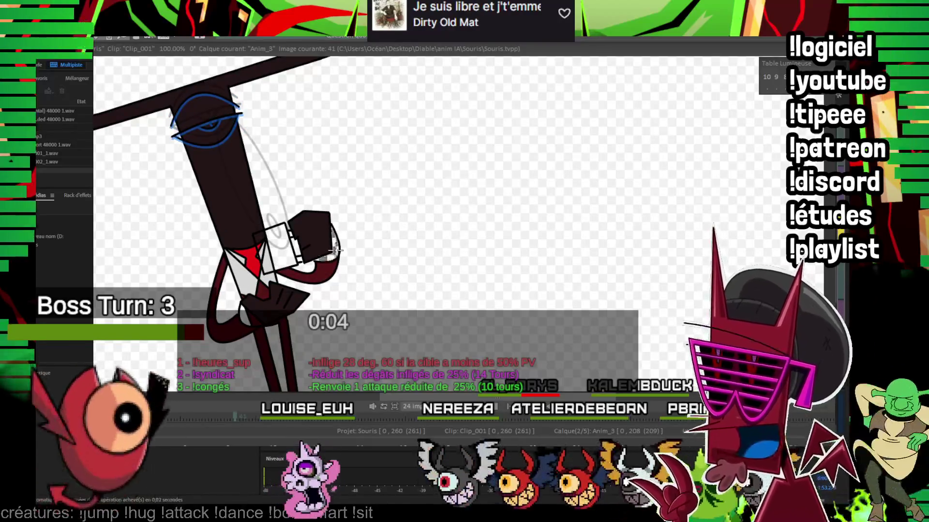
key("Right")
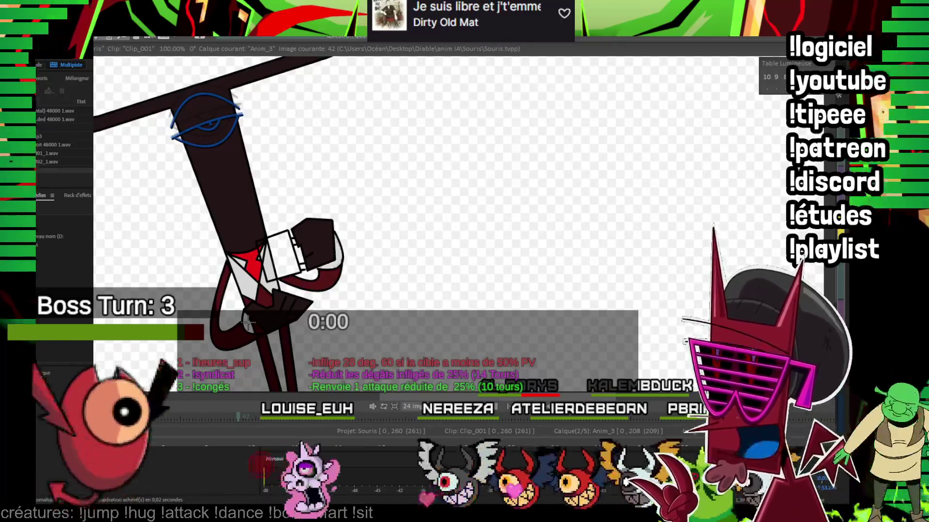
key("Right")
key("Right")
key("Right")
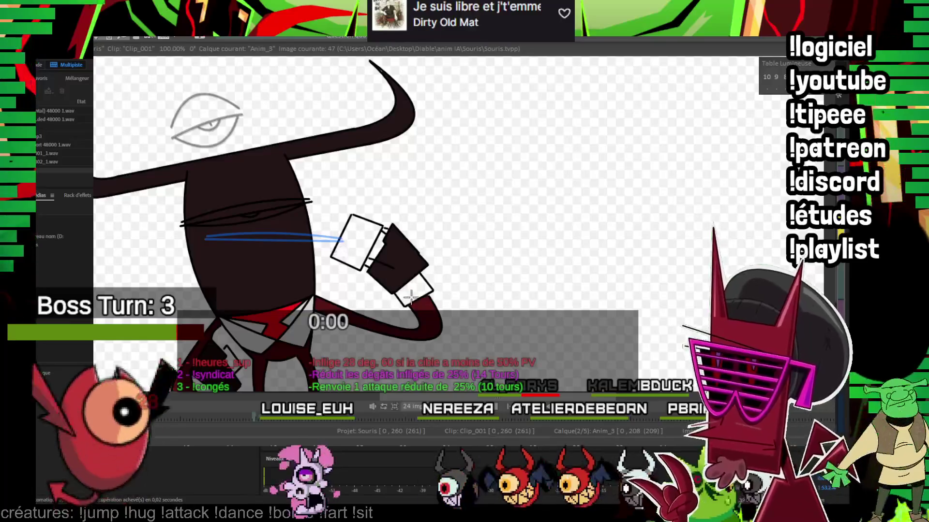
left_click_drag(410, 296, 453, 199)
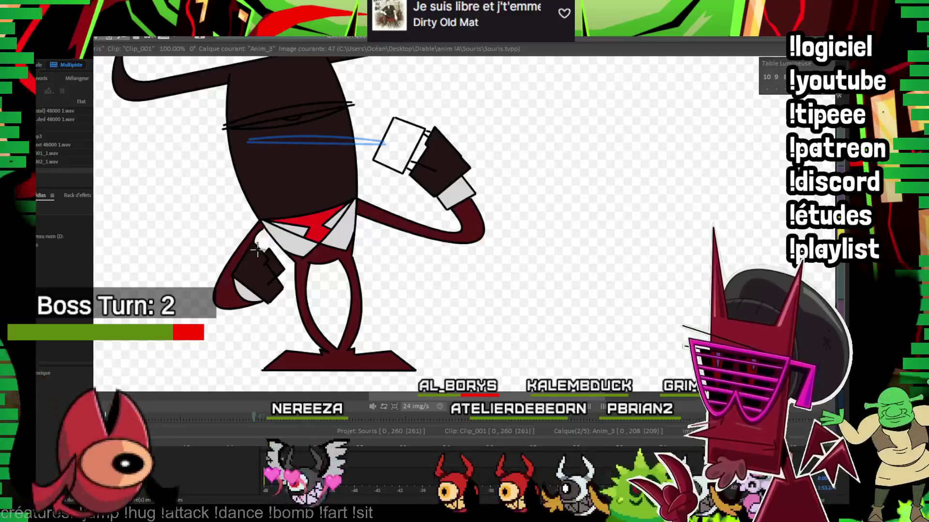
key("Right")
key("Right")
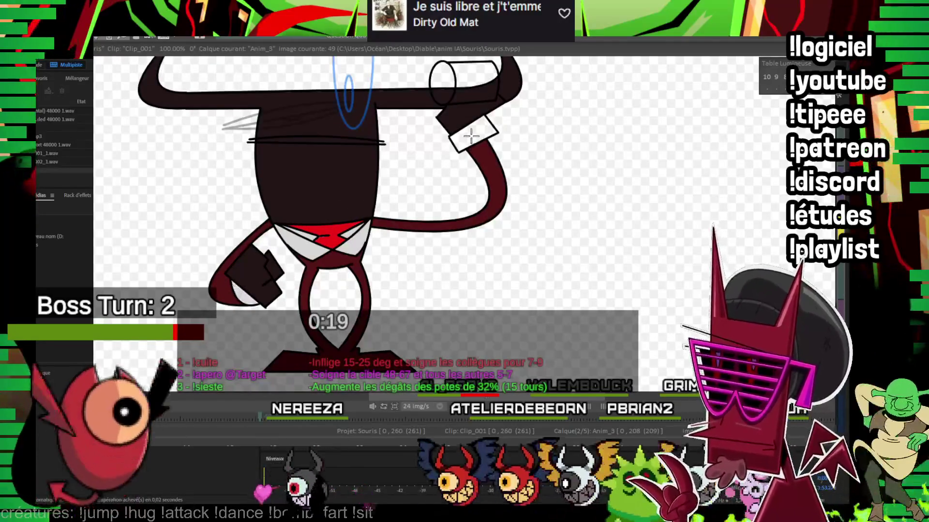
key("Right")
key("Right")
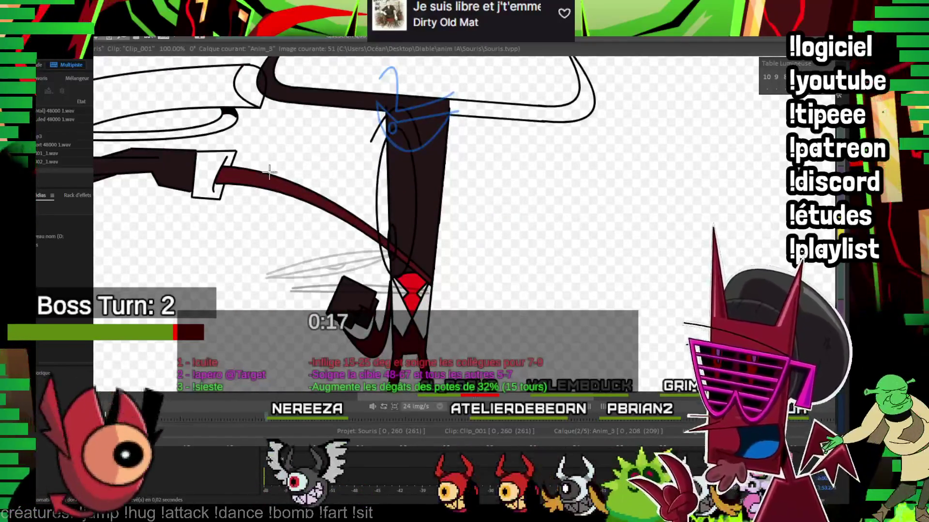
key("Right")
key("Right")
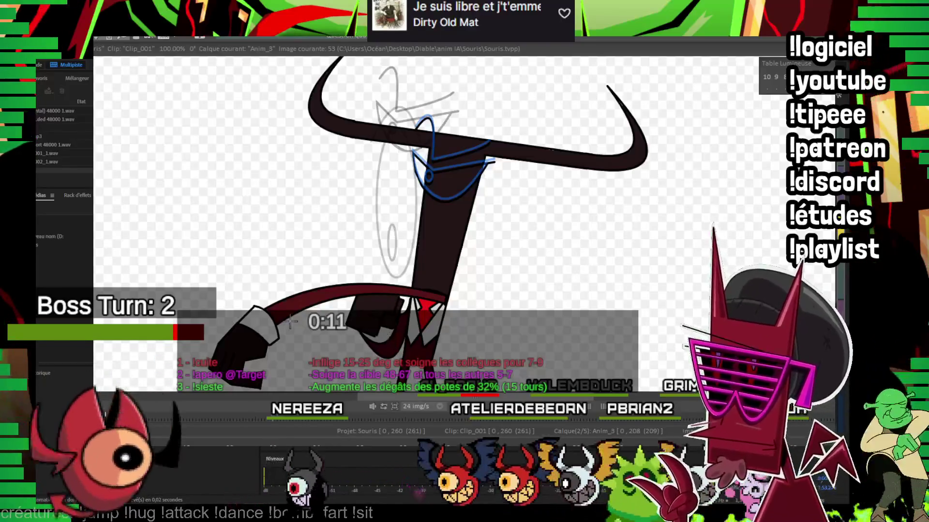
key("Right")
key("Right")
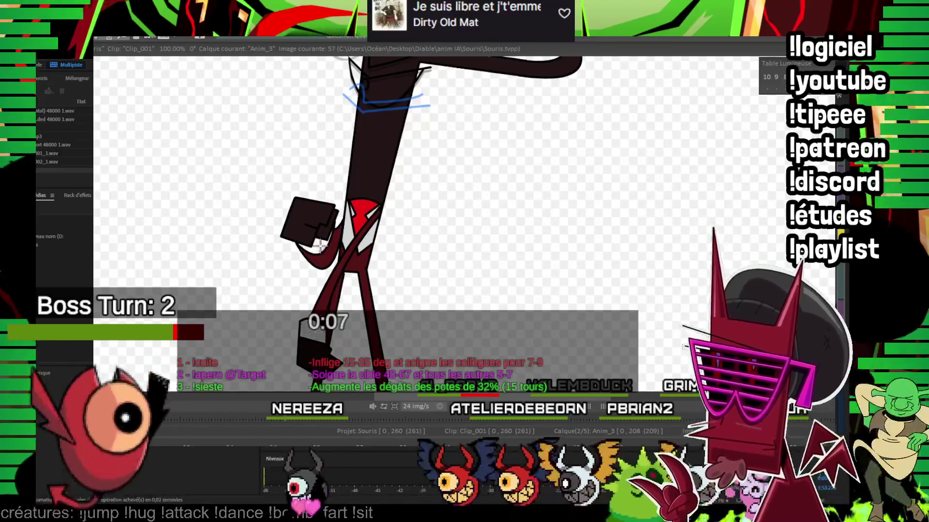
key("Right")
key("Right")
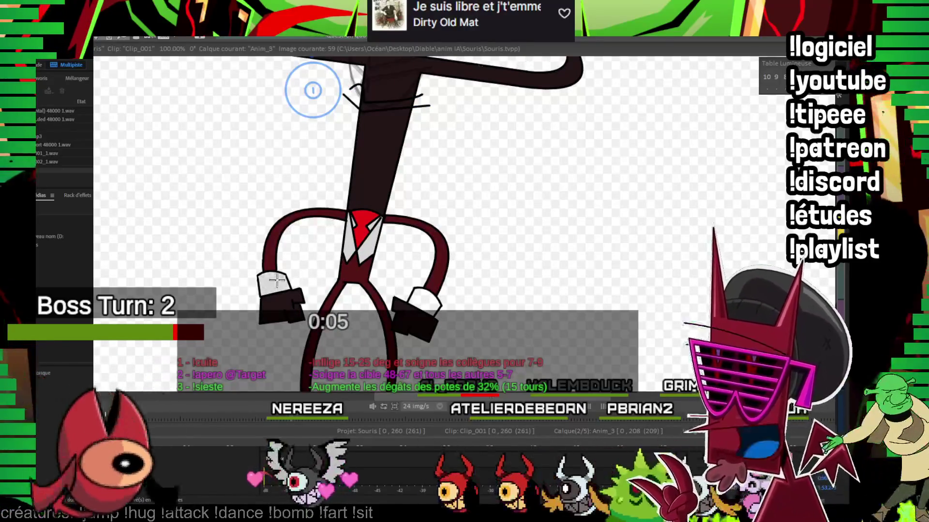
key("Right")
key("Right")
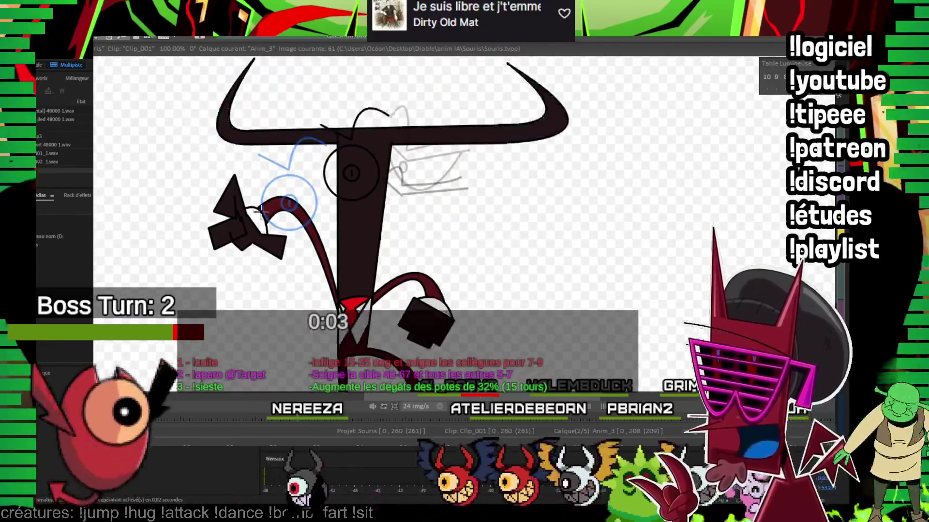
key("Right")
key("Right")
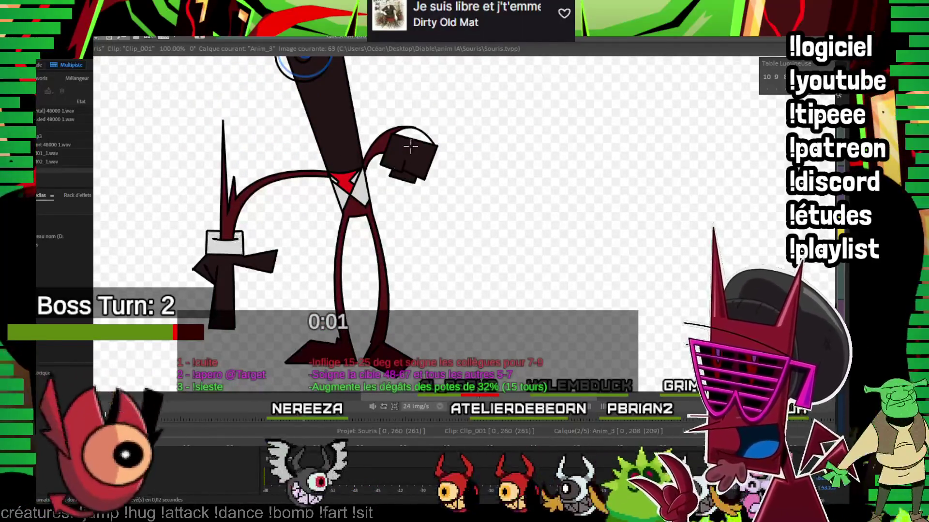
Step: Undo the stray spike beside the left arm, then keep advancing through the later poses
key("ctrl+z")
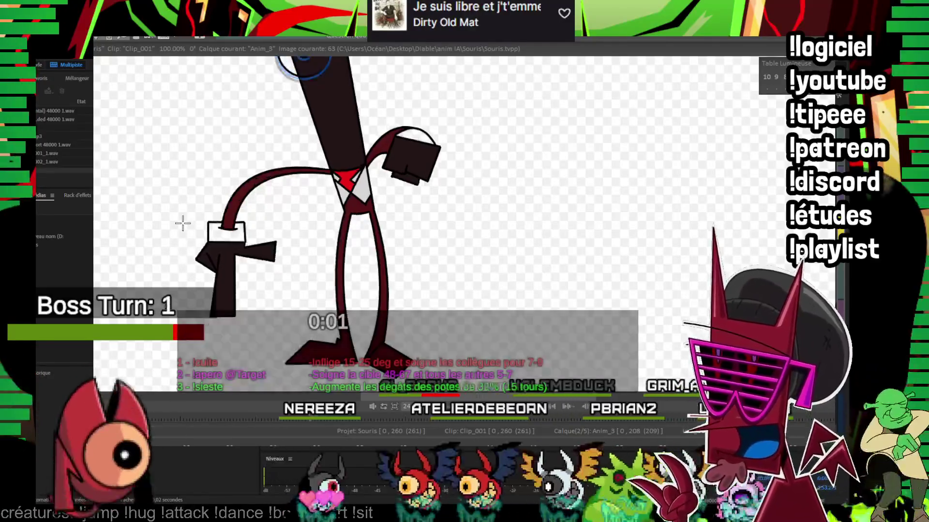
key("Right")
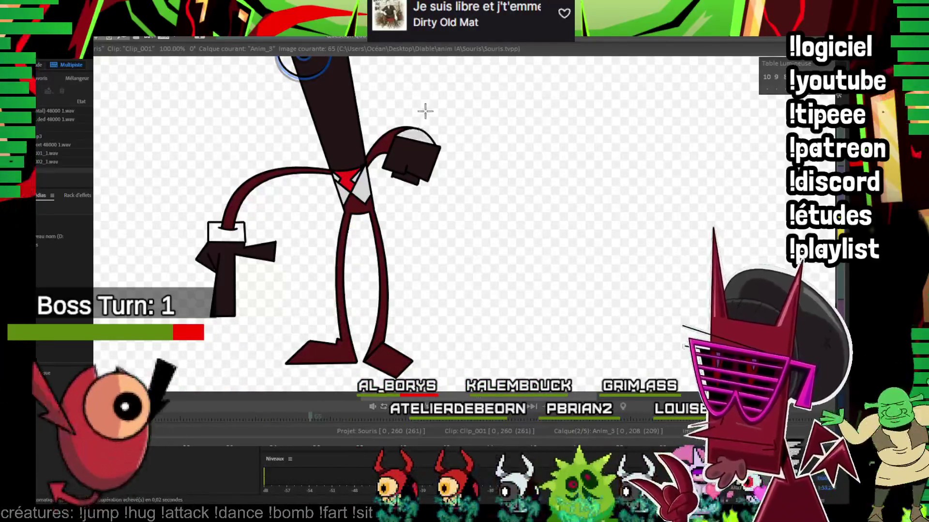
key("Right")
key("Right")
key("Right")
key("Right")
key("Right")
key("Right")
key("Right")
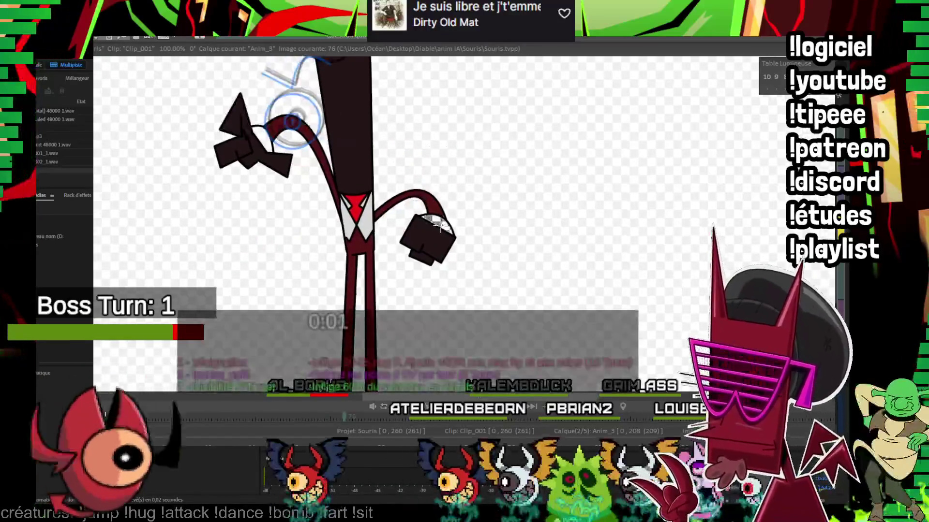
key("Right")
key("Right")
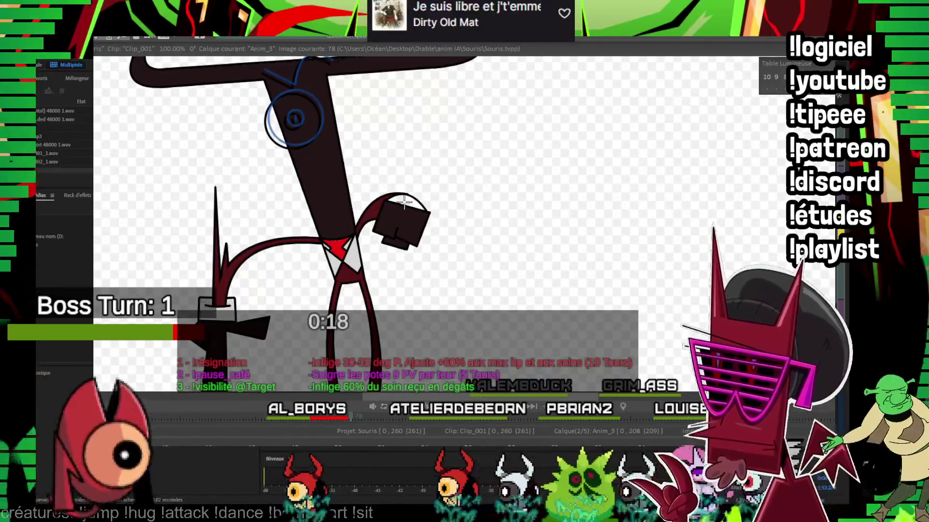
key("Right")
key("Right")
key("Right")
key("Right")
key("Right")
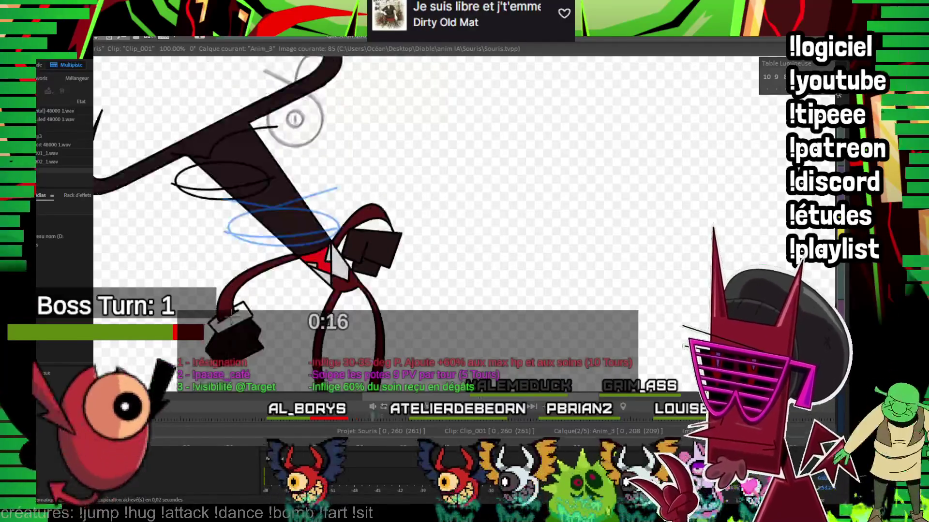
key("Right")
key("Right")
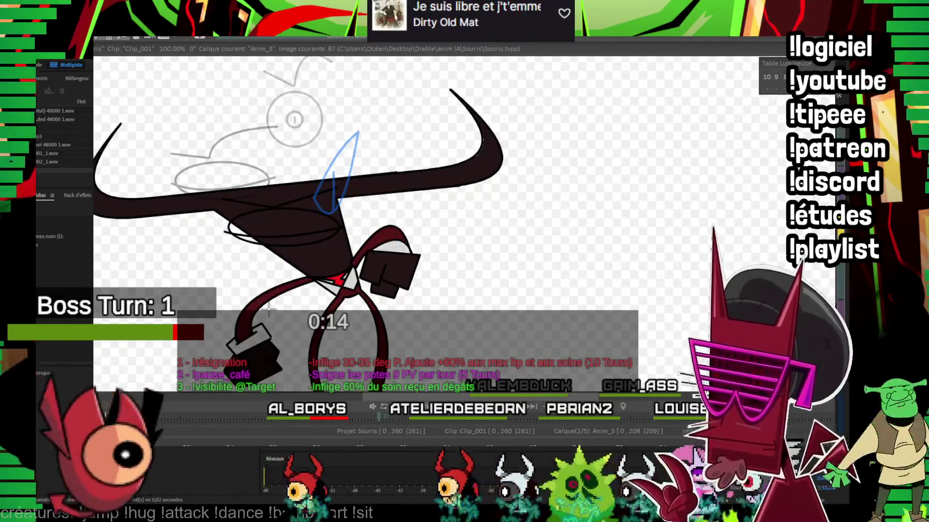
key("Right")
key("Right")
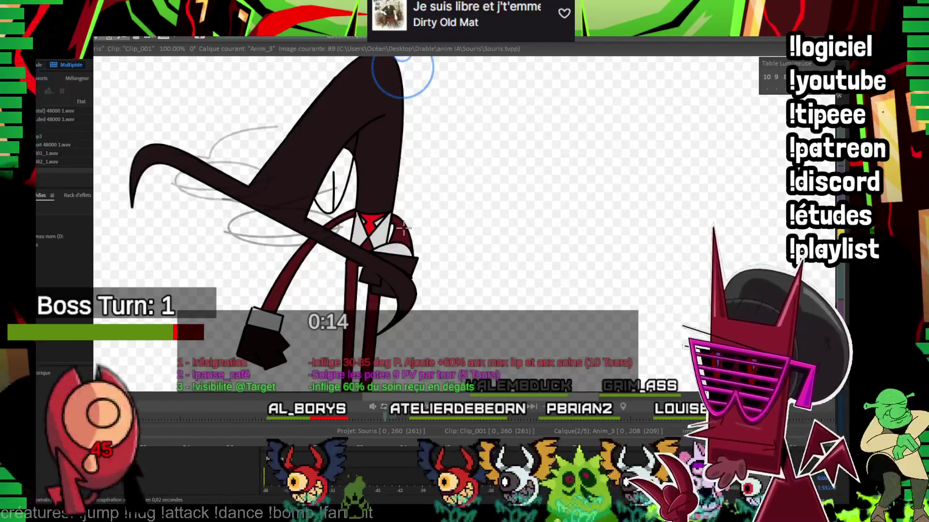
key("Right")
key("Right")
key("Right")
key("Right")
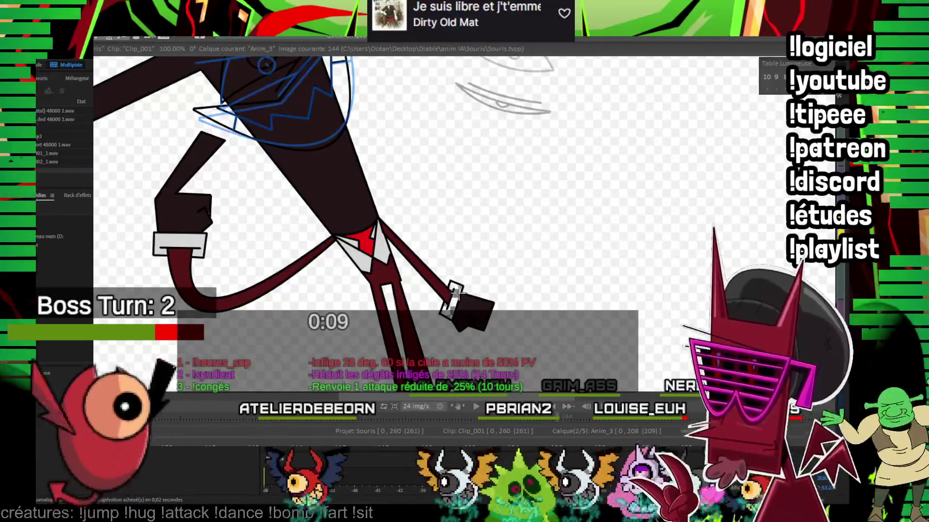
Step: Advance drawing by drawing up to image 169, the bow-legged pose with sketched blue head
key("Right")
key("Right")
key("Right")
key("Right")
key("Right")
key("Right")
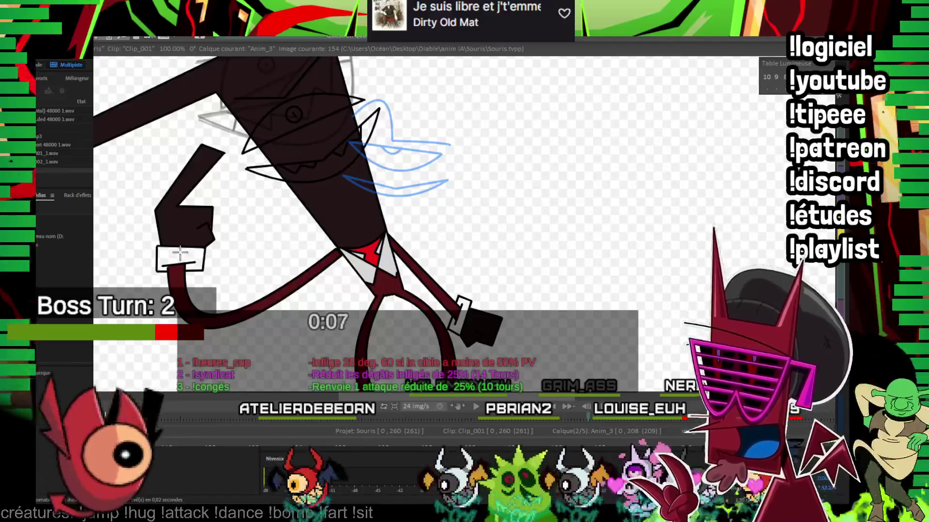
key("Right")
key("Right")
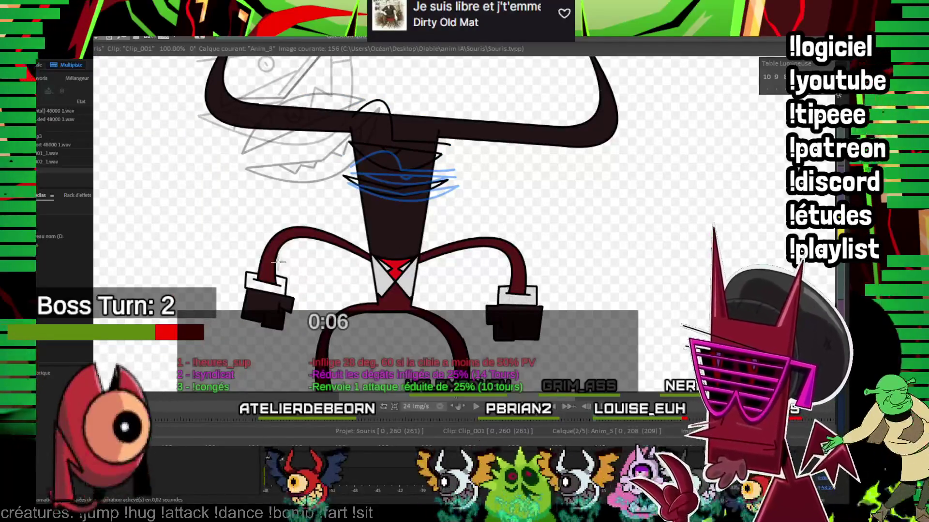
key("Right")
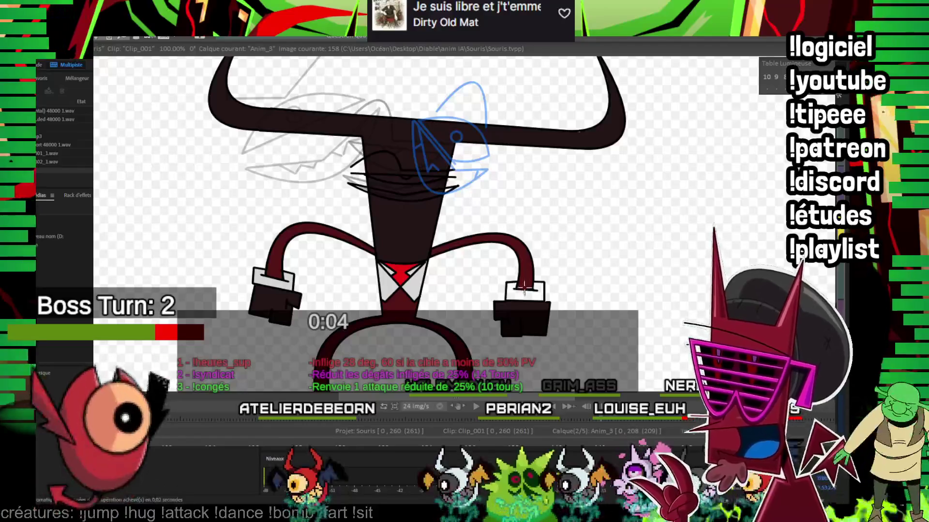
key("Right")
key("Right")
key("Right")
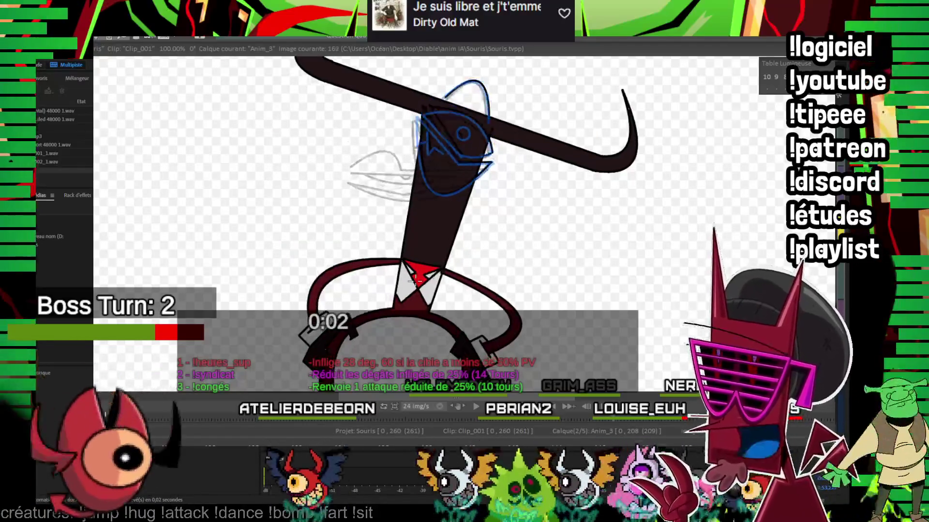
key("Right")
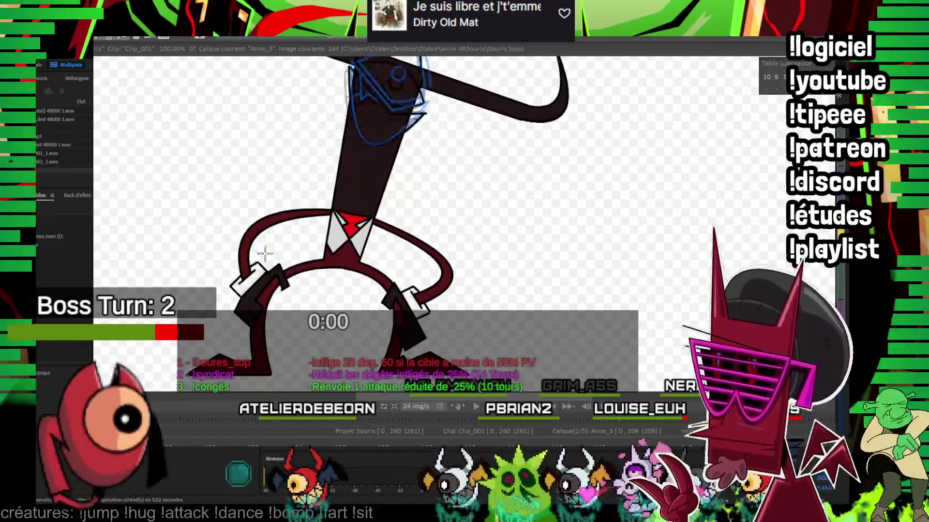
key("Right")
key("Right")
key("Right")
key("Right")
key("Right")
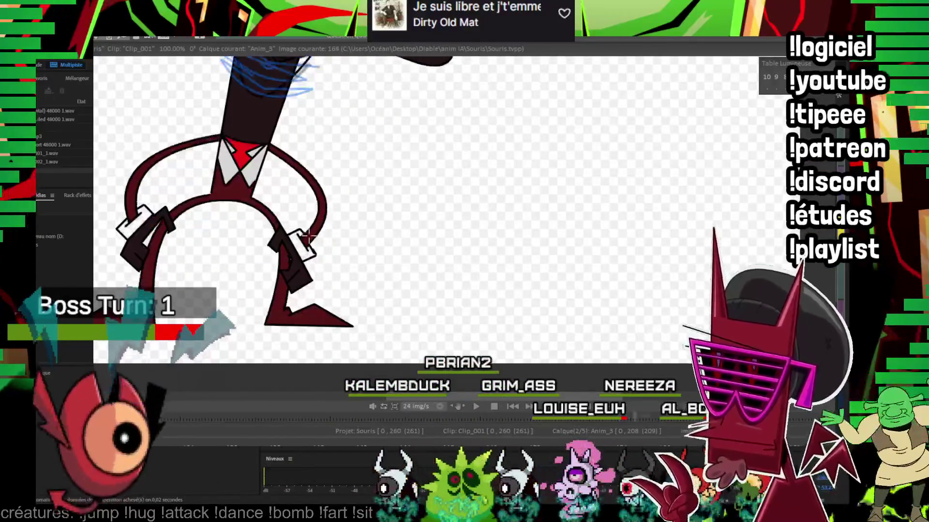
key("Right")
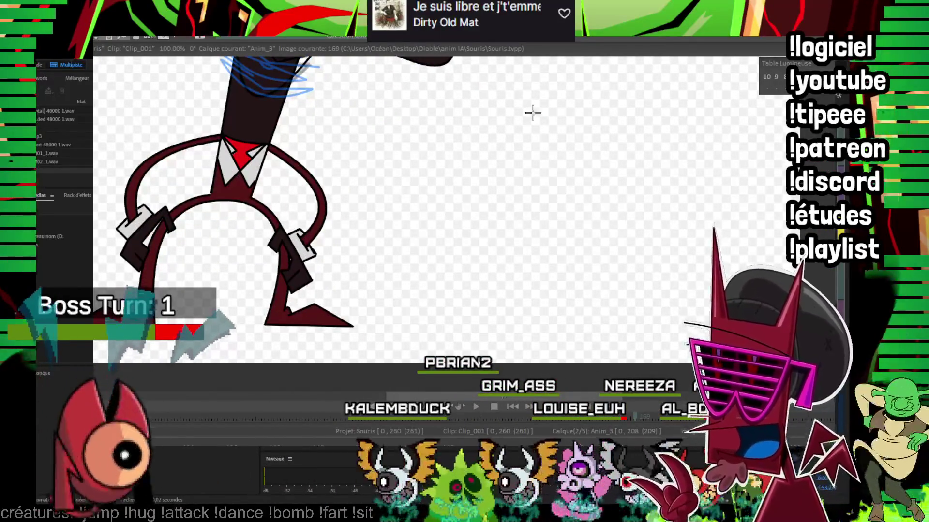
scroll(462, 201, "up", 2)
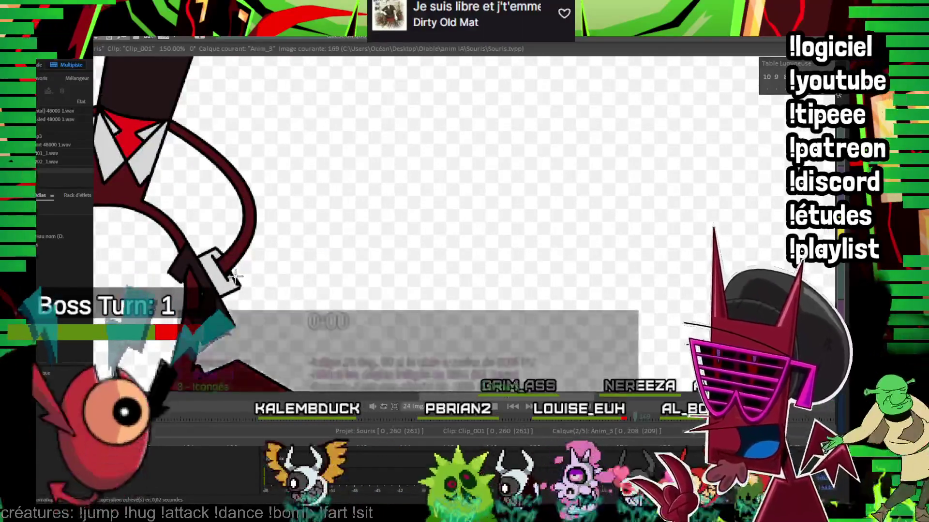
Step: Recentre on the character's body and step from image 169 to 203, checking one pose back
left_click_drag(228, 254, 285, 292)
key("Right")
key("Right")
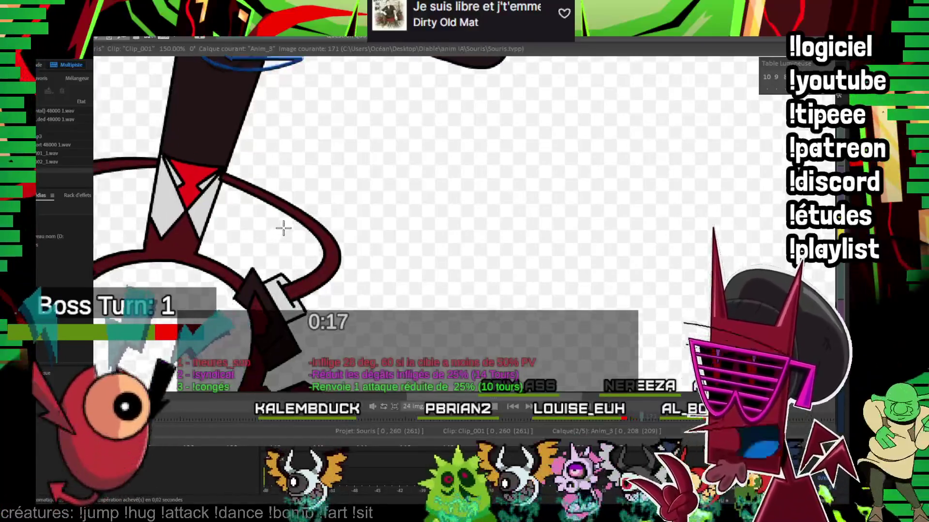
left_click_drag(283, 312, 370, 269)
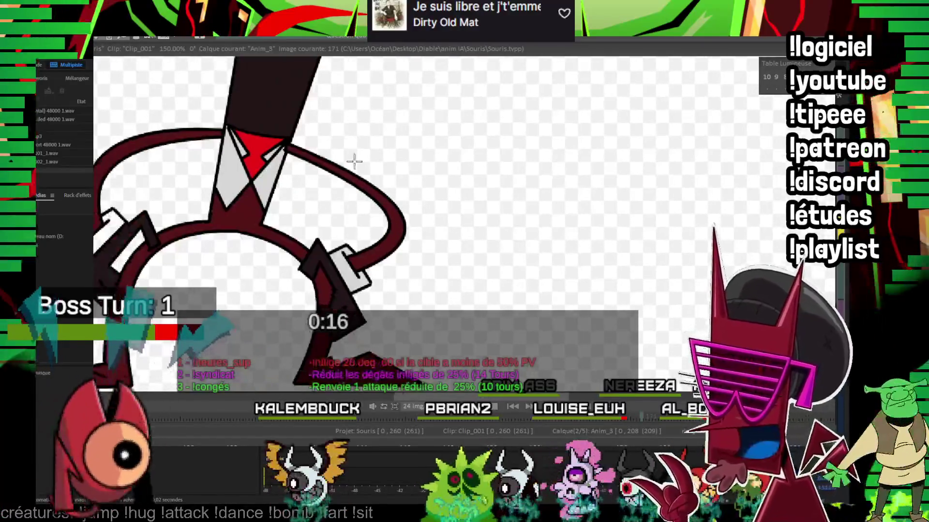
left_click_drag(269, 219, 324, 170)
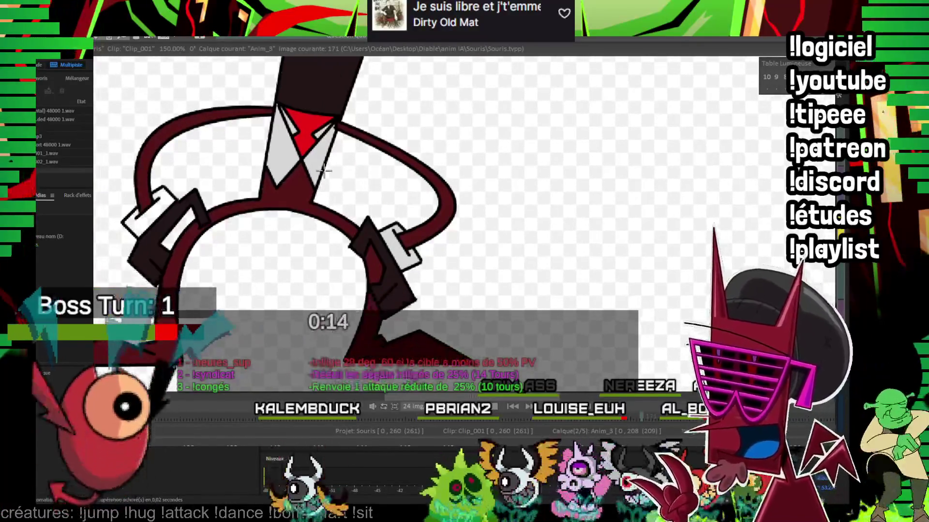
key("Right")
key("Right")
key("Right")
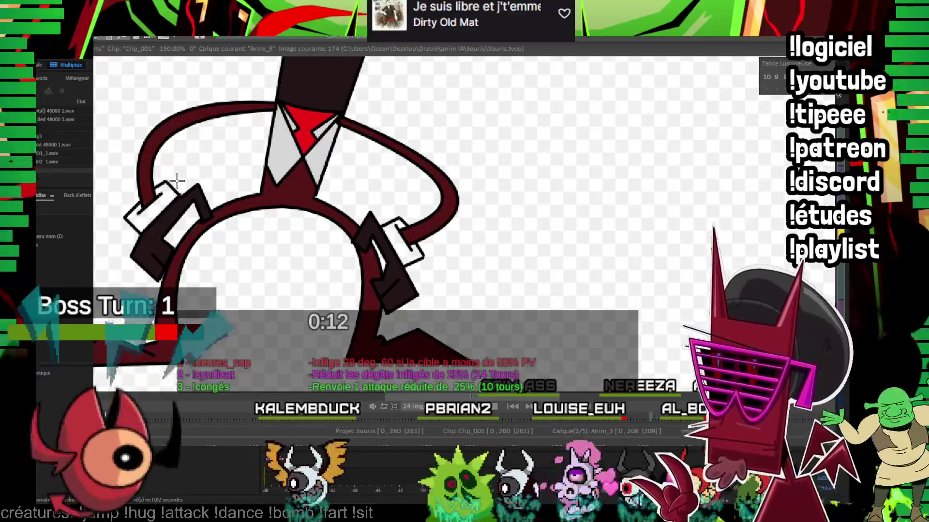
key("Right")
key("Right")
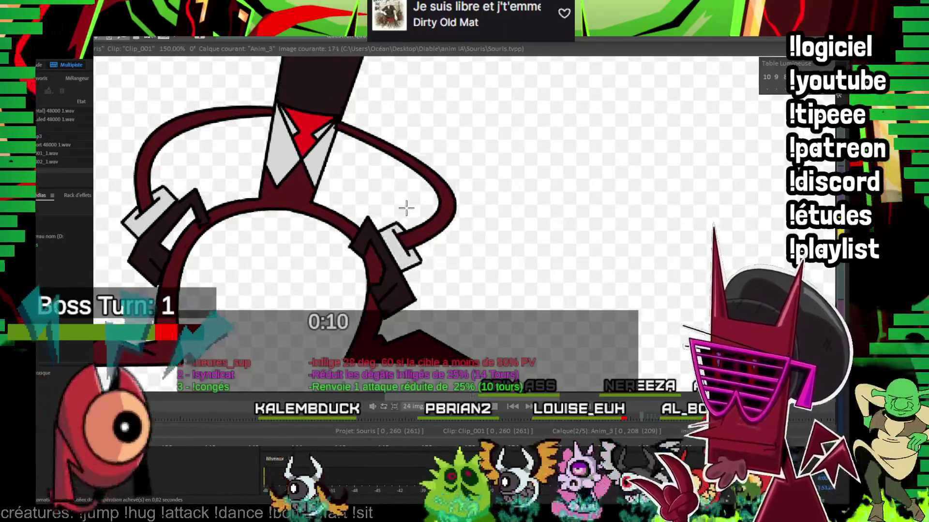
key("Right")
key("Right")
key("Left")
key("Left")
key("Left")
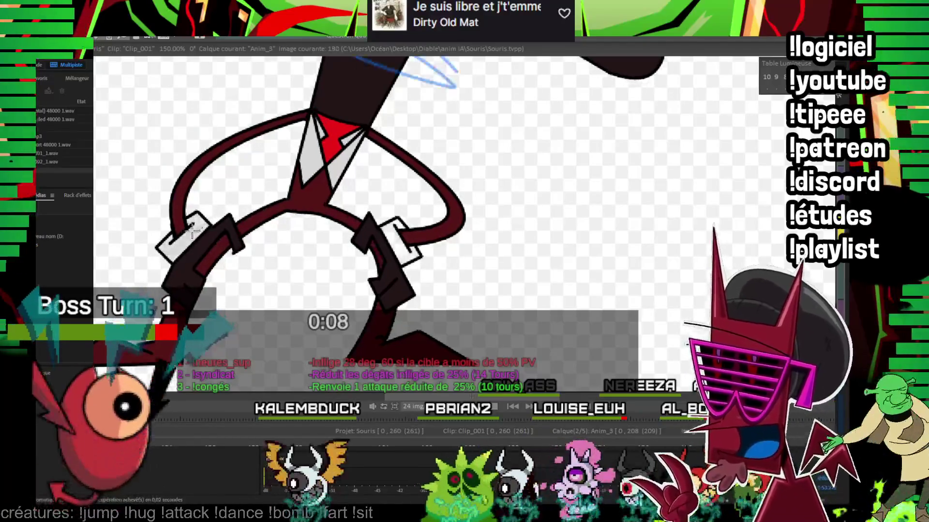
key("Right")
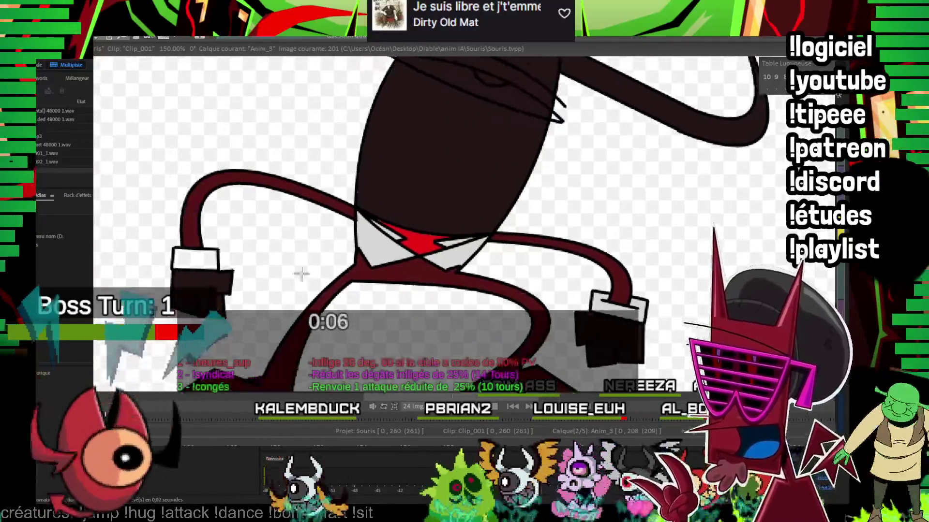
key("Right")
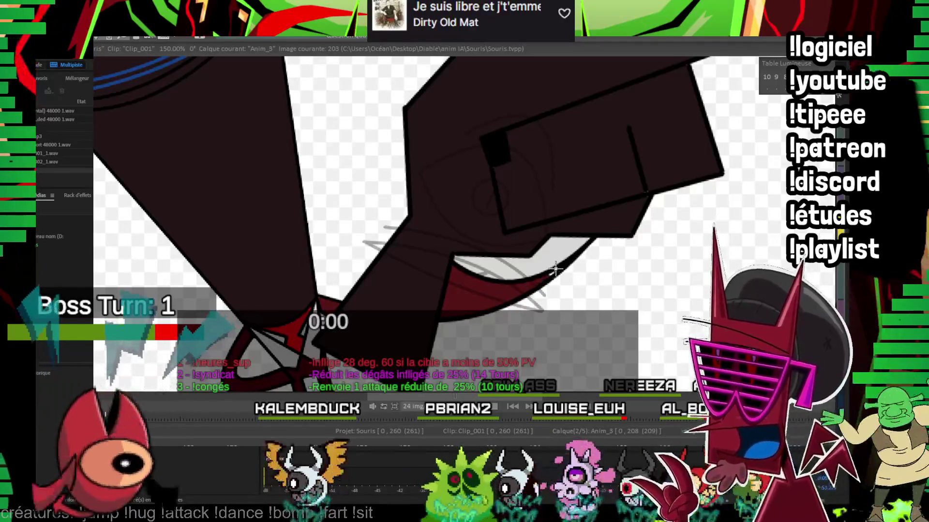
Step: Go to the unfilled line-art drawing at image 208, comparing it with the previous filled pose
key("Right")
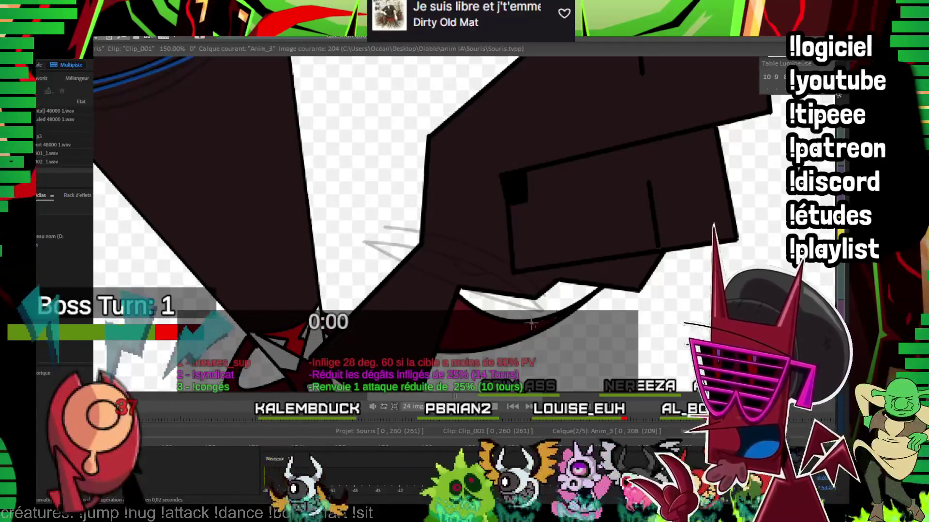
key("Right")
key("Right")
key("Right")
key("Right")
key("Left")
key("Left")
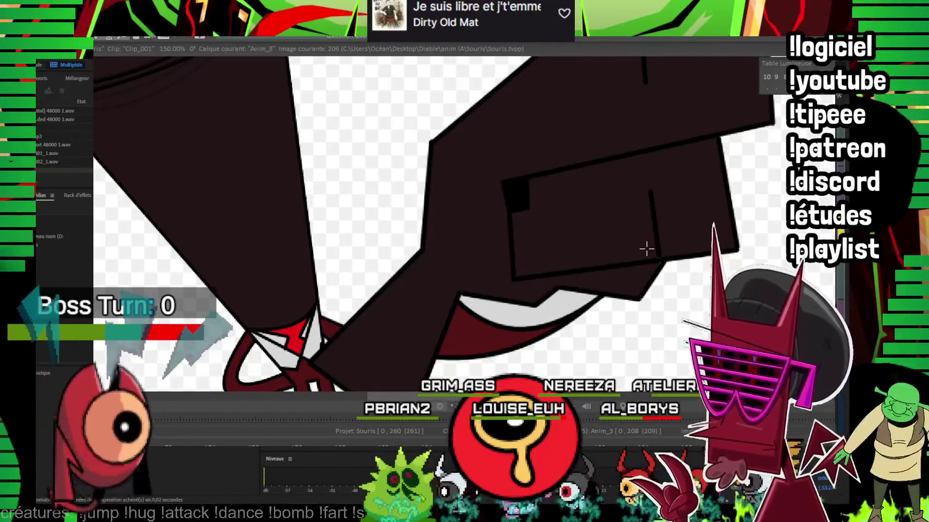
key("Right")
key("Right")
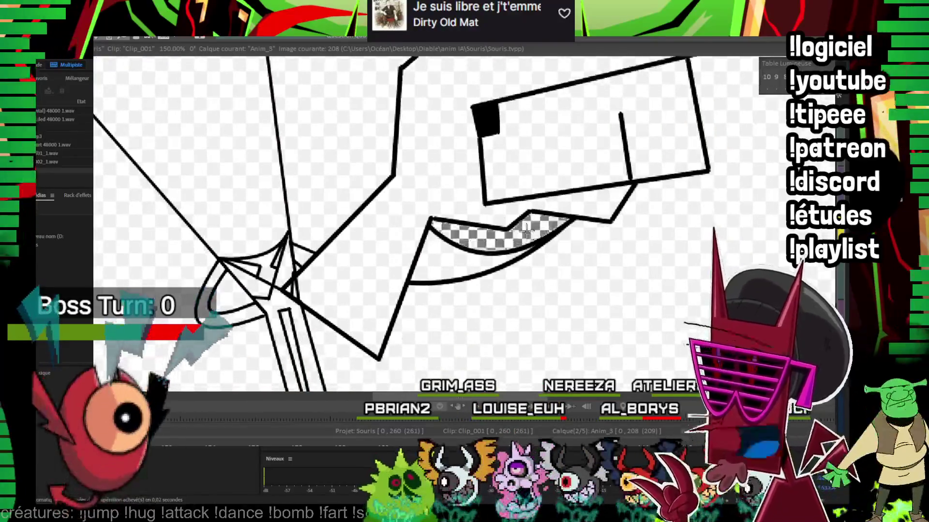
Step: Fill the mouth dark red and the body and head box dark, redoing the spilled body fill
left_click(527, 233)
left_click(246, 275)
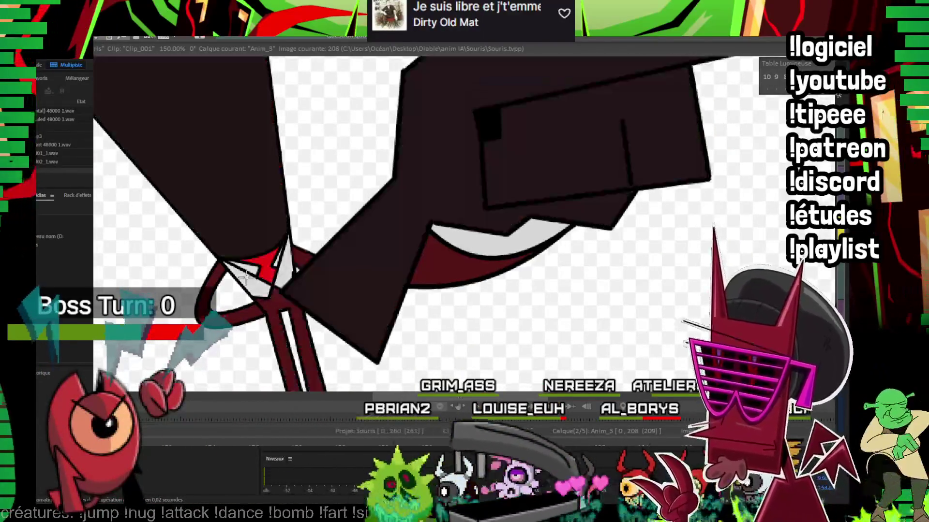
key("ctrl+z")
left_click(373, 234)
left_click(551, 127)
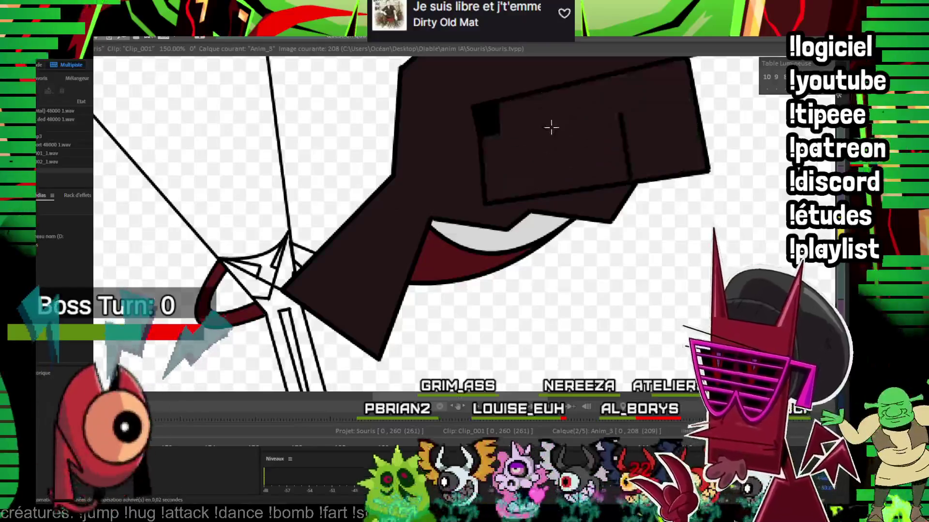
scroll(473, 300, "down", 2)
scroll(473, 300, "down", 1)
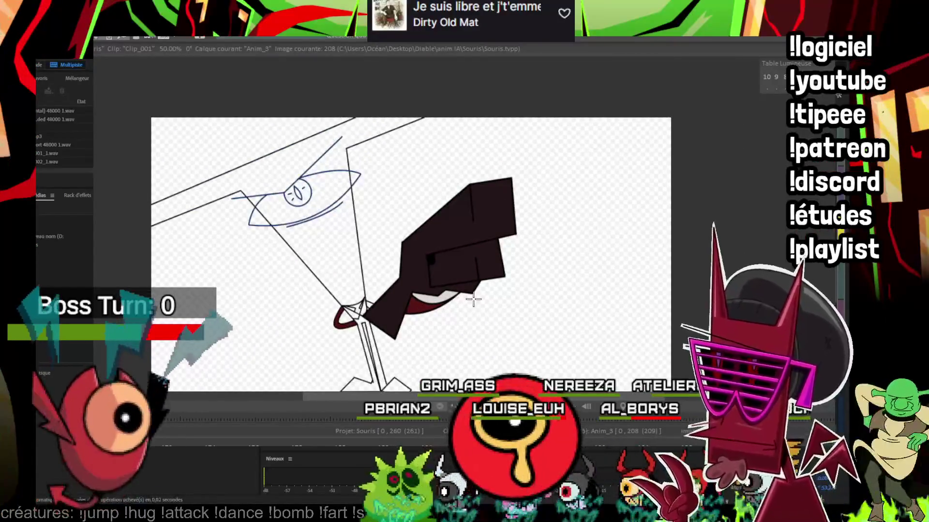
Step: Preview the clip, then zoom in on the chest and fill its square beige on image 39
key("Return")
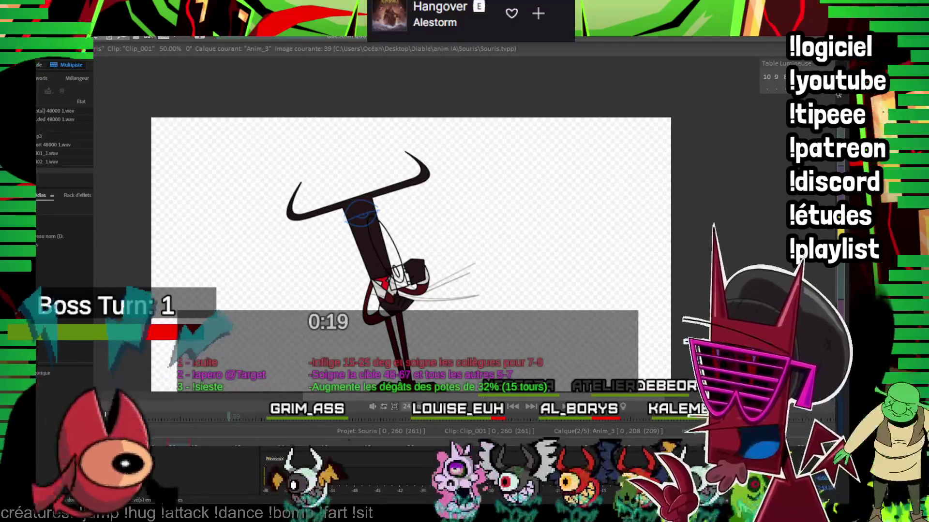
left_click_drag(382, 266, 510, 203)
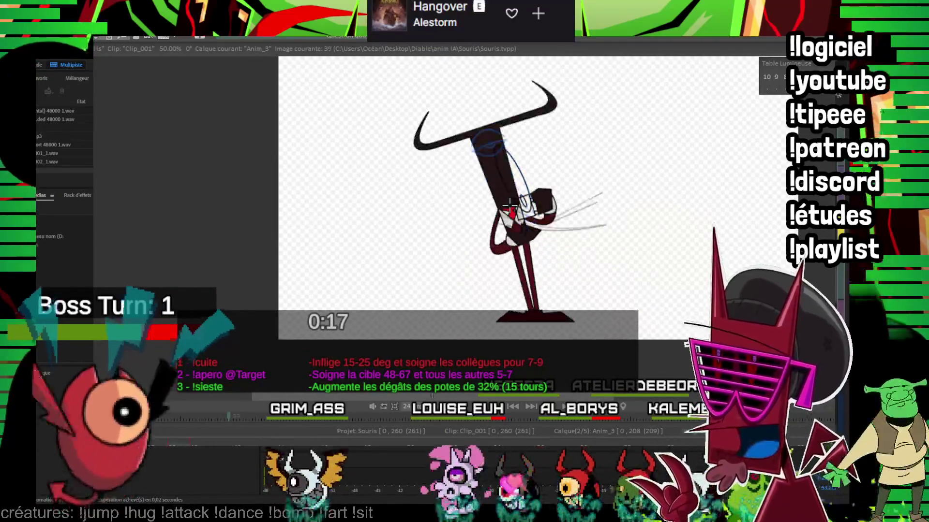
scroll(509, 203, "up", 2)
scroll(509, 203, "up", 1)
scroll(510, 203, "up", 1)
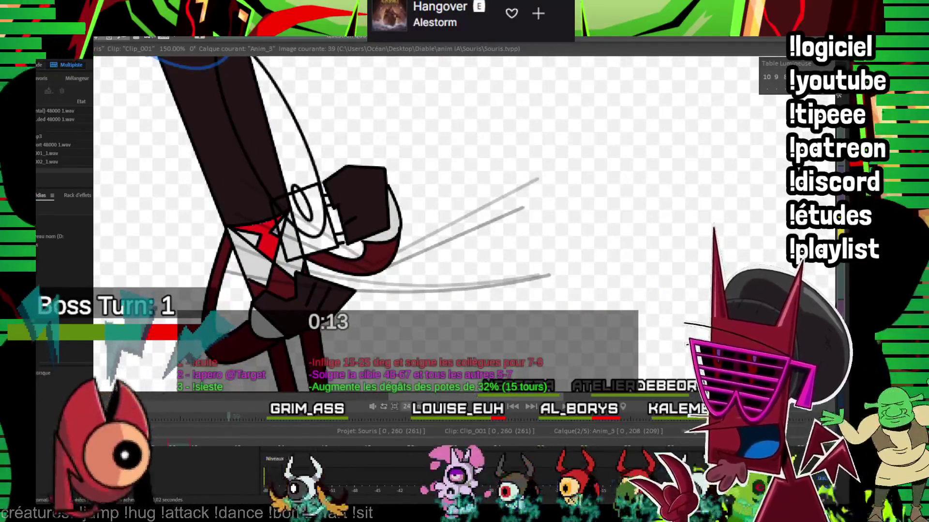
left_click(337, 178)
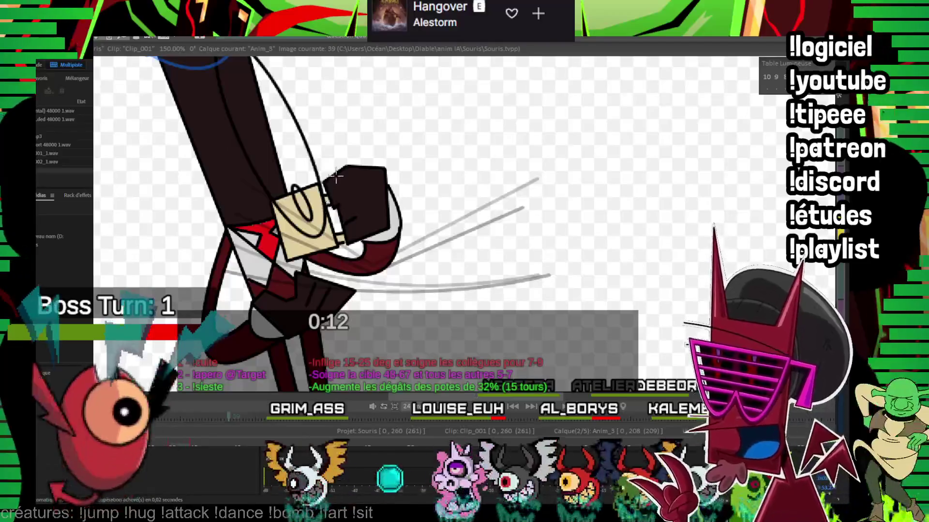
Step: Fill the chest square beige on each of the following drawings
key("Right")
key("Right")
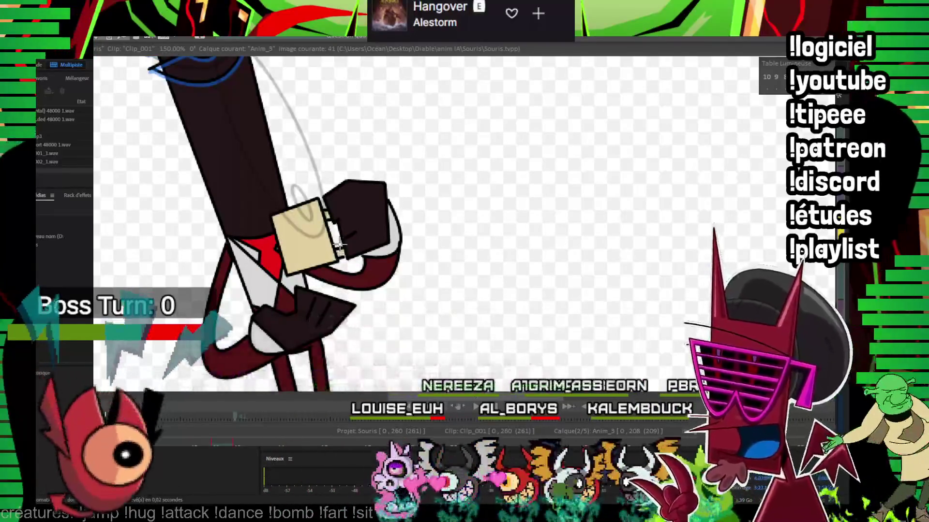
key("Right")
left_click(331, 226)
key("Right")
key("Right")
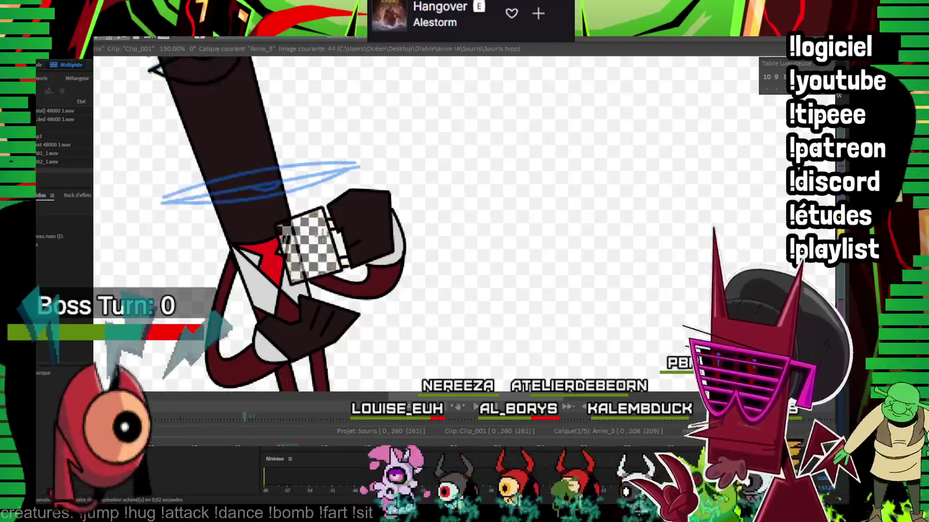
left_click(331, 226)
key("Right")
key("Right")
key("Right")
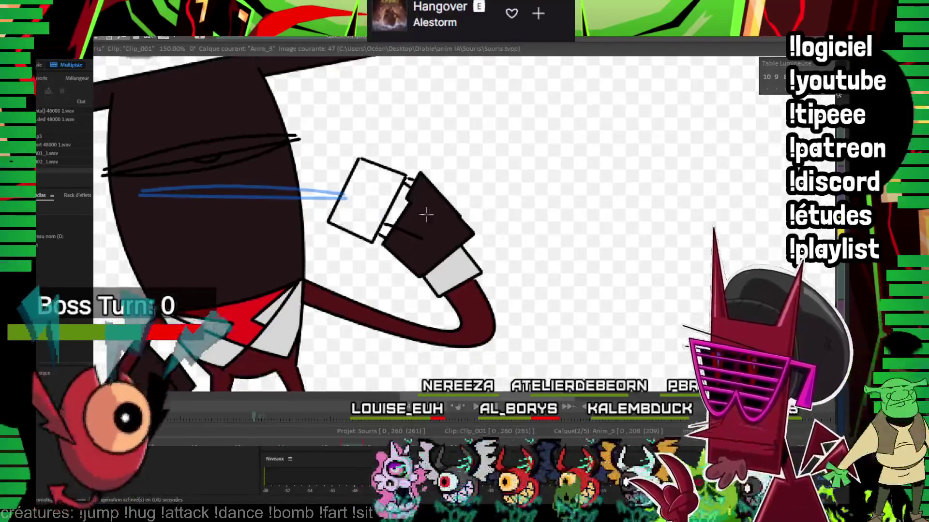
left_click(383, 230)
key("Right")
key("Right")
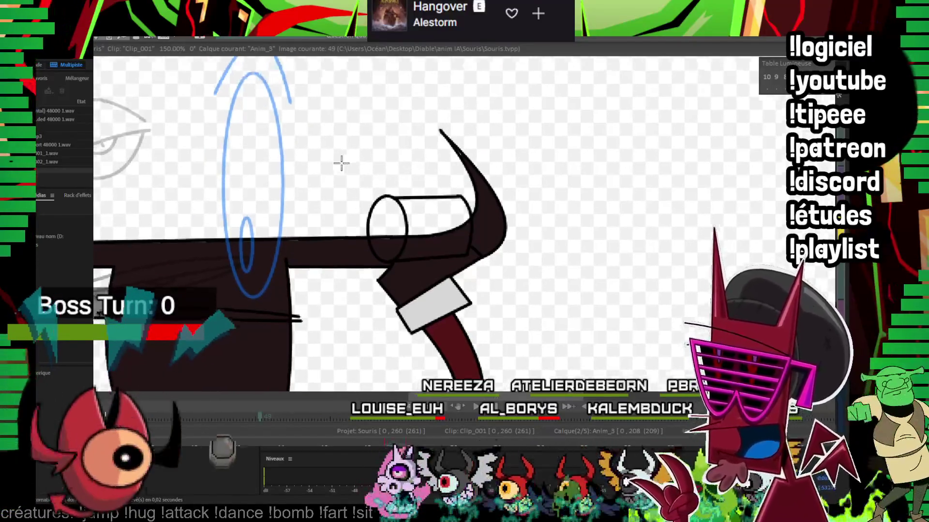
Step: Fill the held cylinder beige on the next drawings, then the unfilled arm outline
left_click_drag(416, 133, 342, 172)
left_click(338, 237)
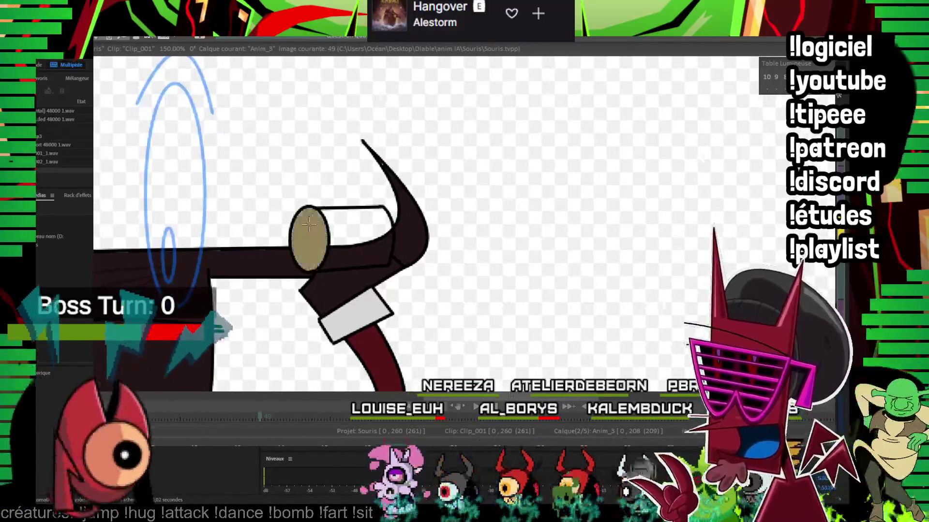
key("Right")
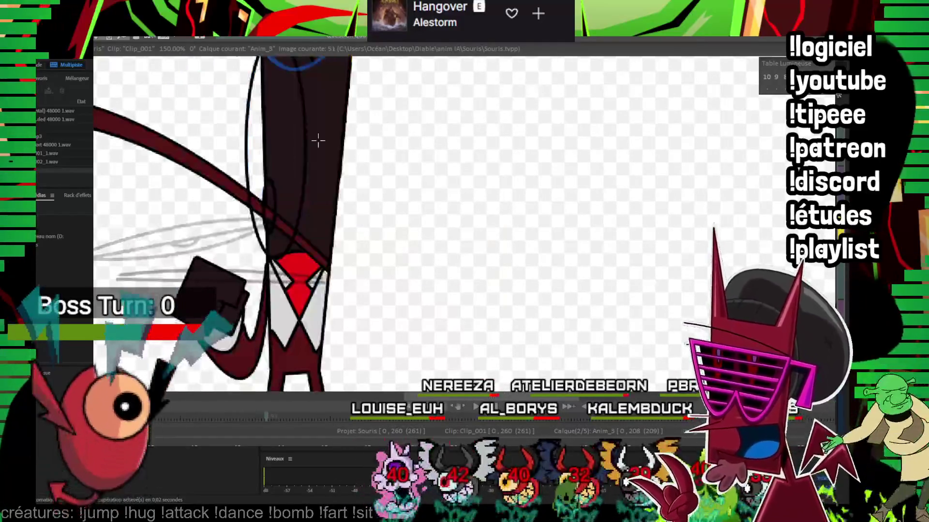
key("Right")
key("Right")
left_click(445, 199)
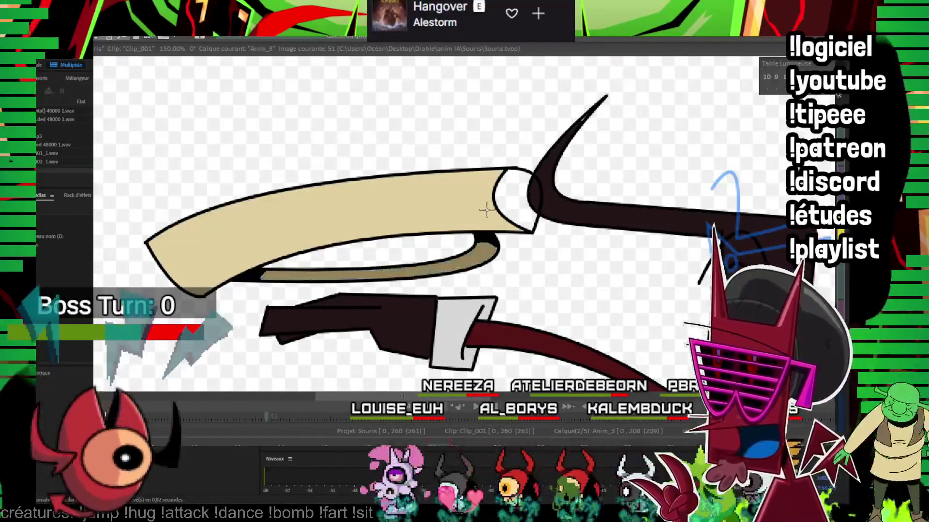
key("Right")
key("Left")
key("Left")
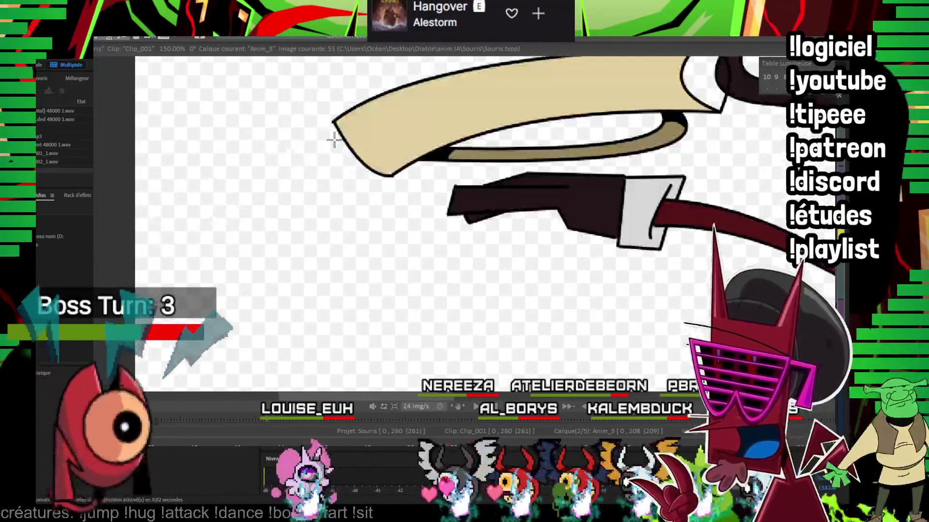
key("Right")
key("Right")
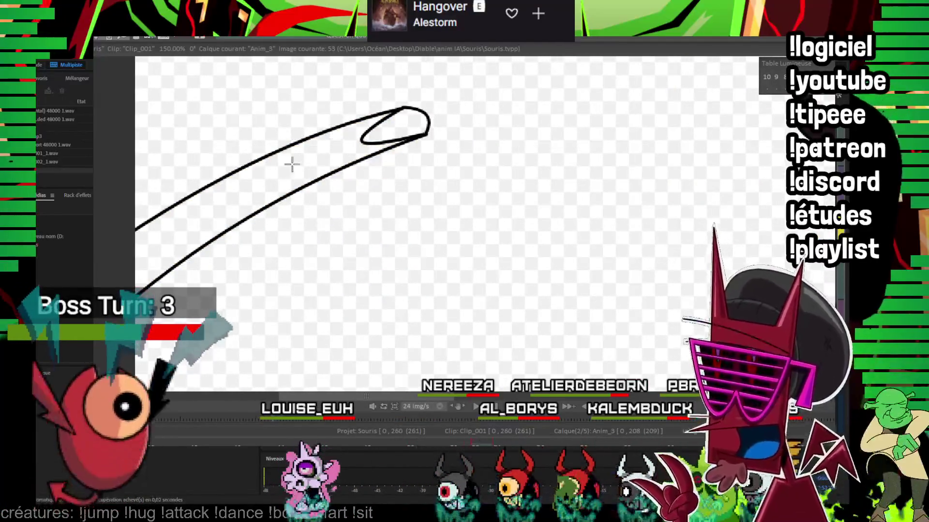
left_click(296, 157)
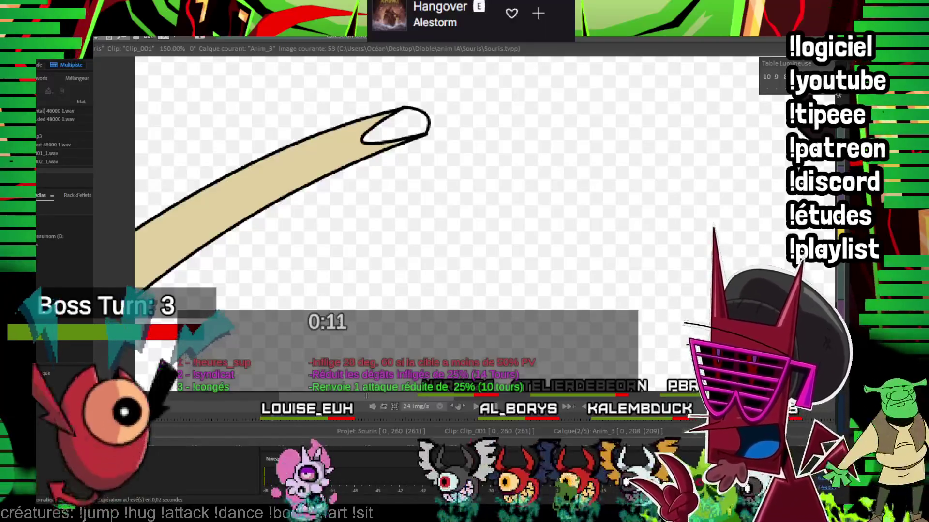
Step: Fill the end of the tan handle dark brown on an earlier drawing and select layer Anim_2_CTG
key("Left")
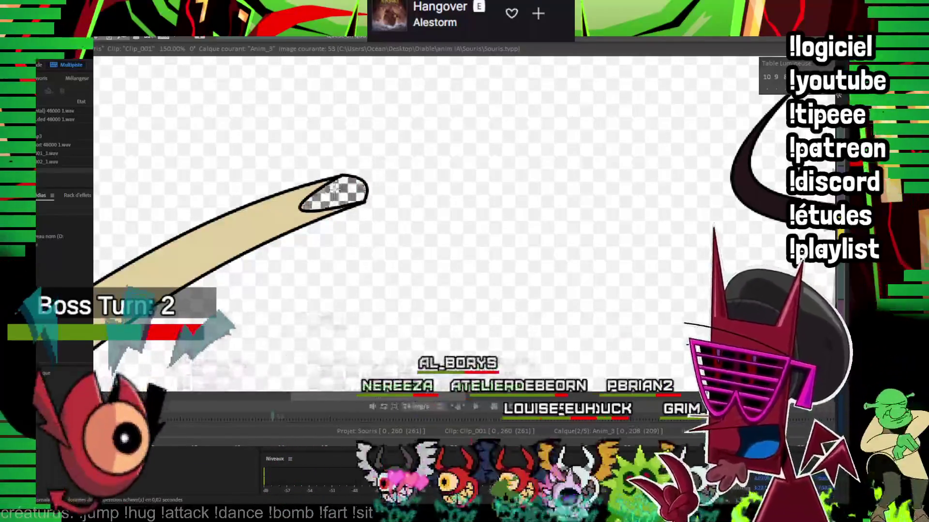
key("Left")
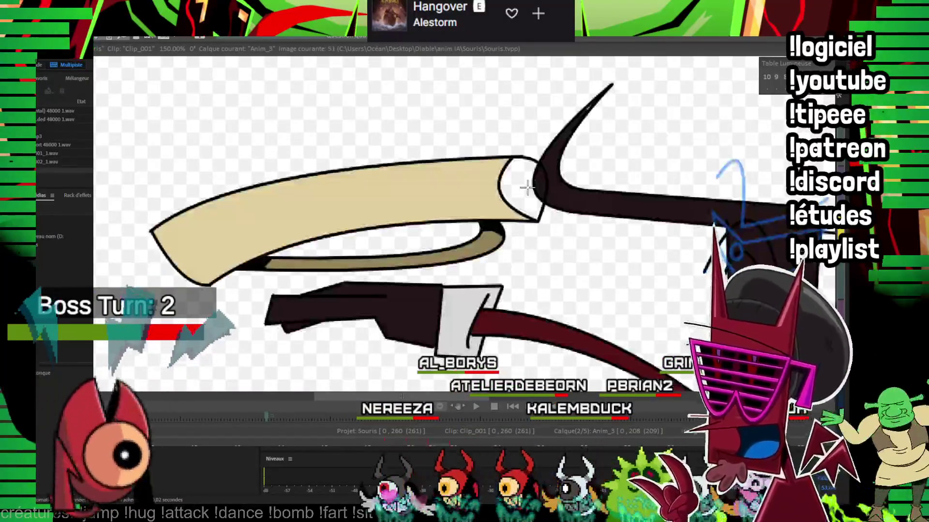
left_click(525, 183)
key("Up")
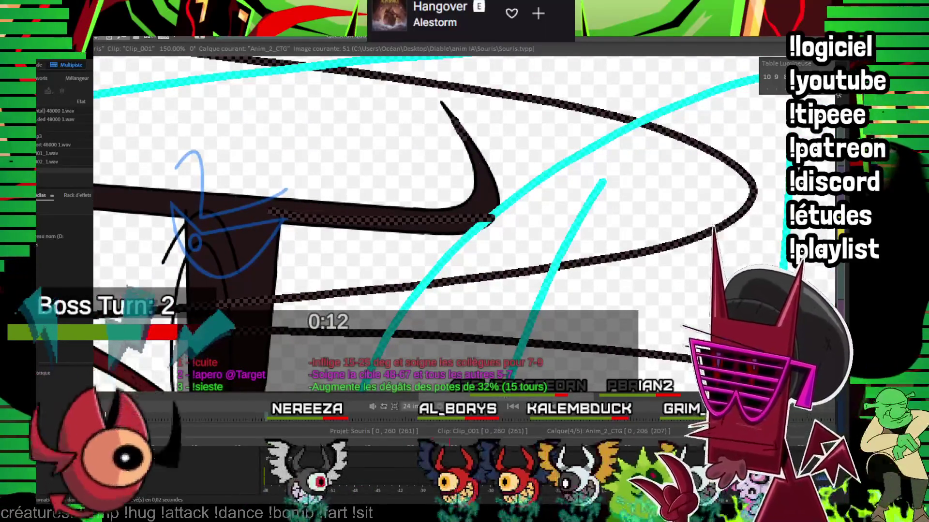
Step: Zoom out to 50%, move to image 51, hide the cyan and dark scribbles, and play the animation
scroll(421, 199, "down", 3)
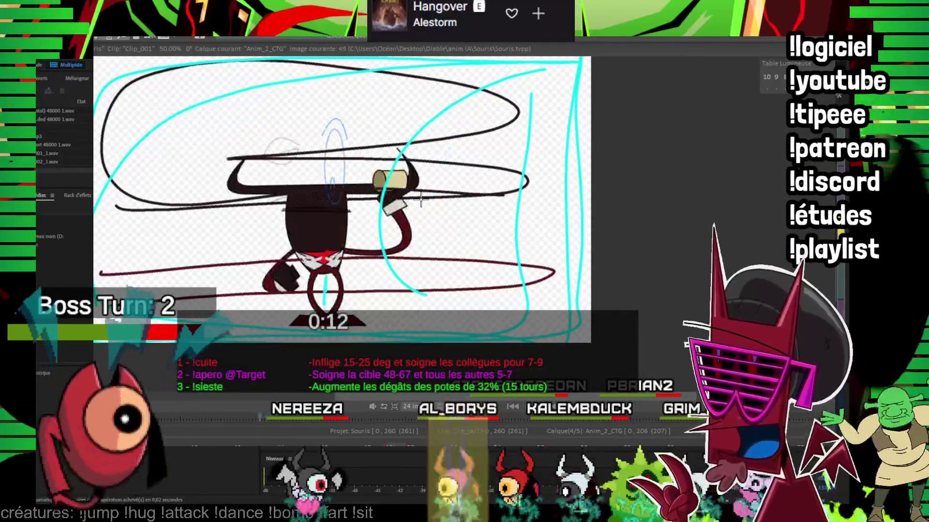
key("Right")
key("Right")
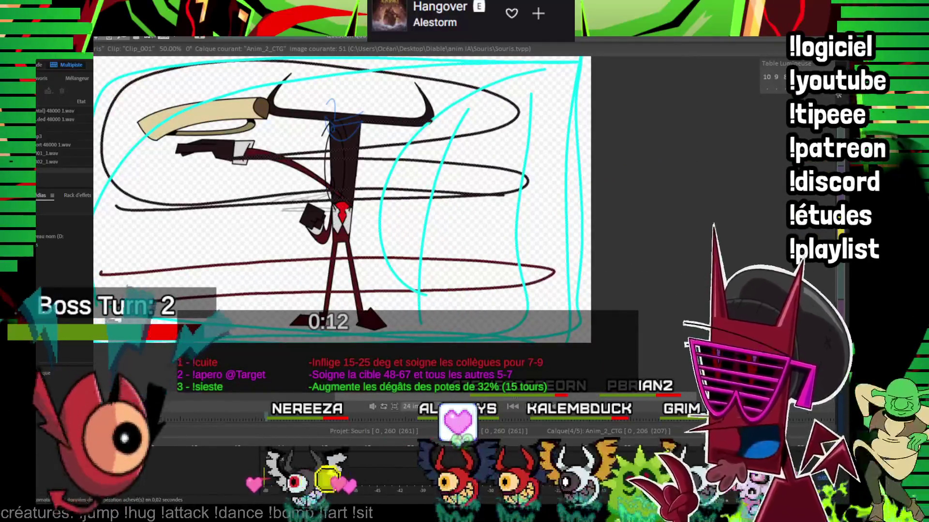
key("Delete")
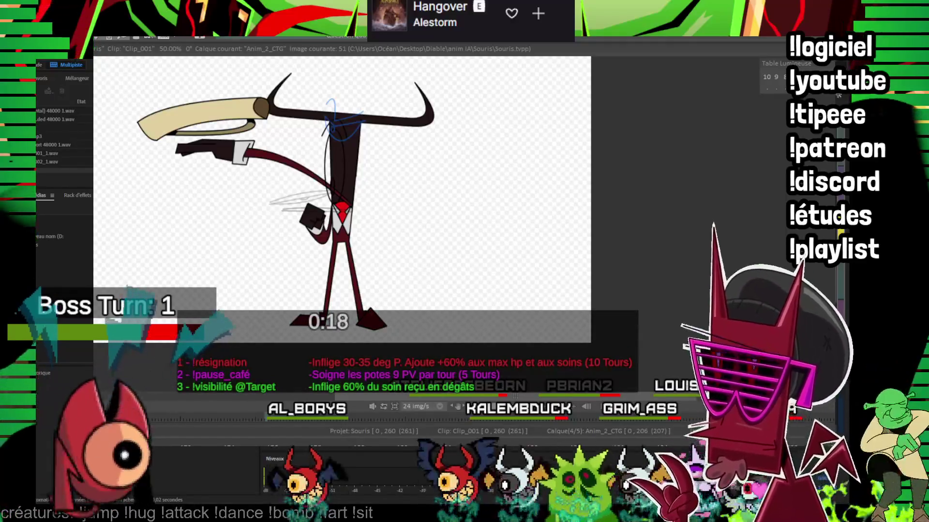
key("Return")
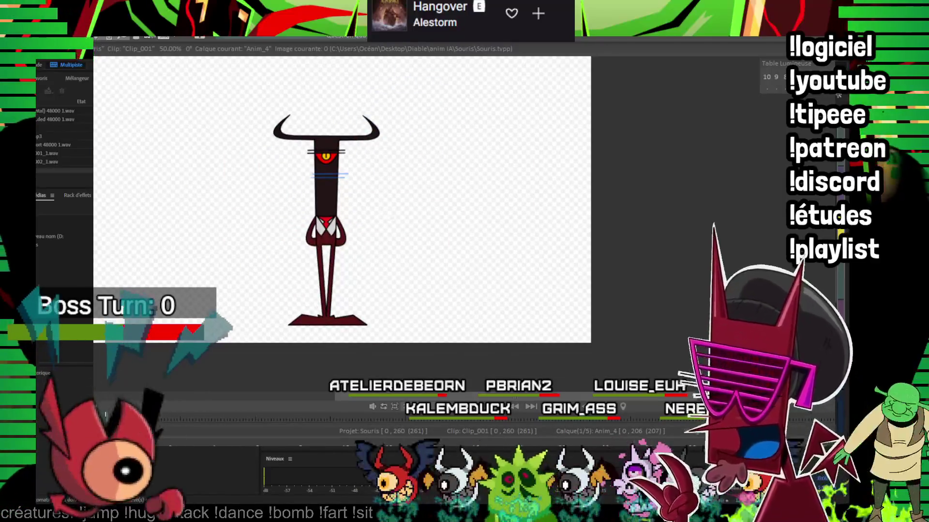
scroll(373, 273, "up", 5)
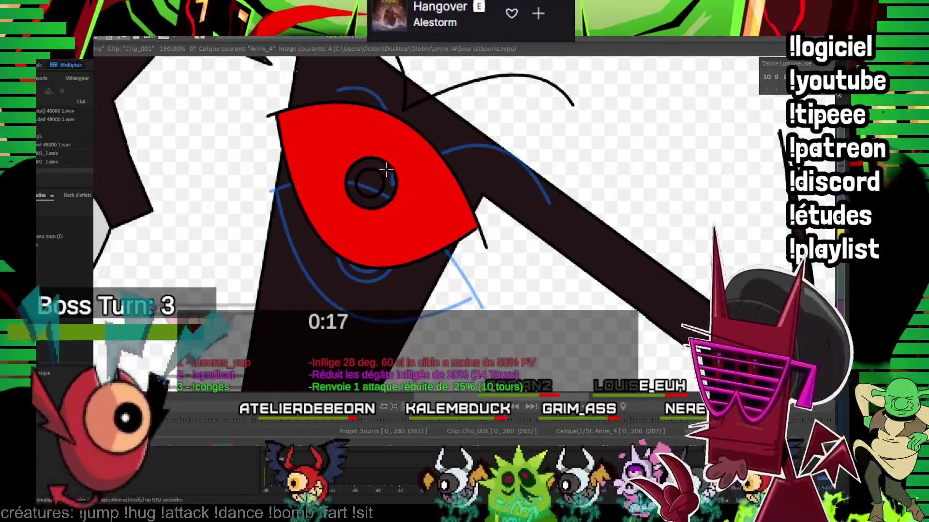
Step: Fill the ring around the pupil yellow, then undo an accidental red fill of the canvas
left_click(386, 168)
key("Right")
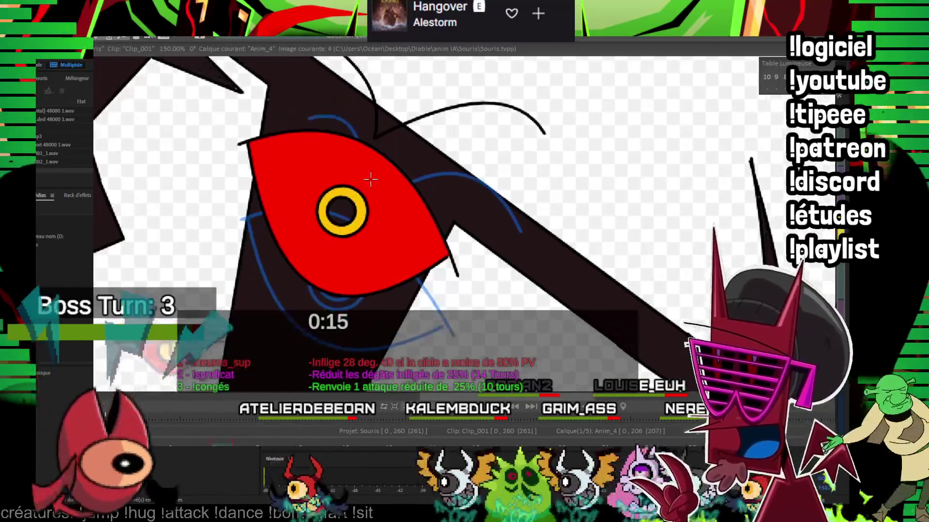
key("Right")
left_click(373, 275)
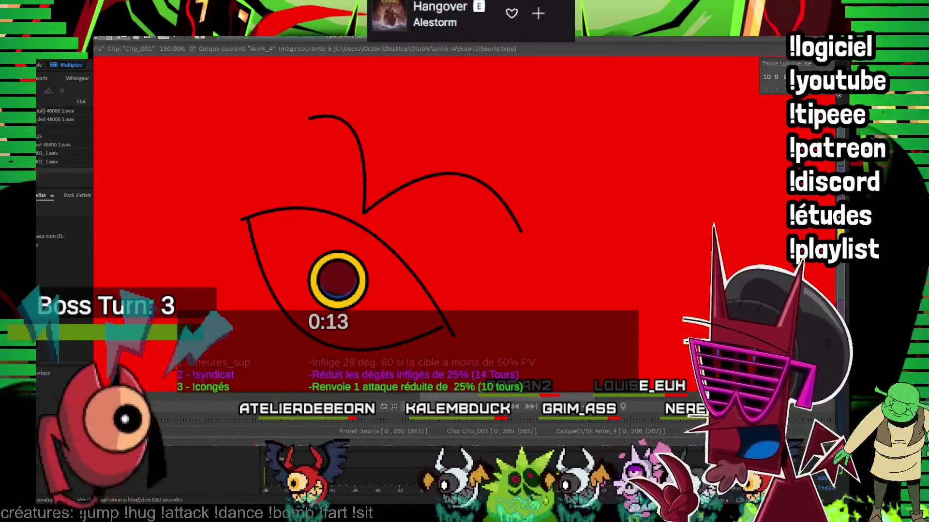
key("ctrl+z")
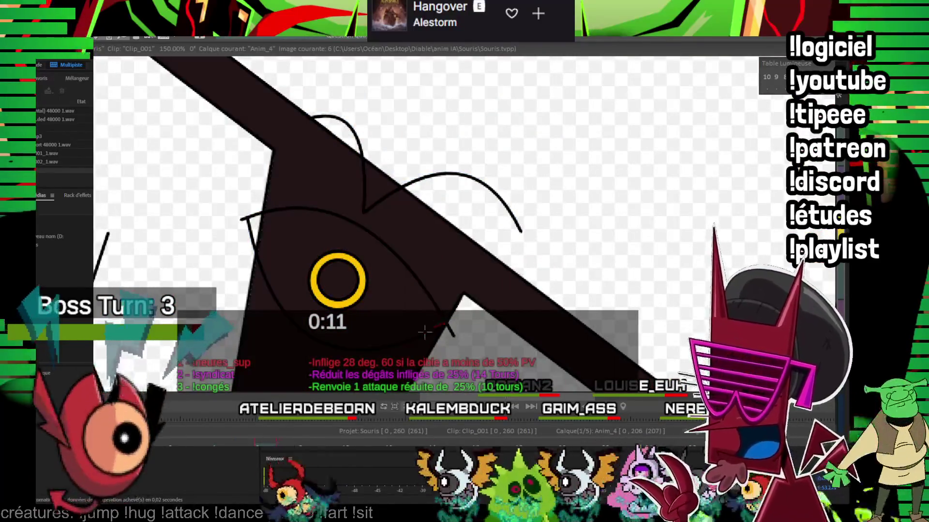
Step: Step forward through the eye drawings past the red eye to image 35
key("space")
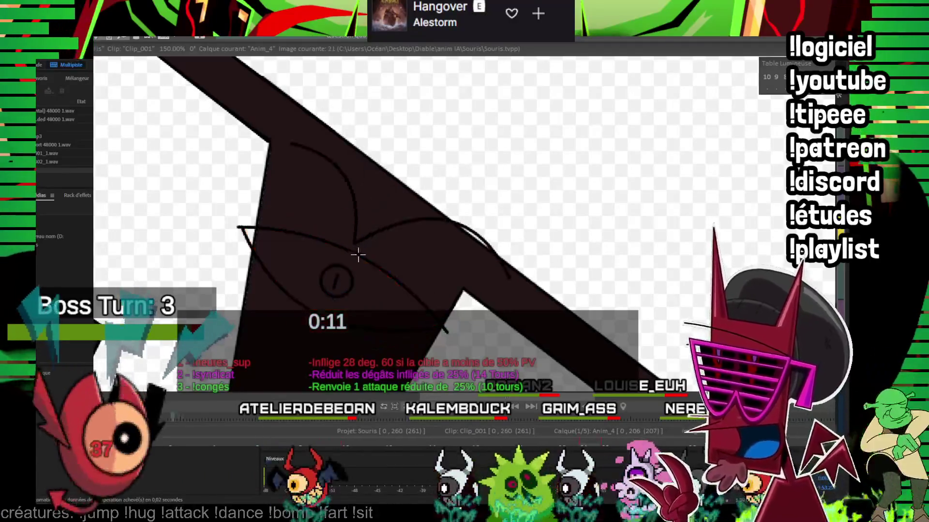
key("Right")
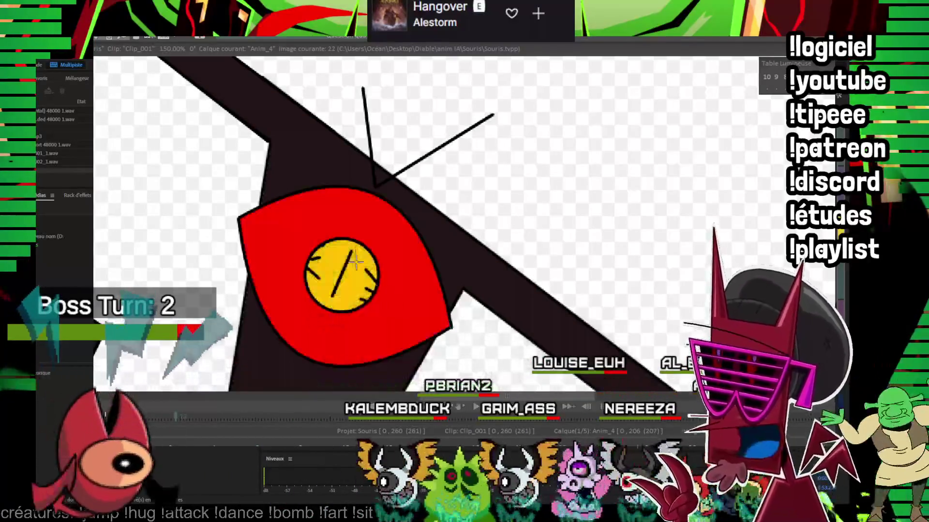
key("Right")
key("Right")
key("Right")
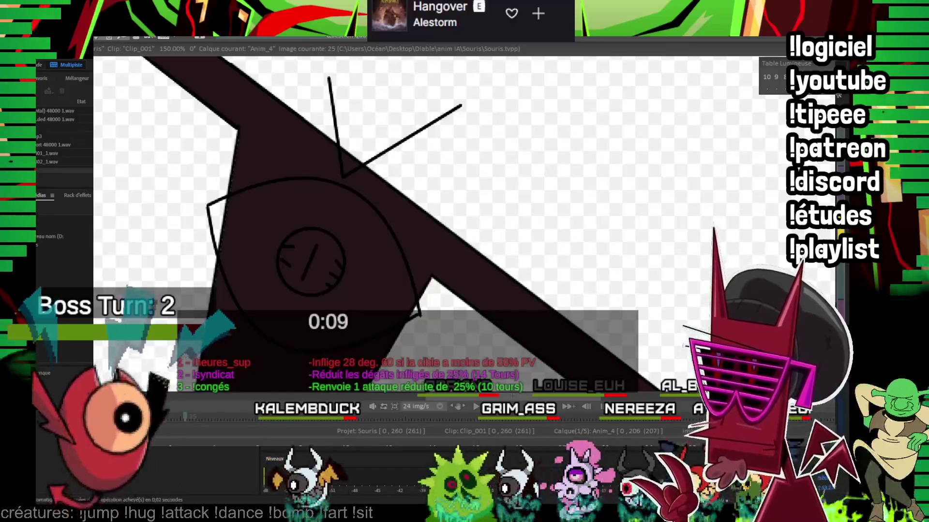
key("Right")
key("Right")
key("Right")
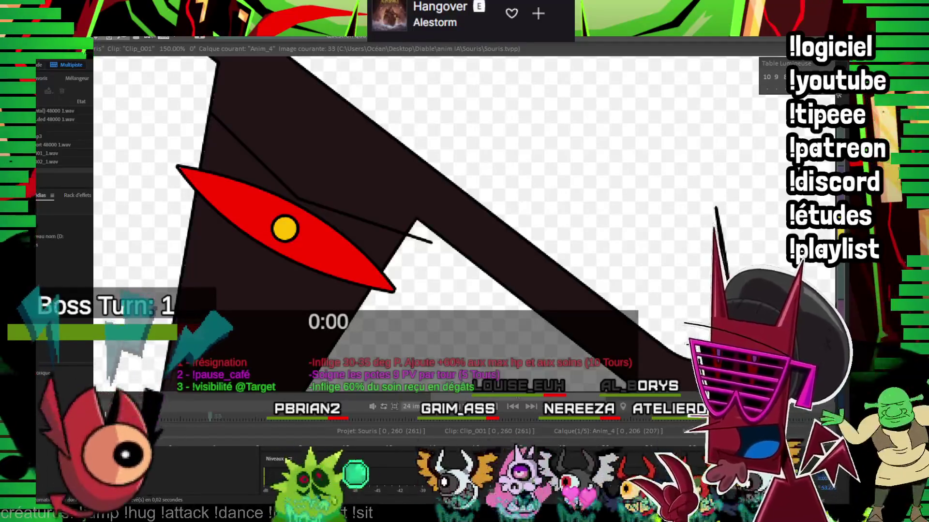
key("Right")
key("Right")
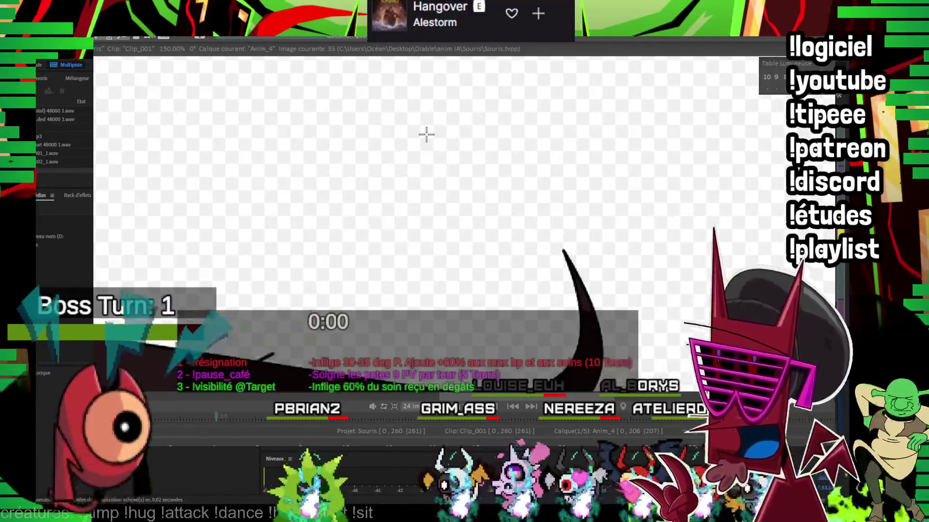
Step: Step forward through the blinking eye drawings, past the closed-eye frame
key("Right")
key("Right")
key("Right")
key("Right")
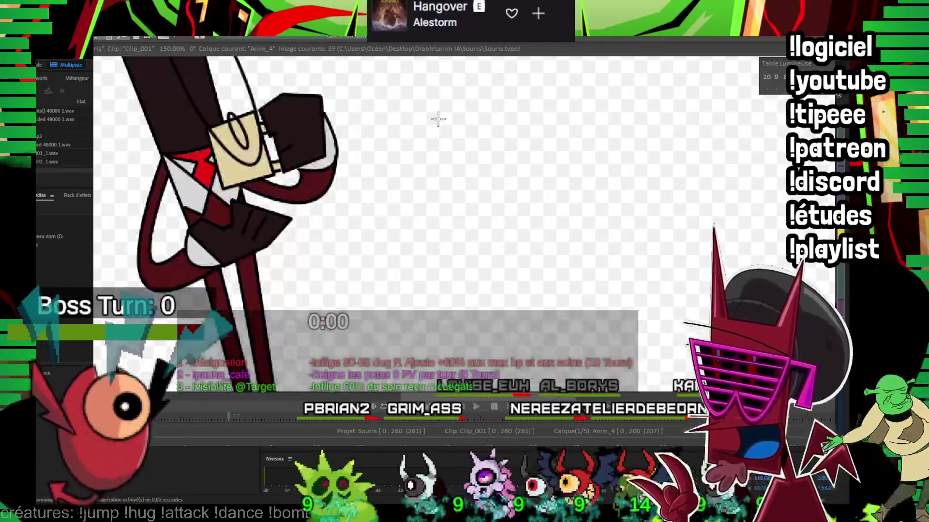
key("Right")
key("Right")
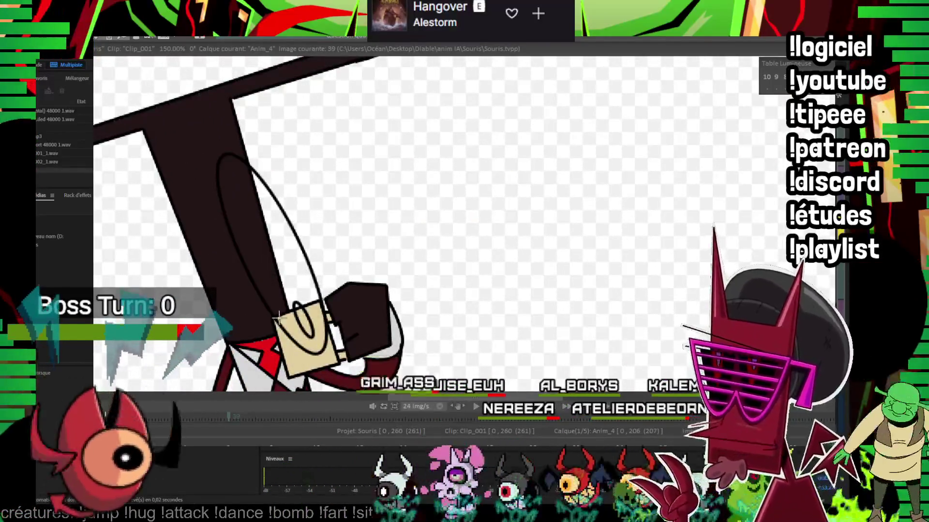
key("Right")
key("Right")
key("Right")
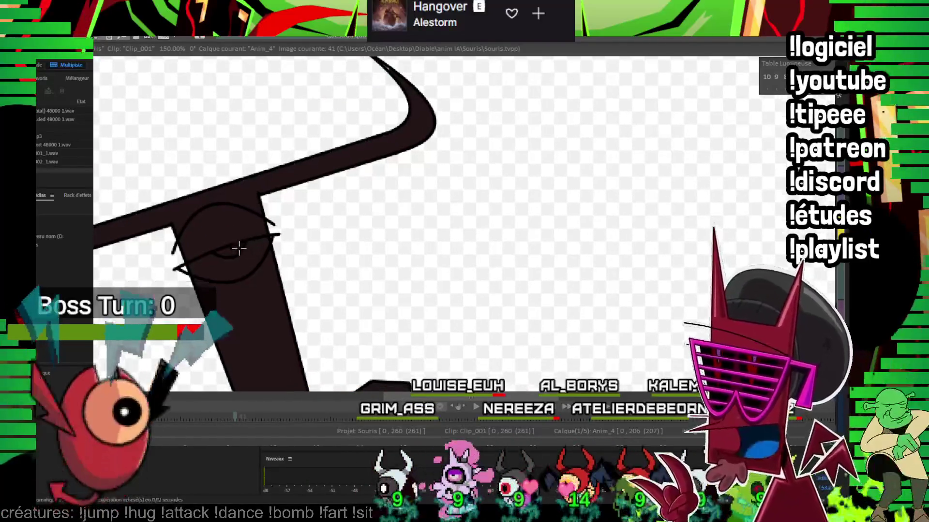
key("Right")
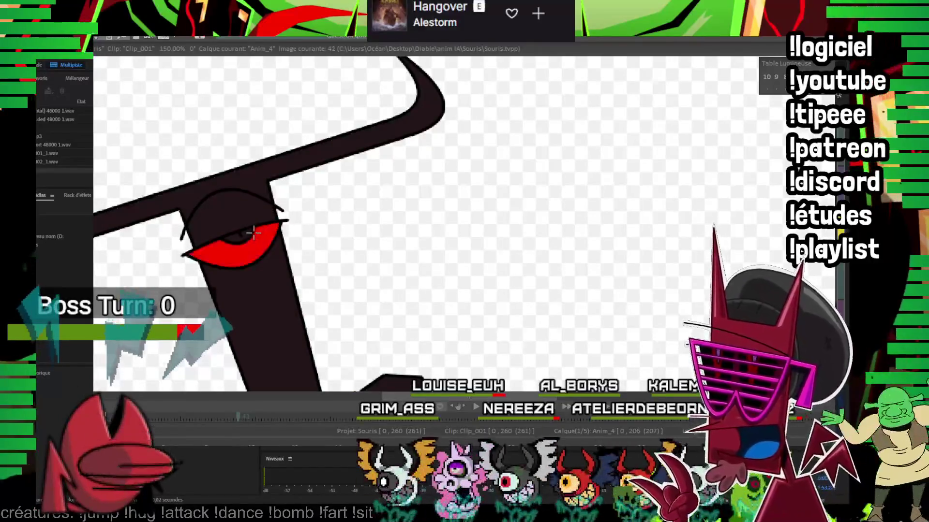
key("Right")
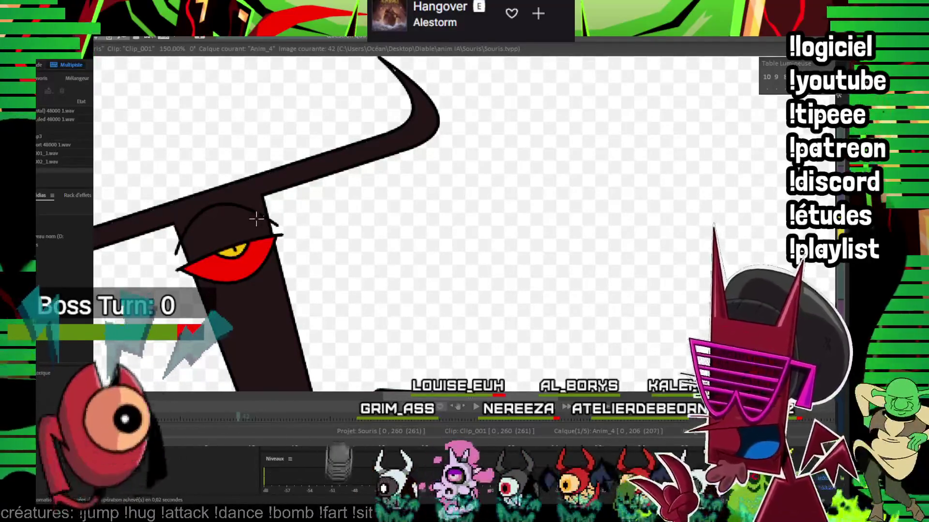
key("Right")
key("Right")
key("Right")
key("Right")
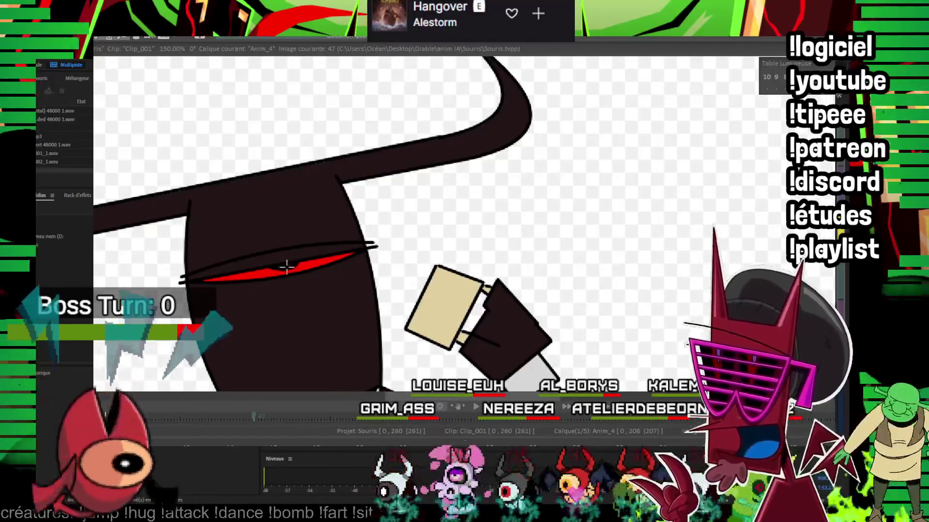
key("Right")
key("Right")
key("Right")
key("Right")
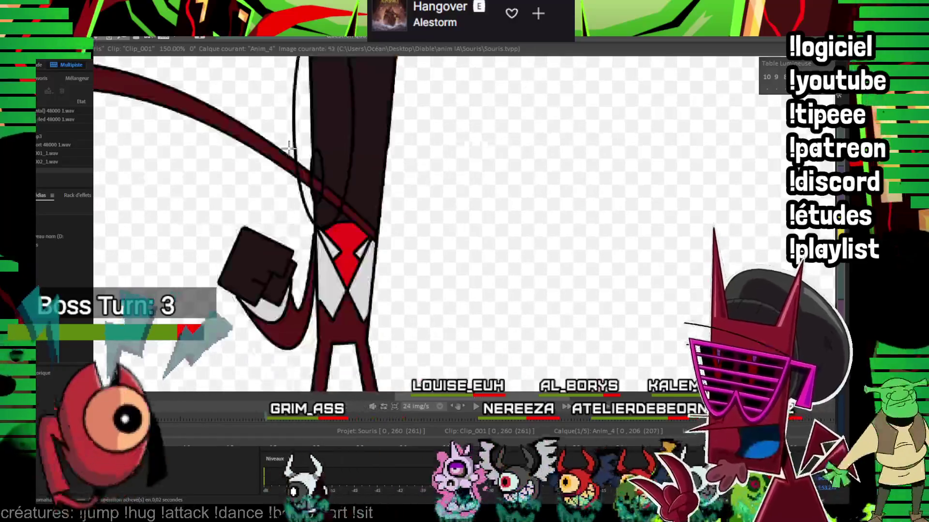
key("Right")
key("Right")
Step: Flip back and forth comparing sketch and coloured eye drawings, then check the horn motion up to image 63
key("Left")
key("Left")
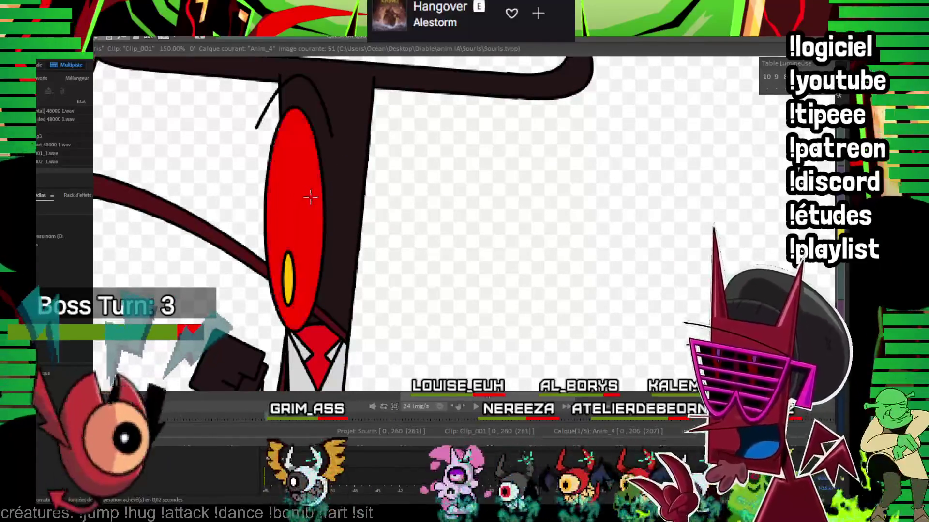
key("Right")
key("Right")
key("Right")
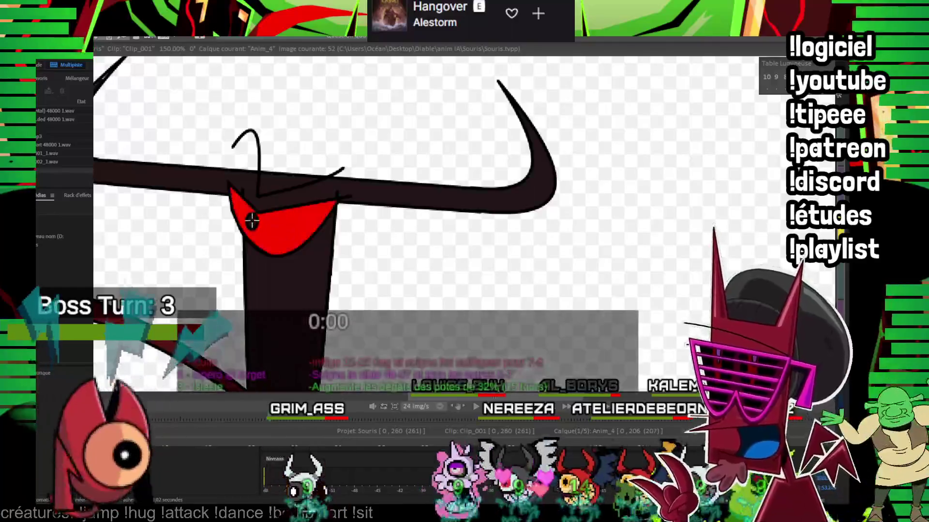
key("Left")
key("Right")
key("Left")
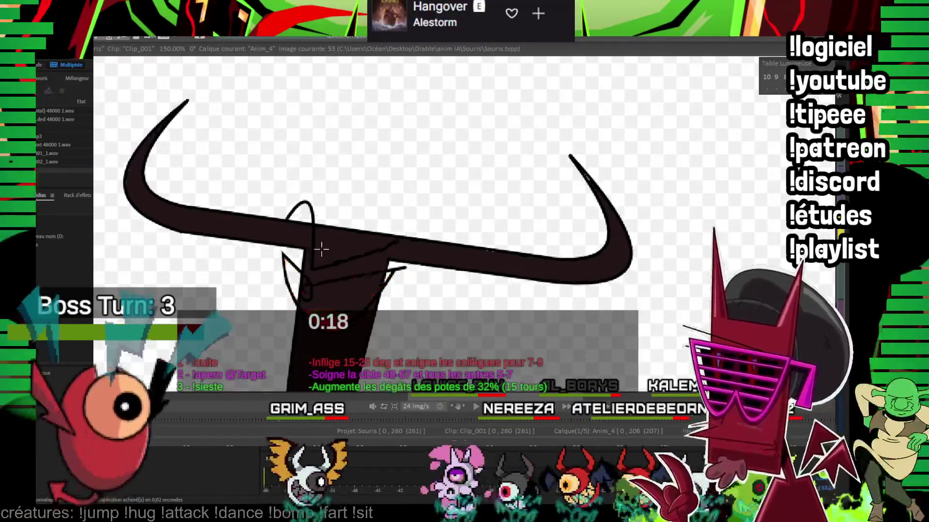
key("Right")
key("Right")
key("Right")
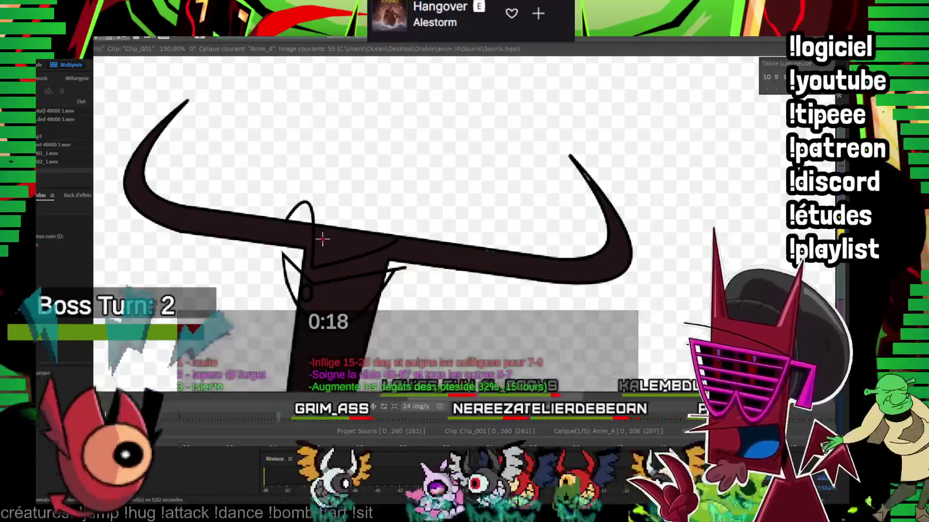
key("Right")
key("Right")
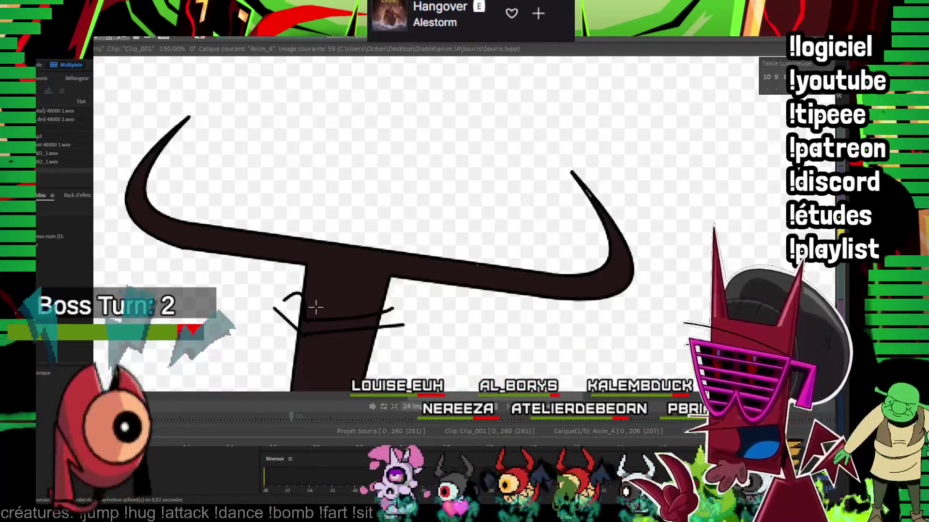
key("Right")
key("Right")
key("Right")
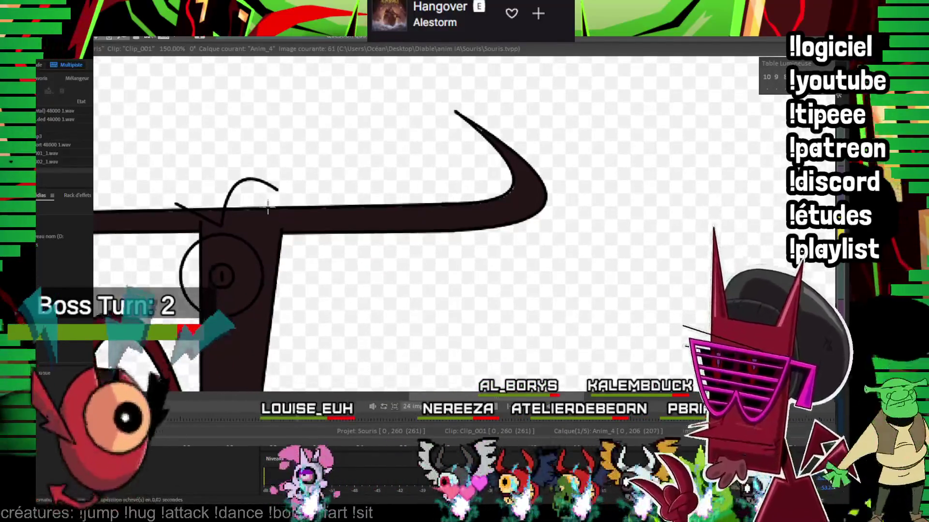
key("Right")
key("Right")
key("Right")
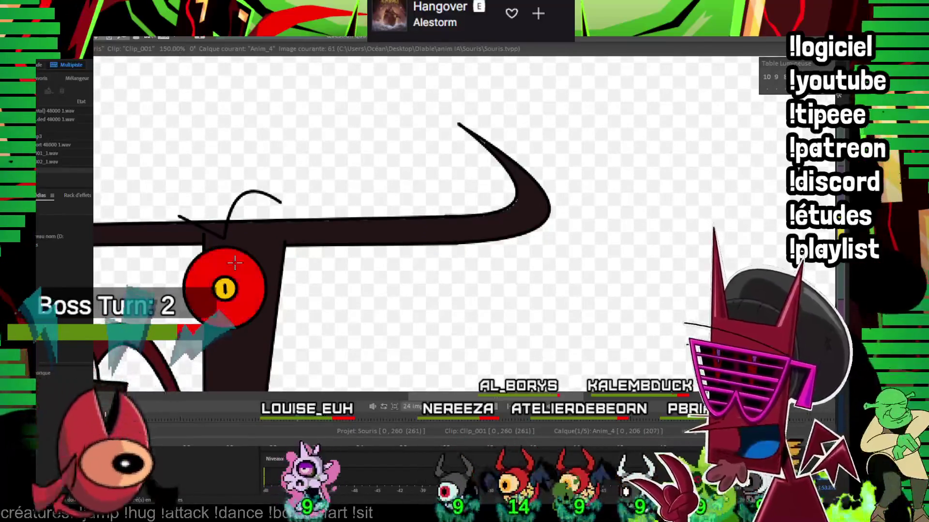
key("Right")
key("Right")
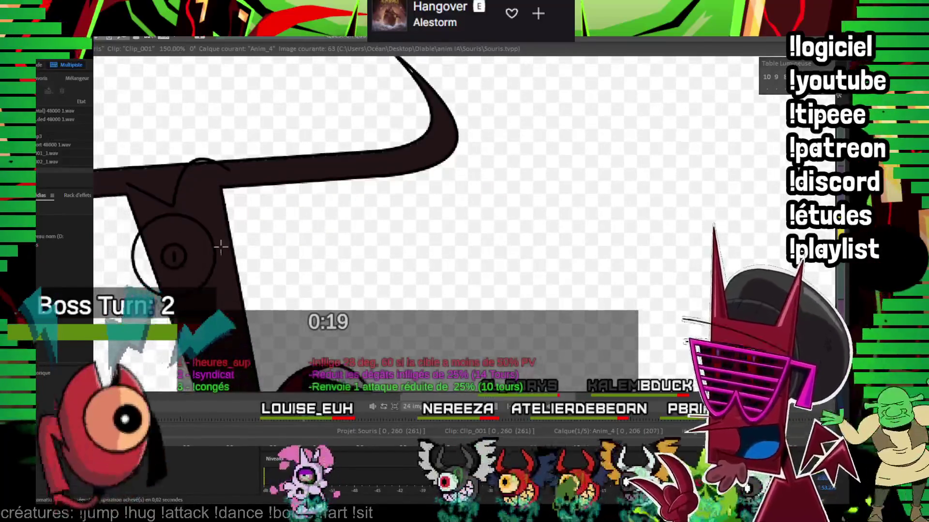
key("Right")
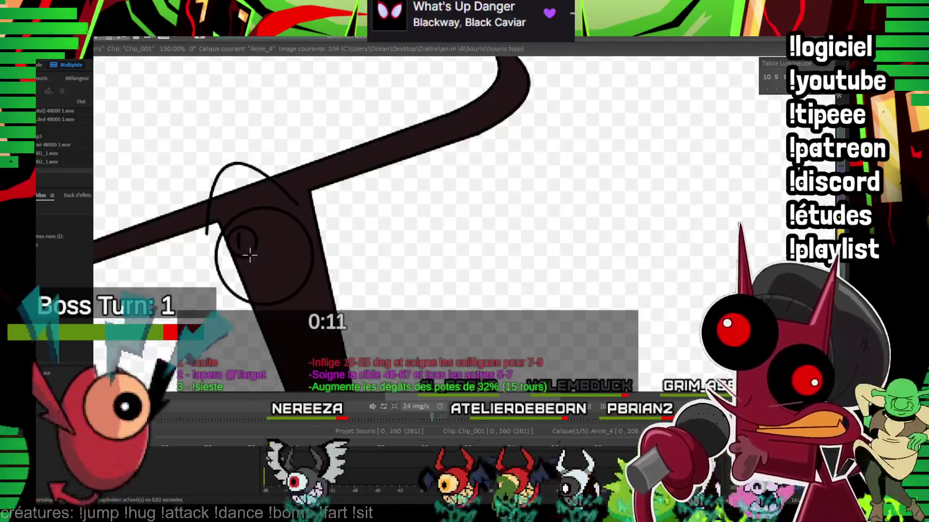
Step: Fill the eye red with a yellow iris, jump to a later frame and recentre the devil's head
left_click(254, 218)
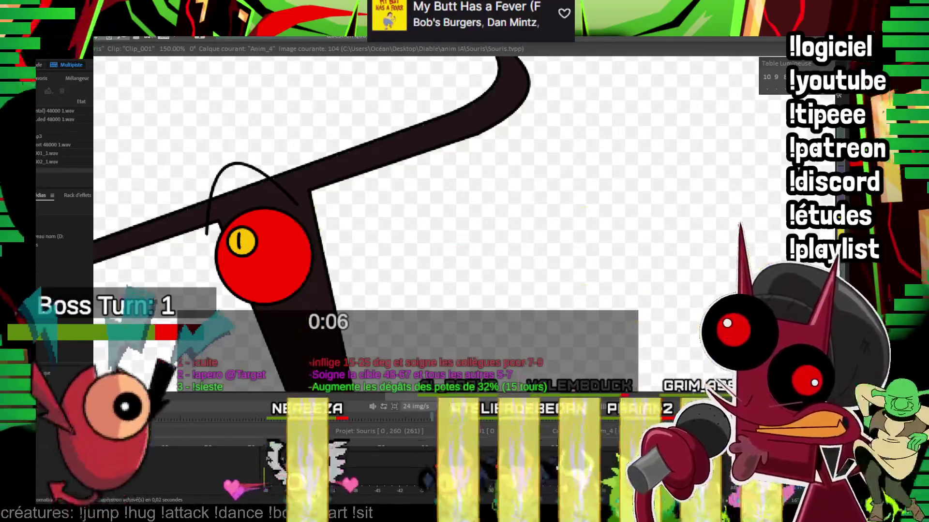
left_click(411, 440)
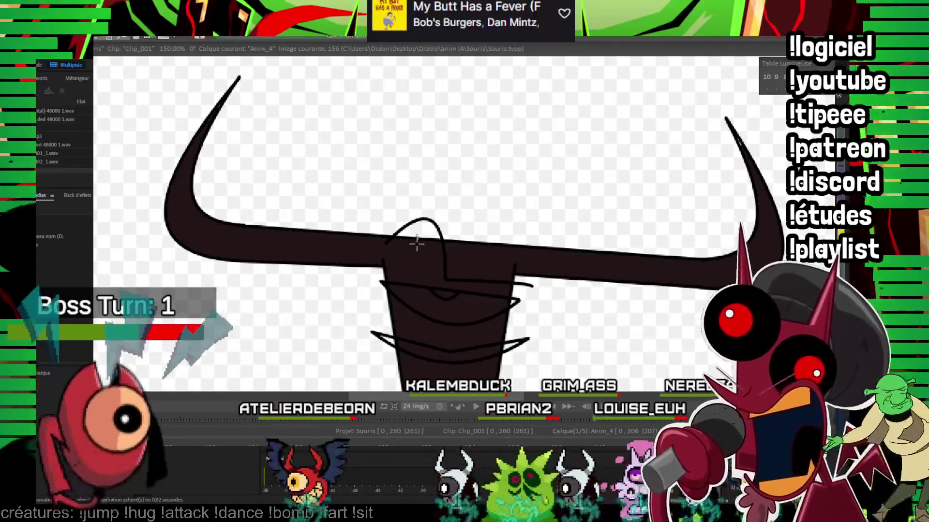
left_click_drag(397, 273, 298, 234)
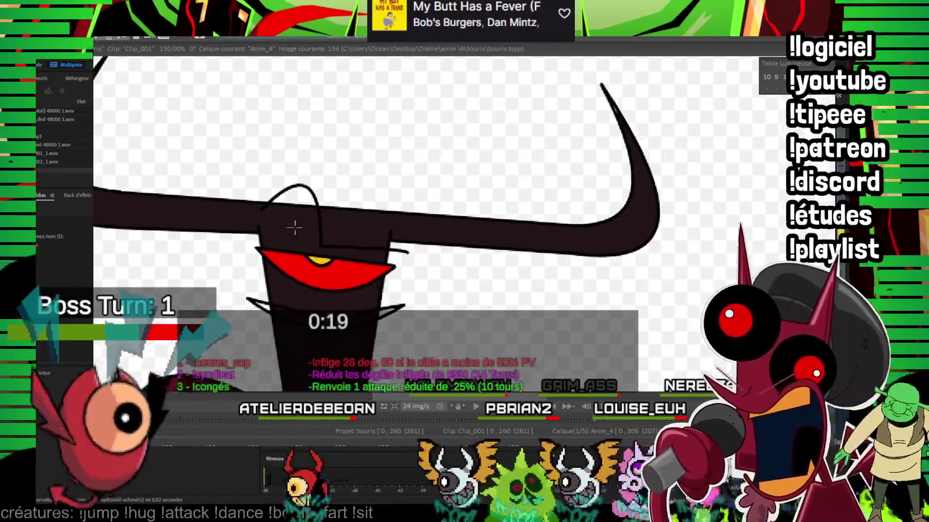
key("Right")
key("Right")
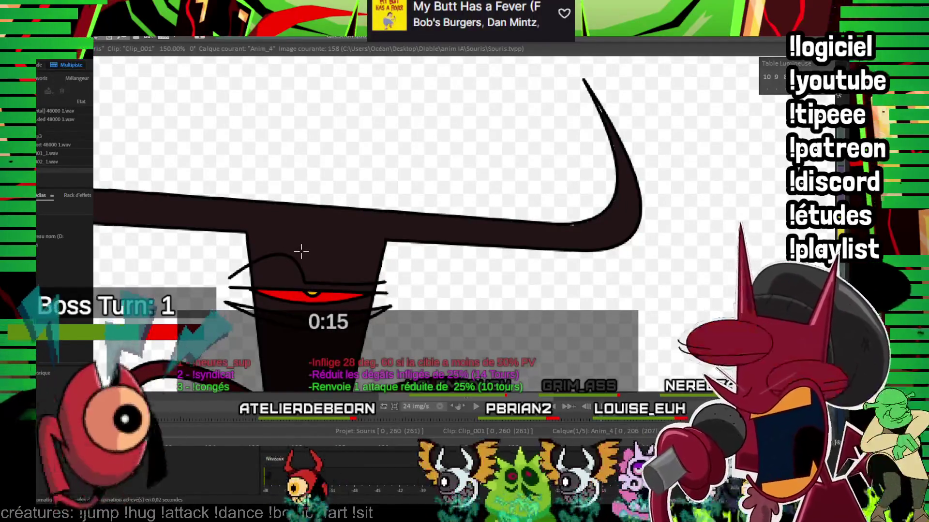
key("Right")
key("Right")
key("Right")
key("Right")
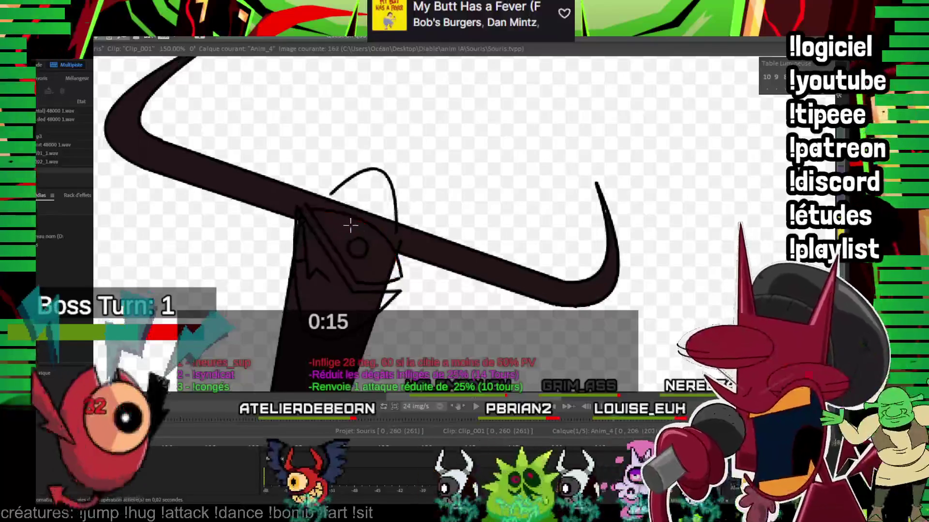
left_click_drag(350, 224, 337, 258)
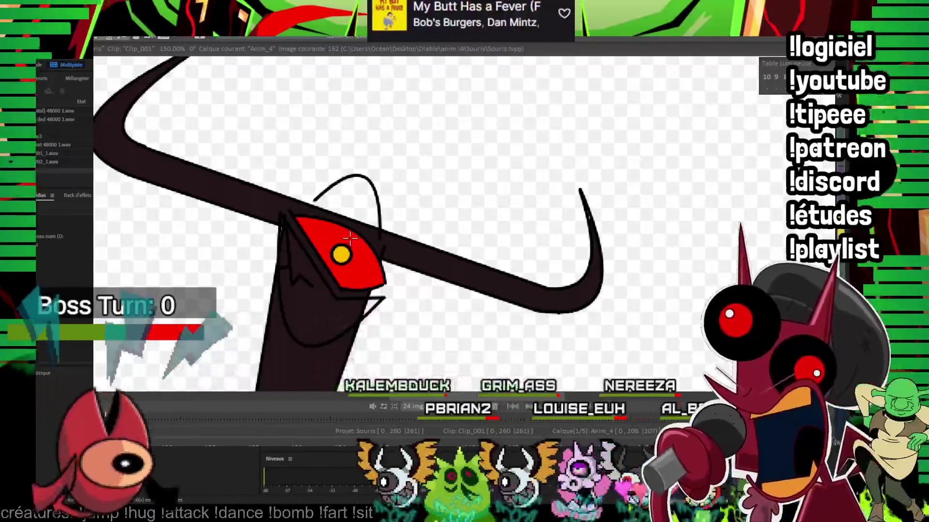
Step: Advance to the close-up eye drawing on image 206, fill it red with yellow iris, and play back
key("Right")
key("Right")
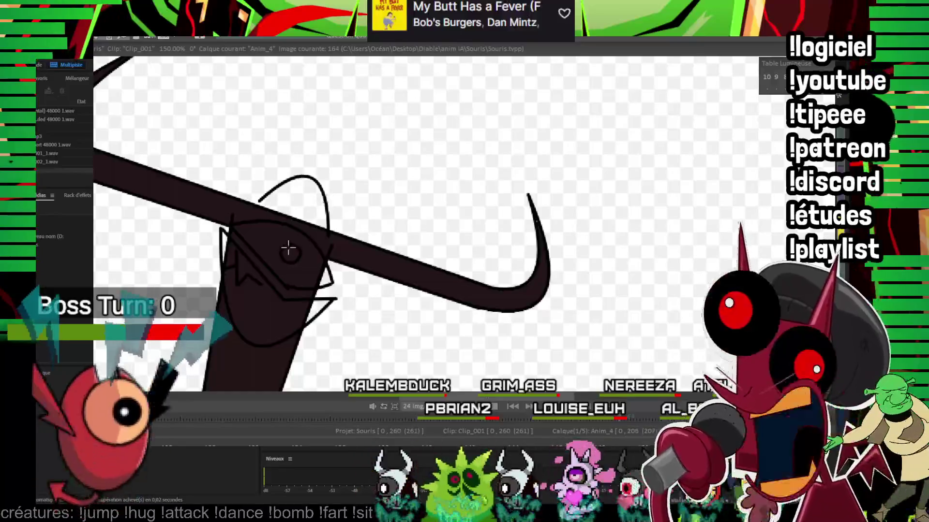
key("Right")
key("Right")
key("Right")
key("Right")
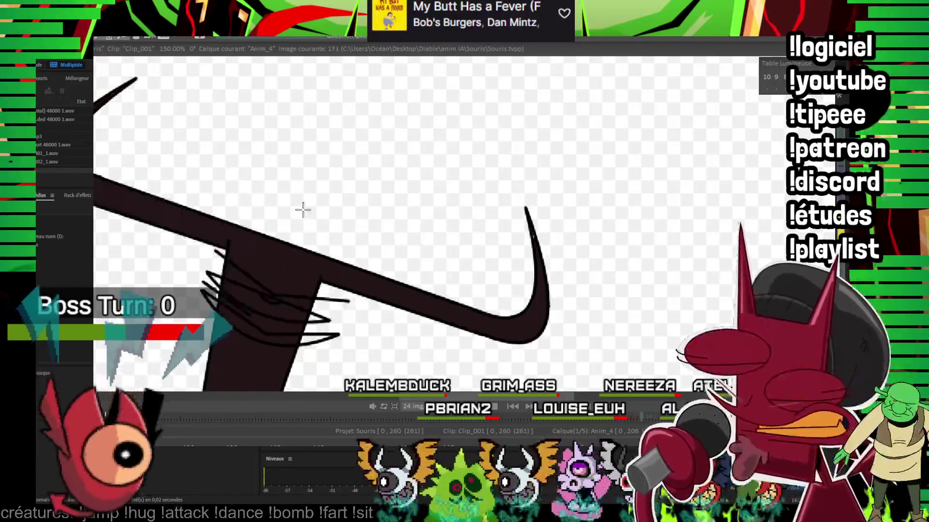
key("Right")
key("Right")
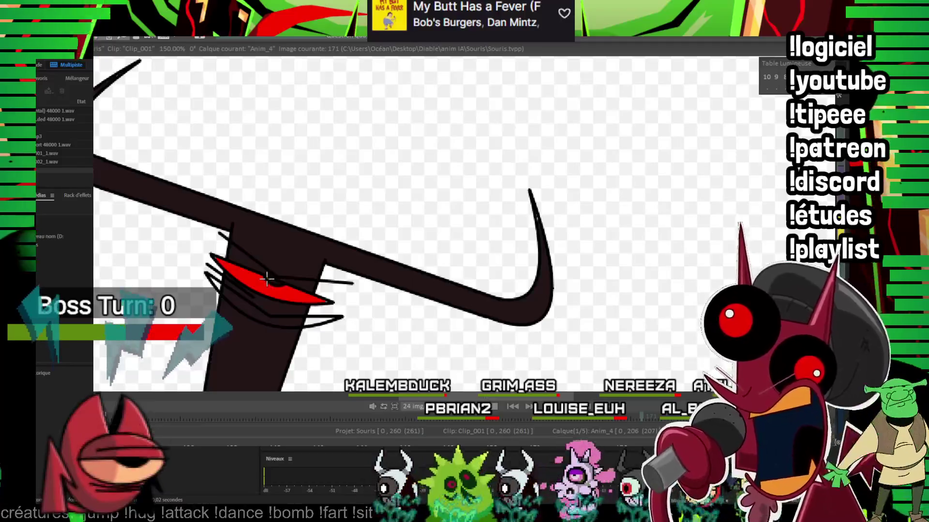
key("Right")
key("Right")
key("Right")
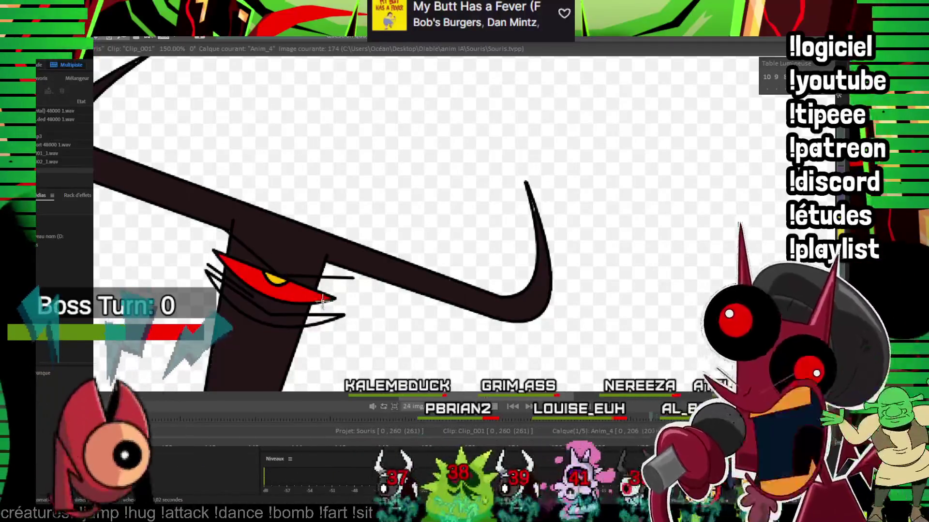
key("Right")
key("Right")
key("Right")
key("Right")
key("Right")
key("Right")
key("Right")
key("Right")
key("Right")
key("Right")
key("Right")
key("Right")
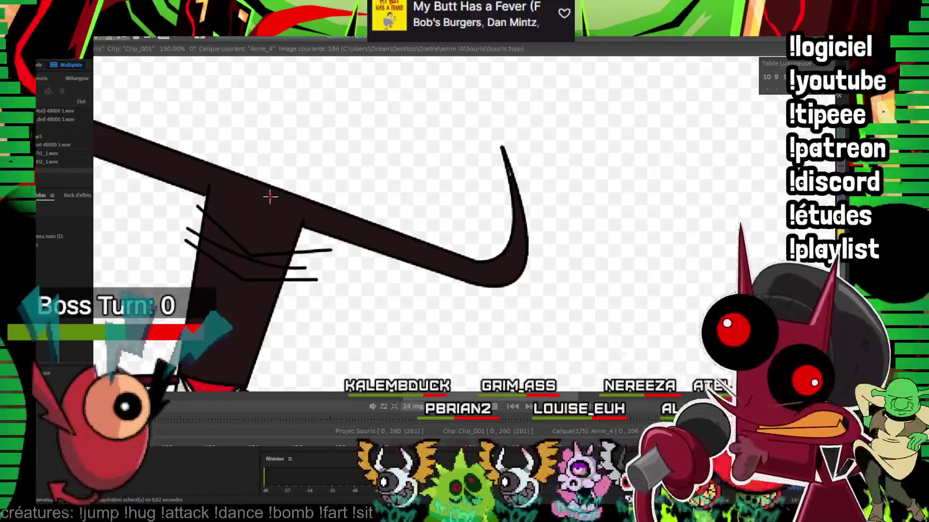
key("Right")
key("Right")
key("Right")
key("Right")
key("Right")
key("Right")
key("Right")
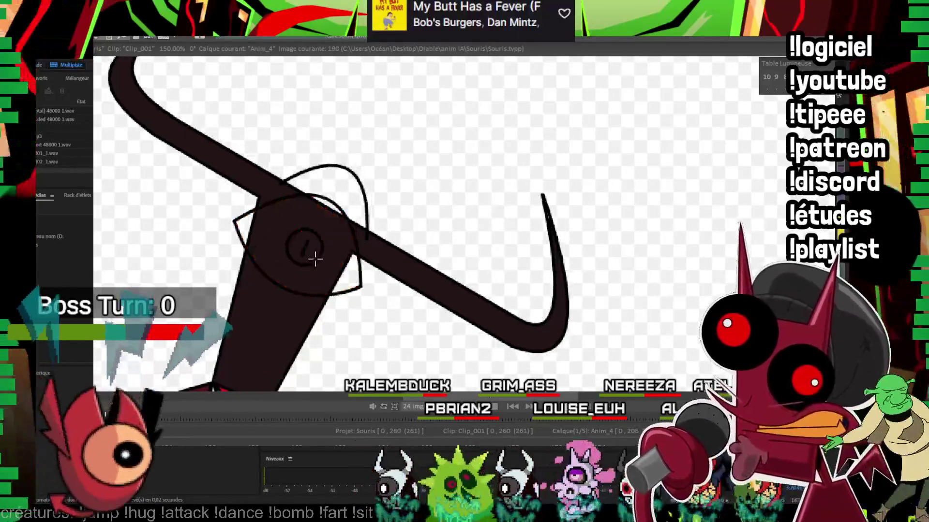
key("Right")
key("Right")
key("Right")
key("Right")
key("Right")
key("Right")
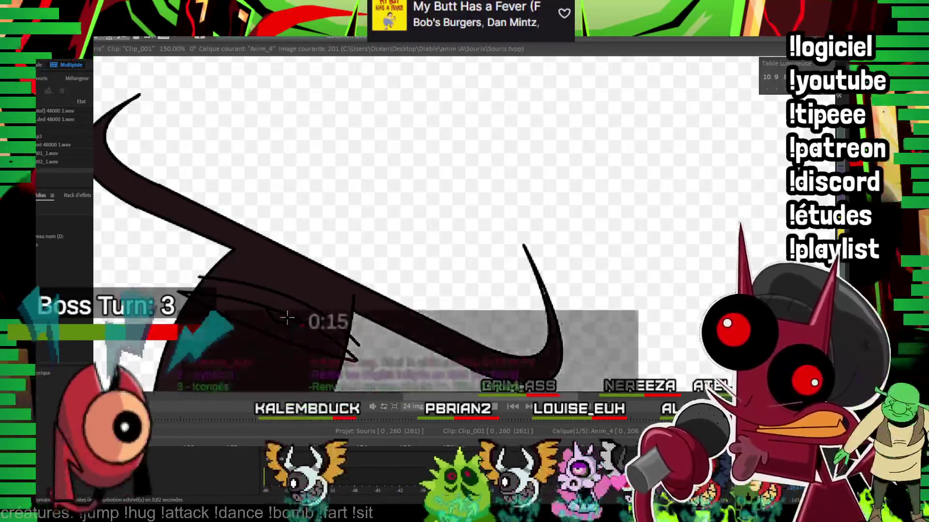
key("Right")
key("Right")
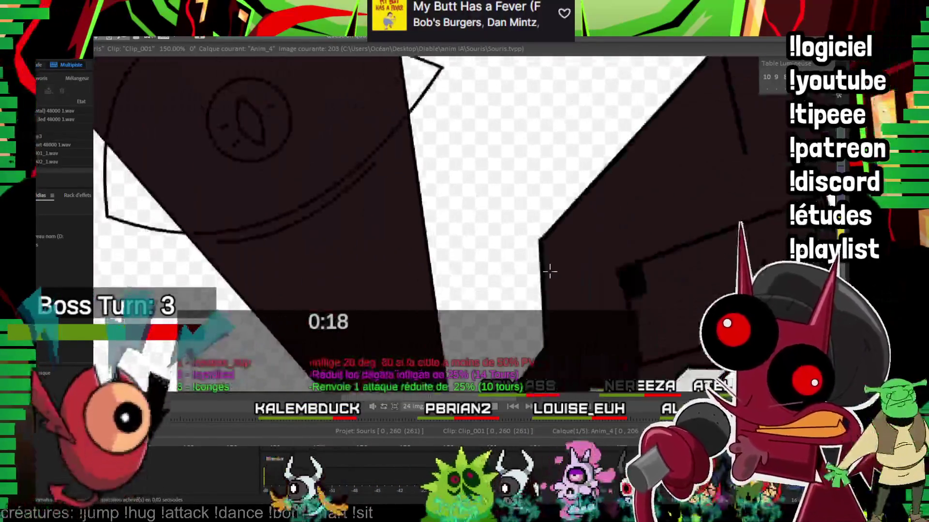
key("Right")
key("Right")
key("Right")
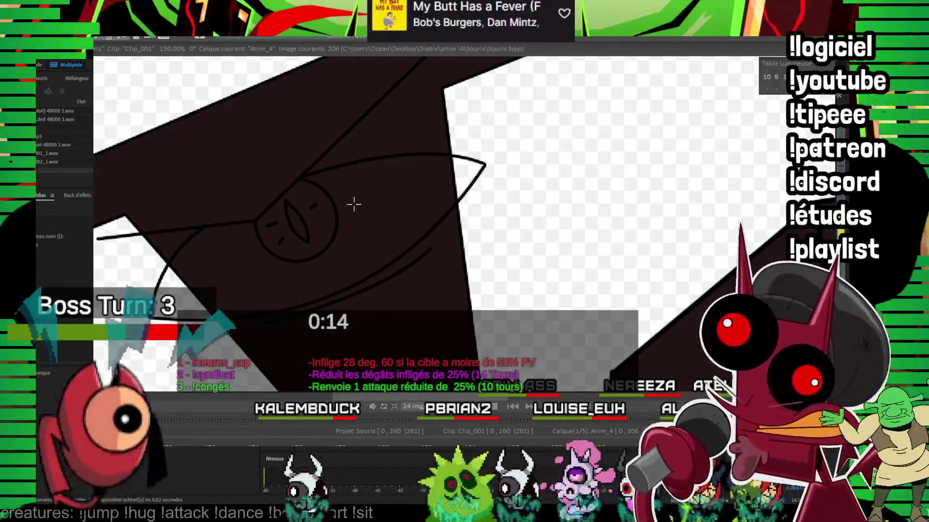
left_click(354, 203)
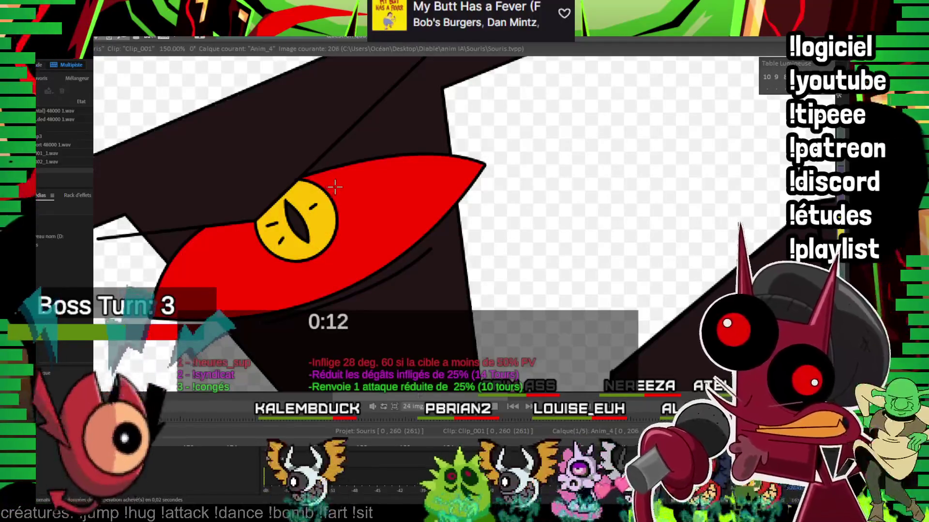
key("Return")
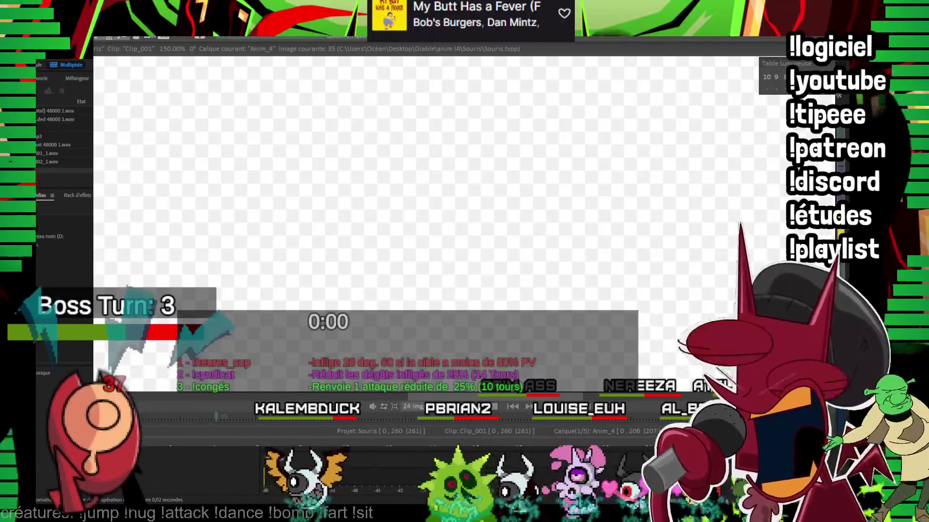
Step: Zoom out and back in during playback, then stop on the devil's red-eyed face at image 154
scroll(457, 250, "down", 2)
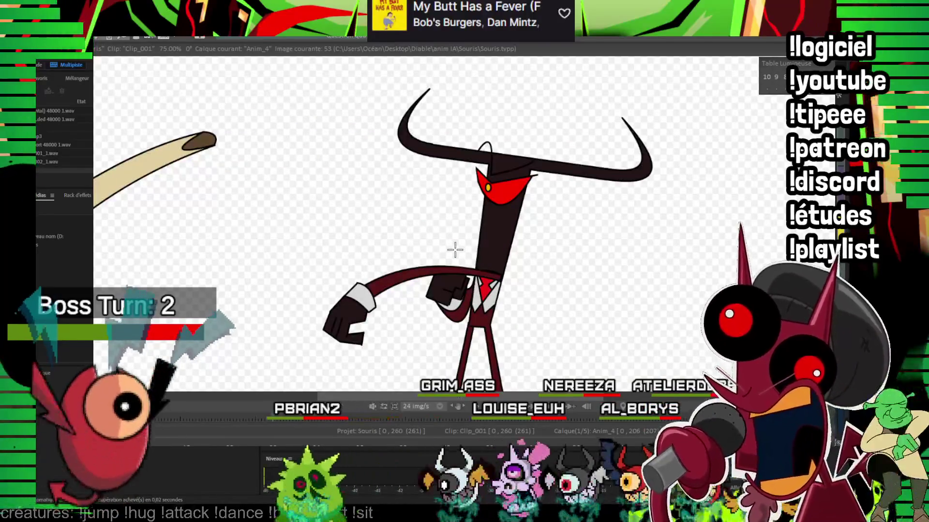
scroll(564, 98, "up", 2)
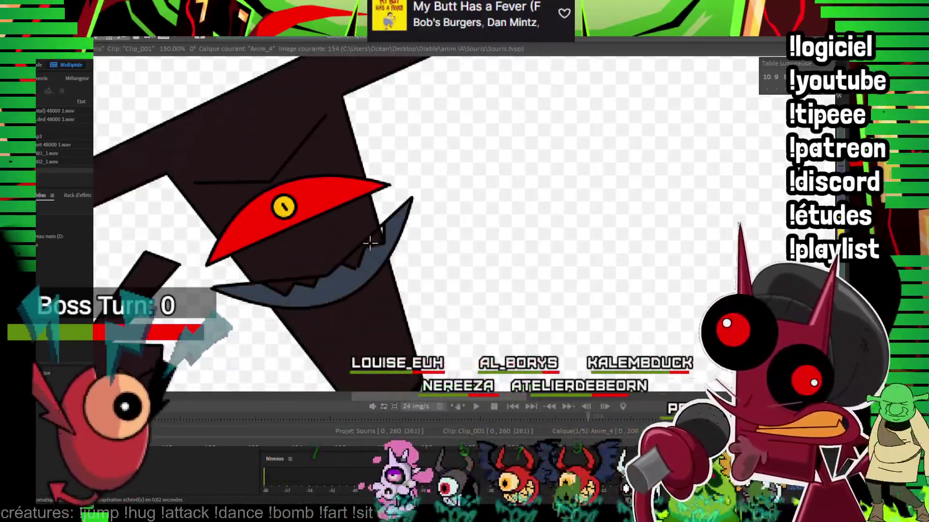
Step: Fill a tooth in the devil's mouth beige and step forward through the next drawings
left_click(370, 243)
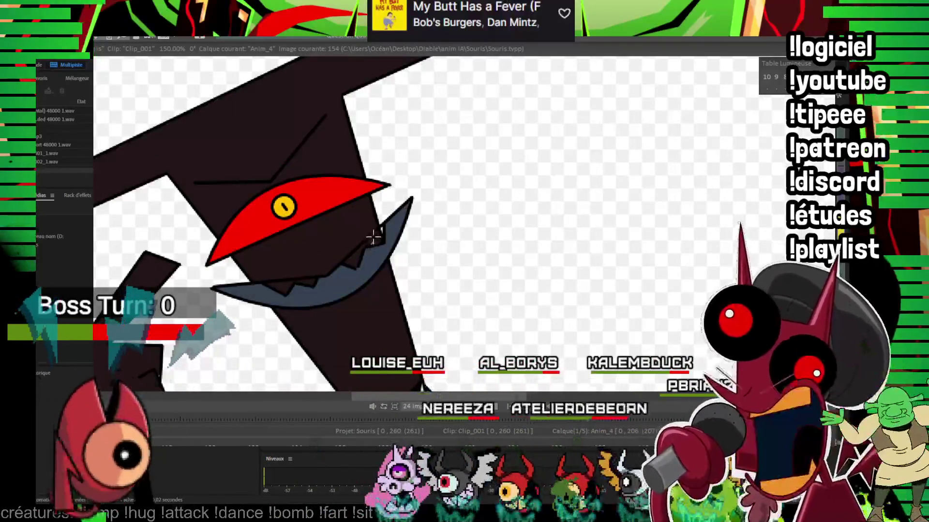
key("Right")
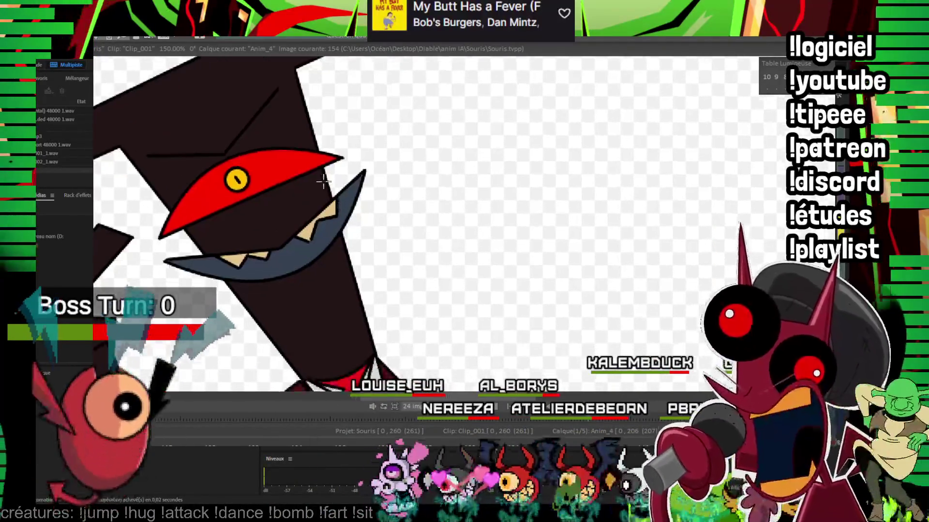
key("Right")
key("Right")
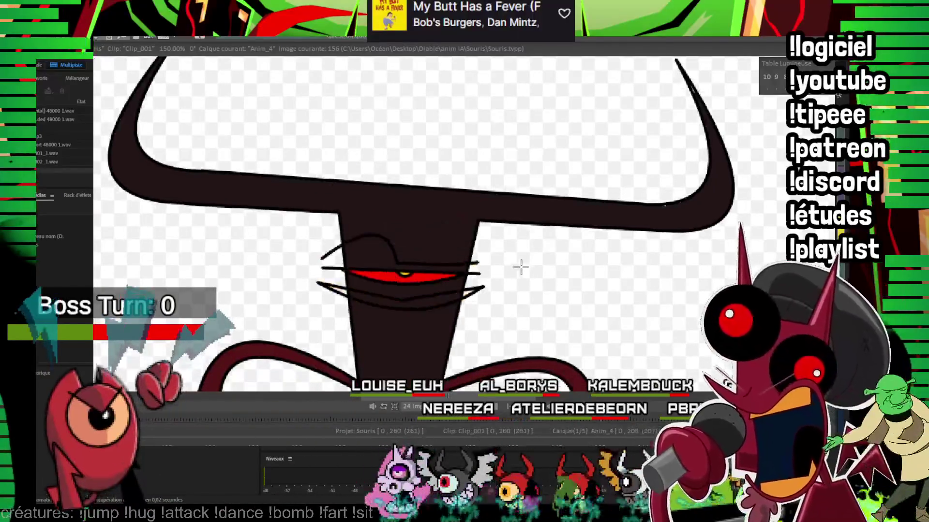
key("Right")
key("Right")
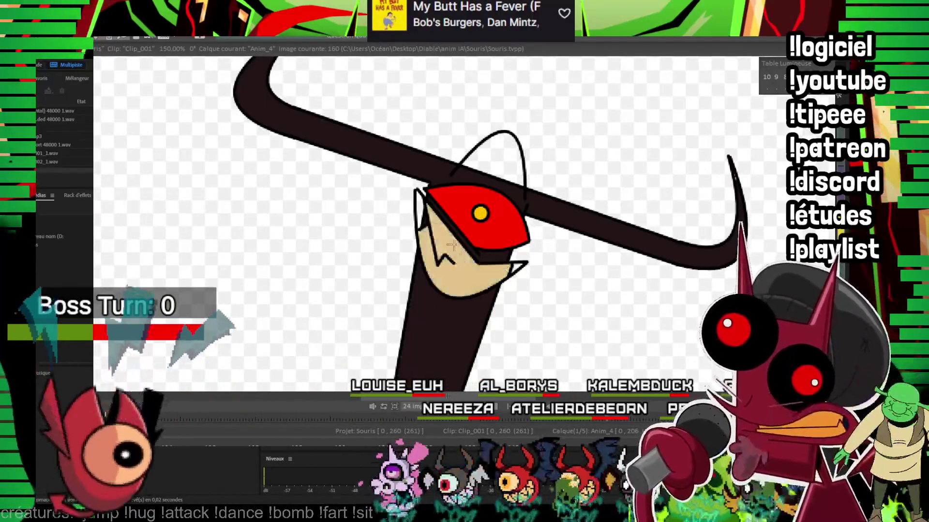
key("Right")
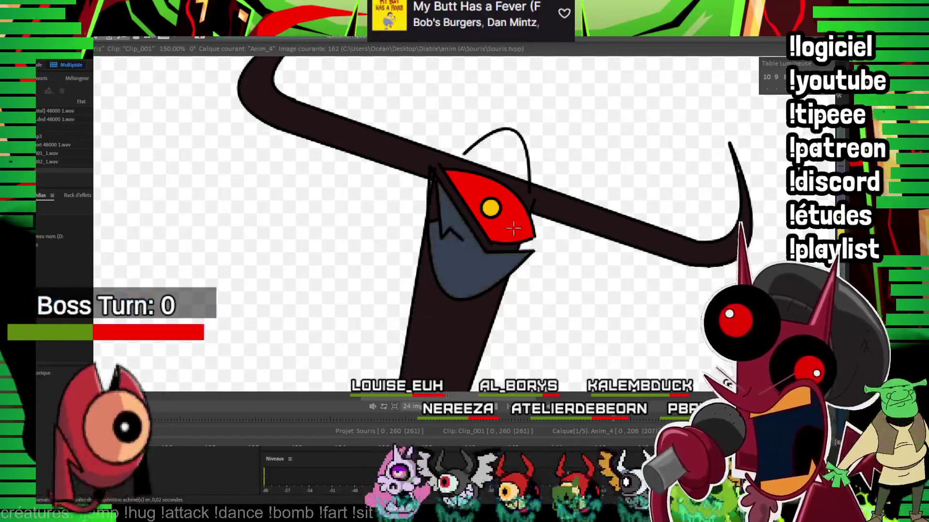
key("Right")
key("Right")
key("Right")
key("Right")
key("Right")
key("Right")
key("Right")
key("Right")
key("Right")
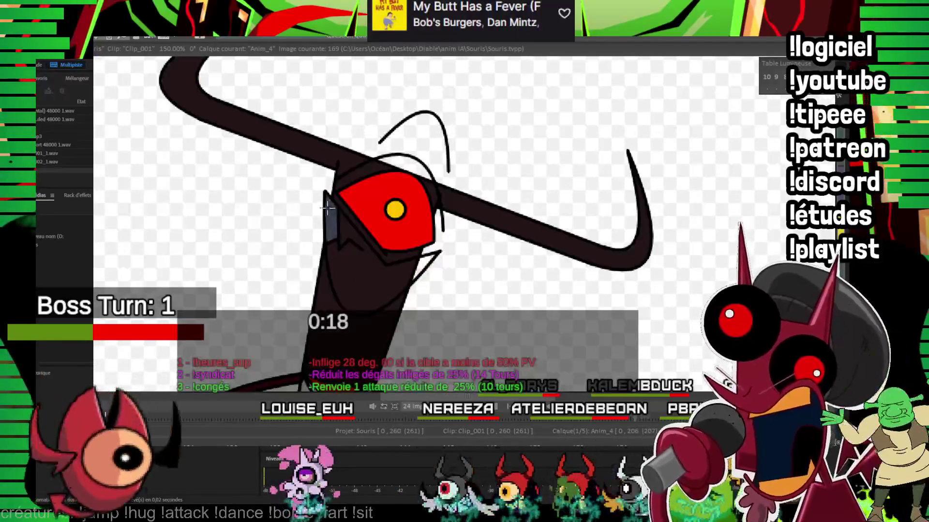
key("Right")
Step: Skip ahead to the close-up eye drawing at image 207 and zoom out to the full frame
key("Right")
key("Right")
key("Right")
key("Right")
key("Right")
key("Right")
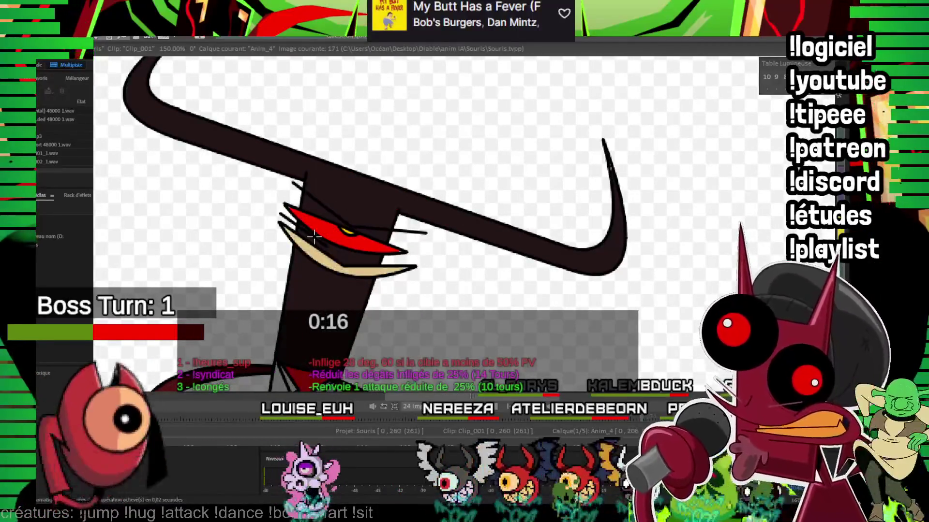
key("Right")
key("Right")
key("Right")
key("Right")
key("Right")
key("Right")
key("Right")
key("Right")
key("Right")
key("Right")
key("Right")
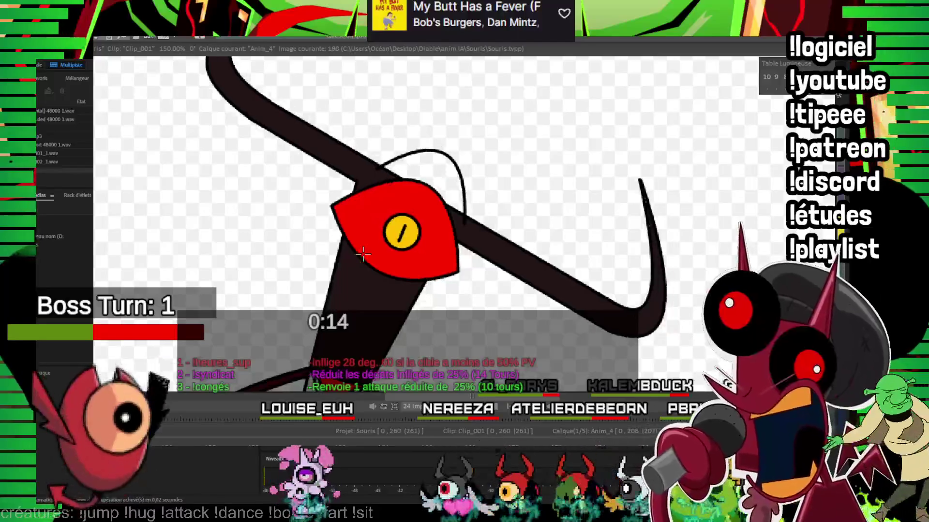
key("Right")
key("Right")
key("Right")
key("space")
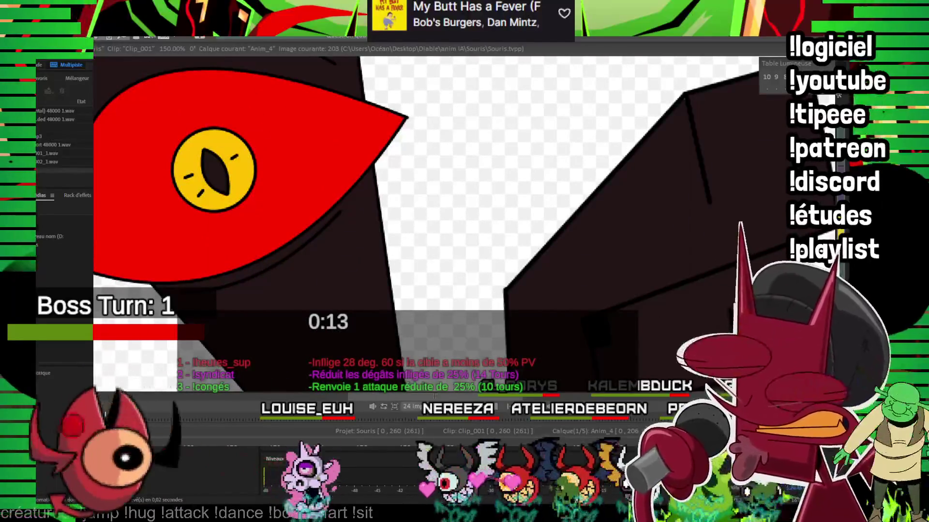
key("Right")
key("Right")
key("Right")
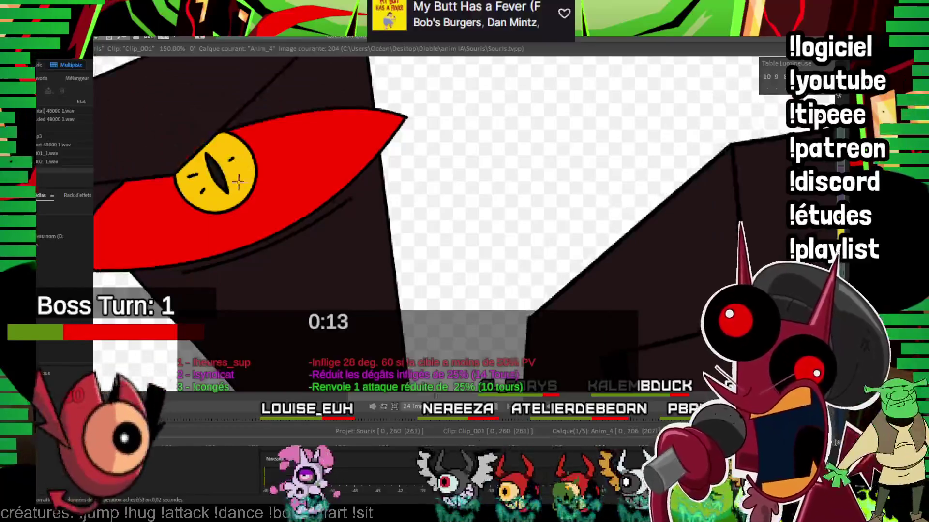
key("Right")
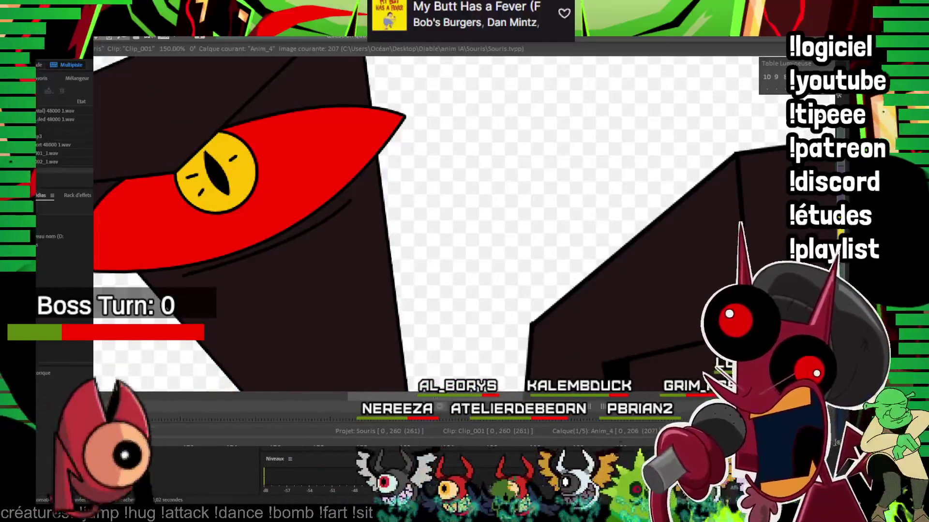
scroll(528, 184, "down", 5)
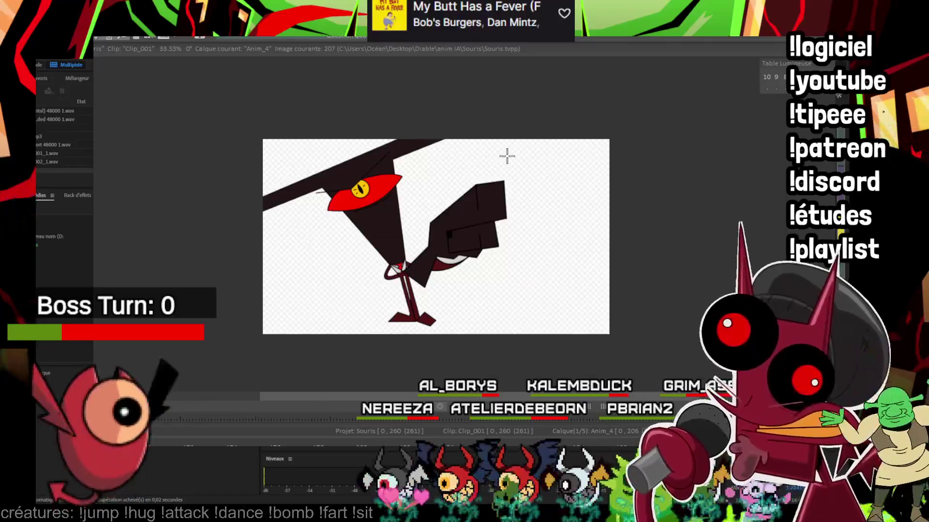
Step: Jump back to image 51 and create a new empty layer named 'fx'
left_click(252, 444)
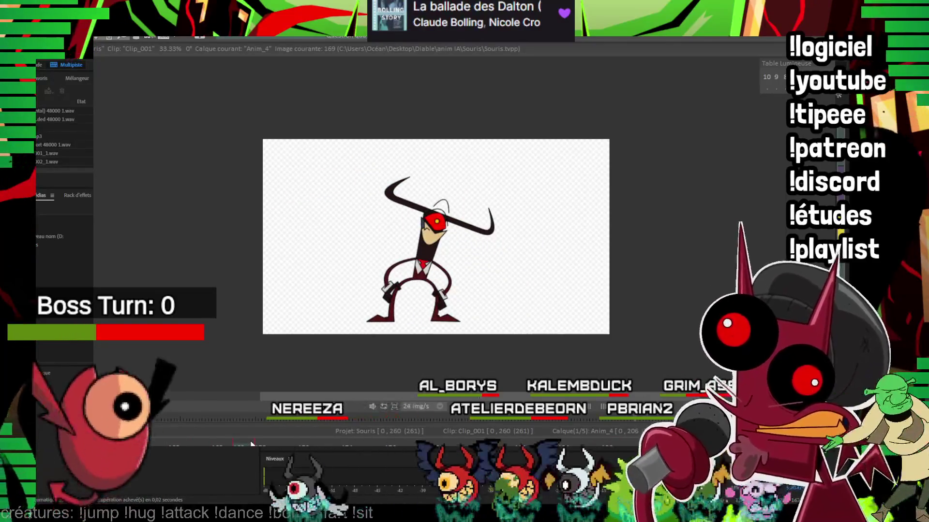
key("space")
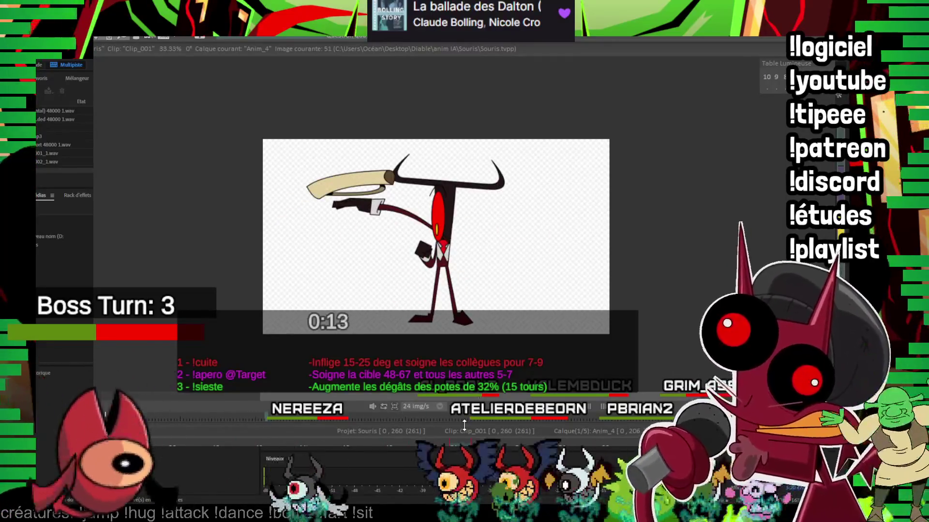
key("ctrl+shift+n")
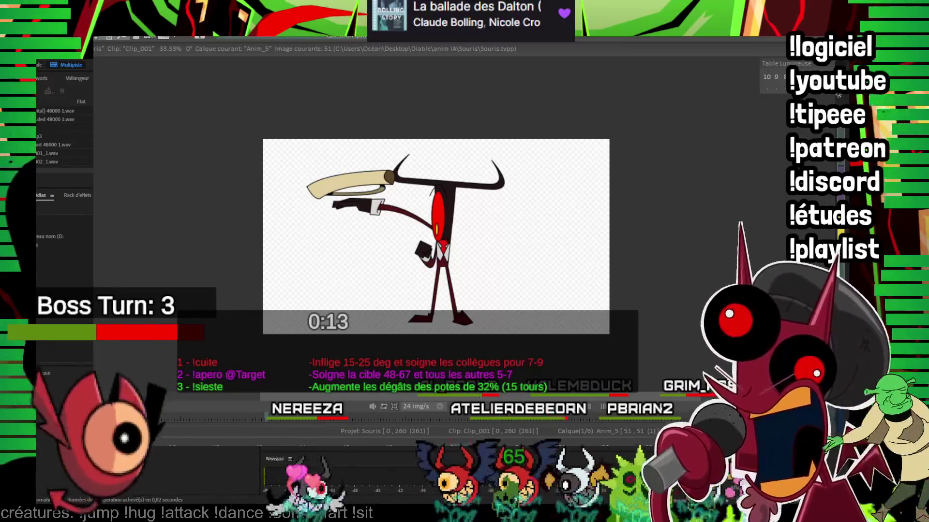
type("fx")
key("Return")
left_click_drag(460, 201, 445, 184)
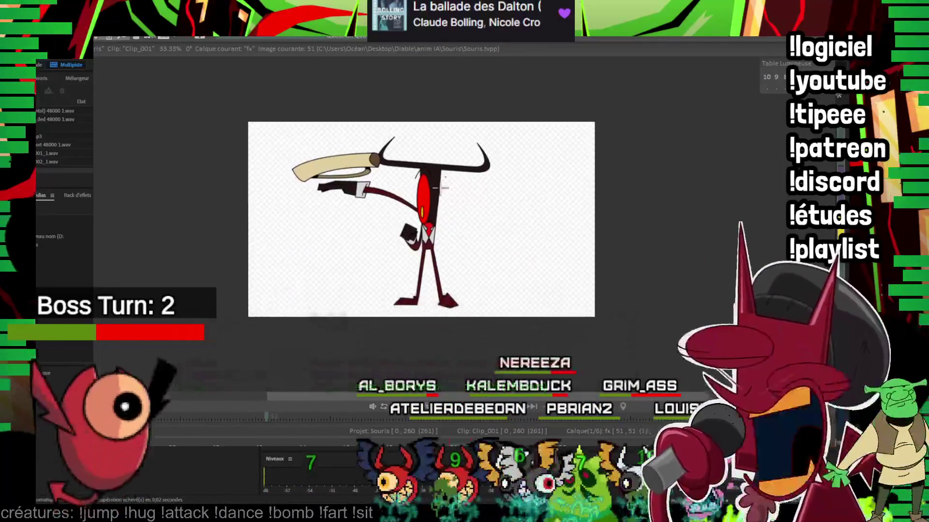
Step: Zoom into the bone knob, check the Anim_2_CTG horn drawing for reference, then return to fx
scroll(445, 184, "up", 3)
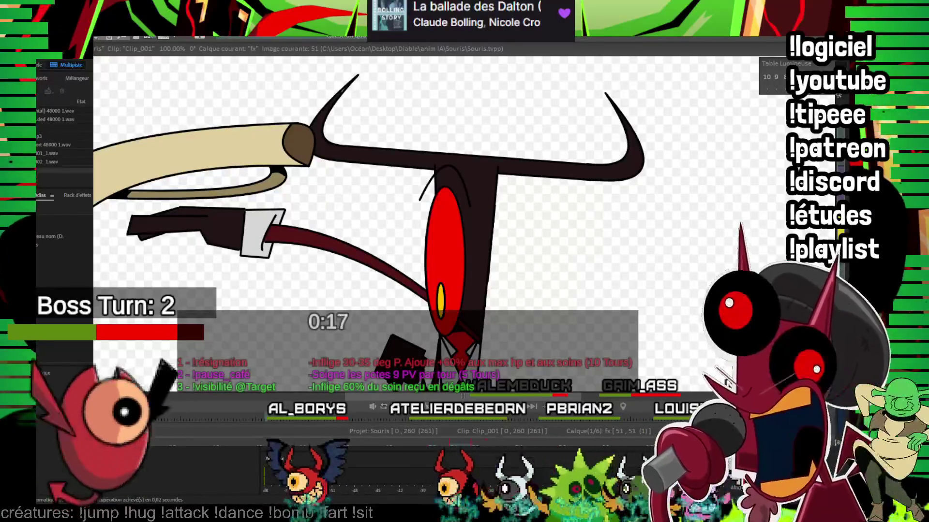
left_click_drag(488, 285, 515, 314)
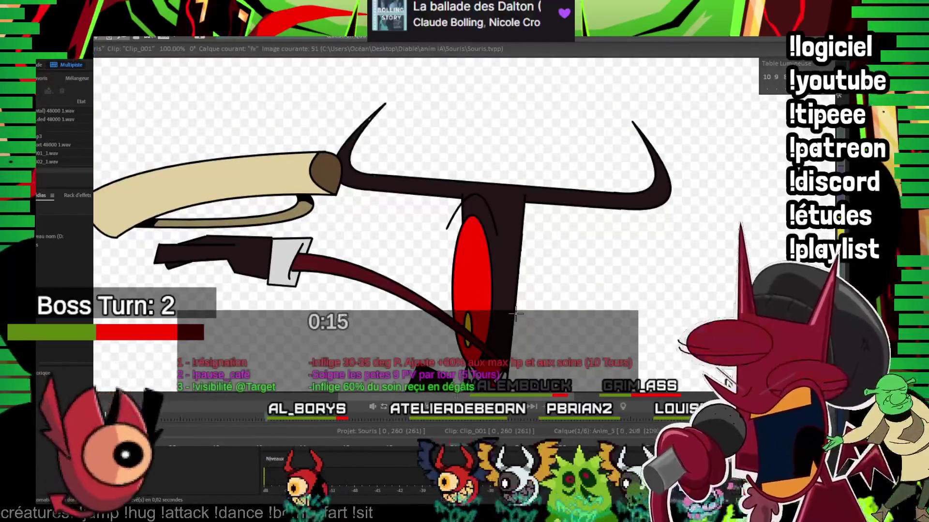
right_click(515, 314)
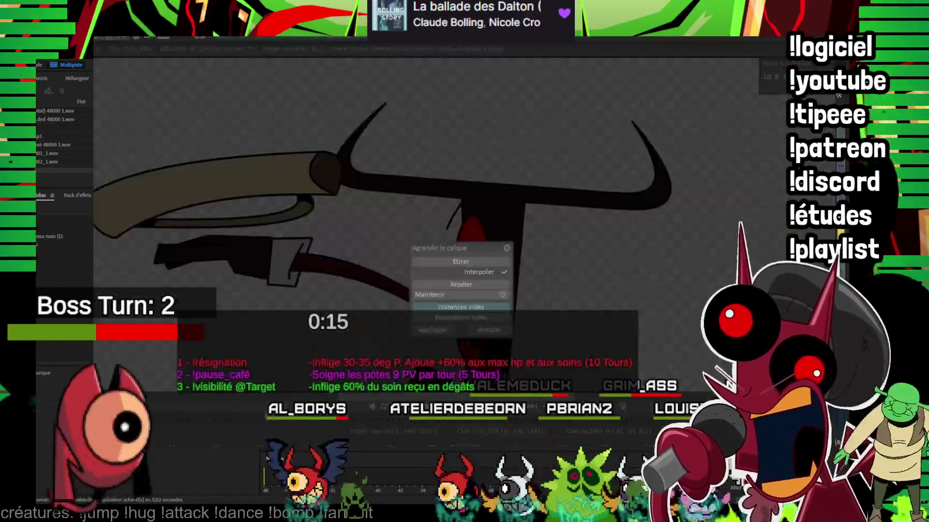
scroll(710, 121, "up", 1)
scroll(710, 121, "up", 1)
scroll(710, 120, "up", 2)
left_click_drag(608, 263, 294, 217)
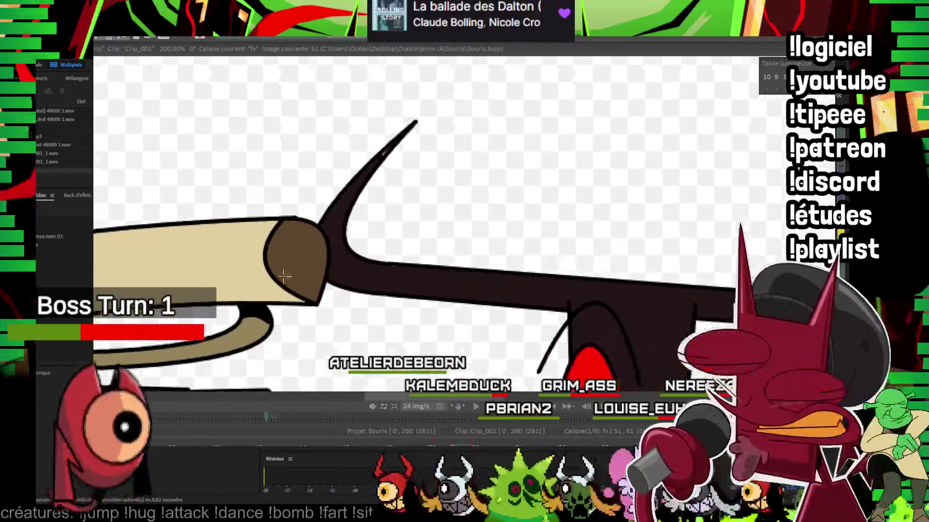
key("Down")
key("Down")
key("Down")
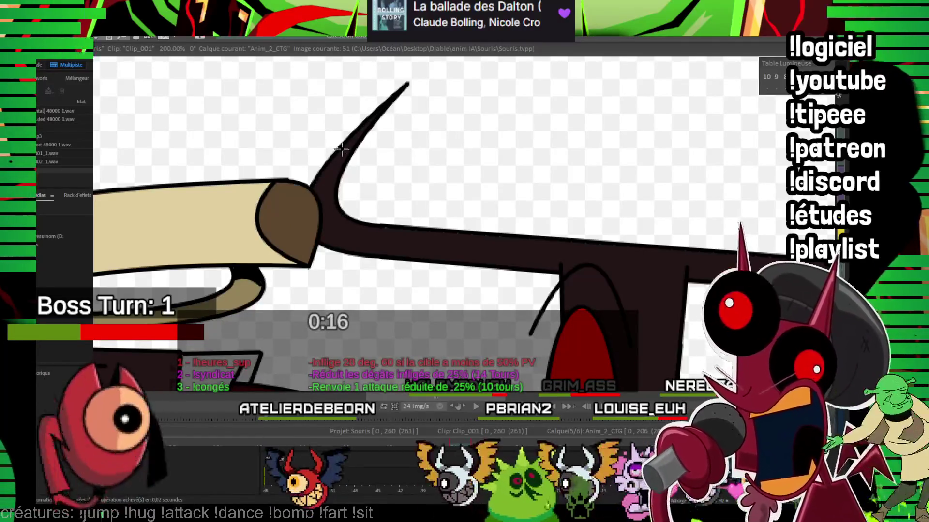
key("Right")
key("Right")
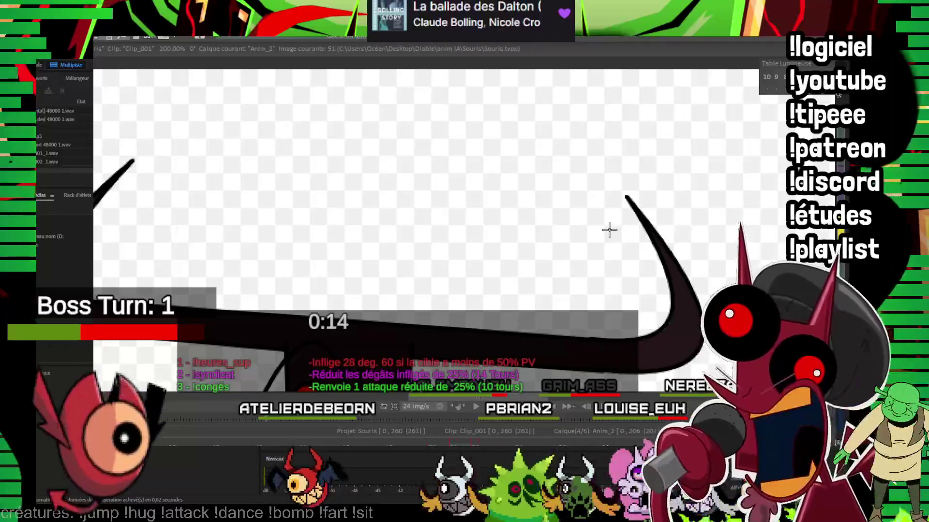
key("Up")
key("Up")
key("Up")
left_click_drag(180, 163, 466, 158)
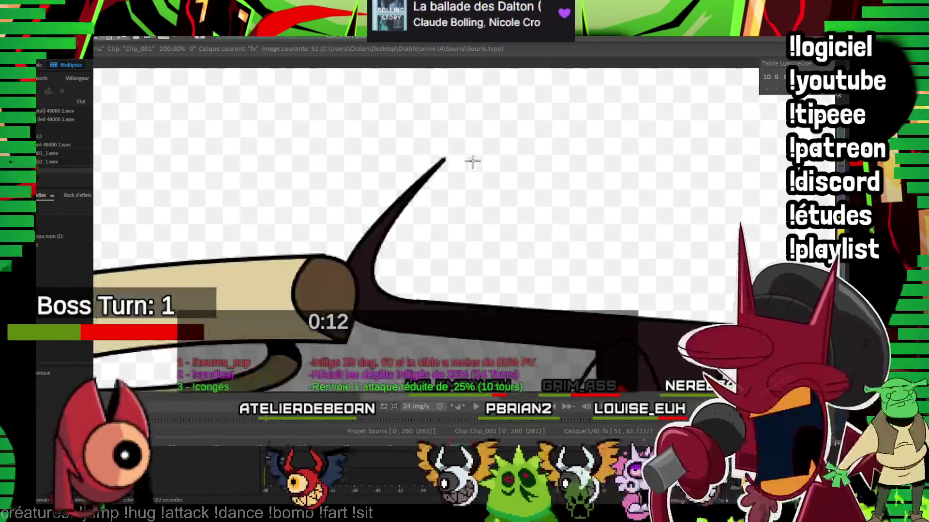
Step: Sketch a smoke outline streaming from the bone knob and fill it solid brown
scroll(159, 250, "up", 1)
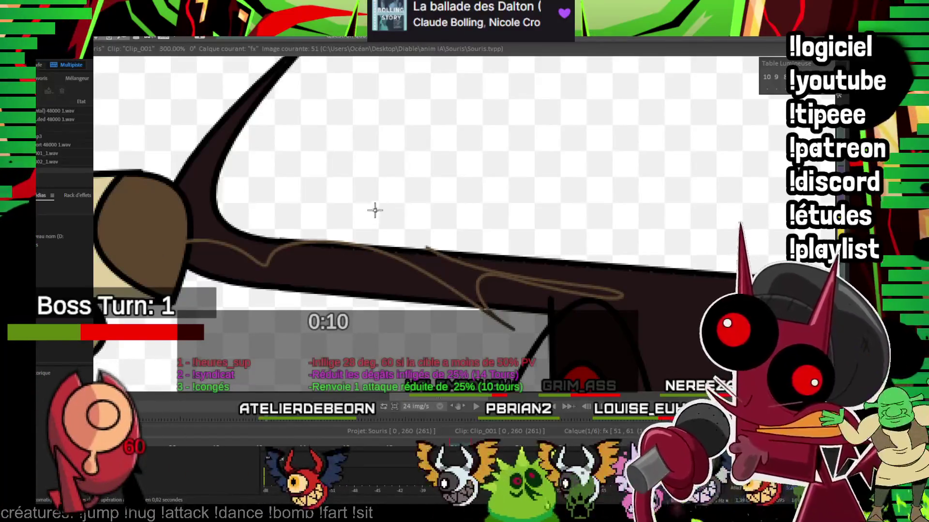
left_click_drag(376, 201, 417, 215)
left_click_drag(553, 144, 465, 255)
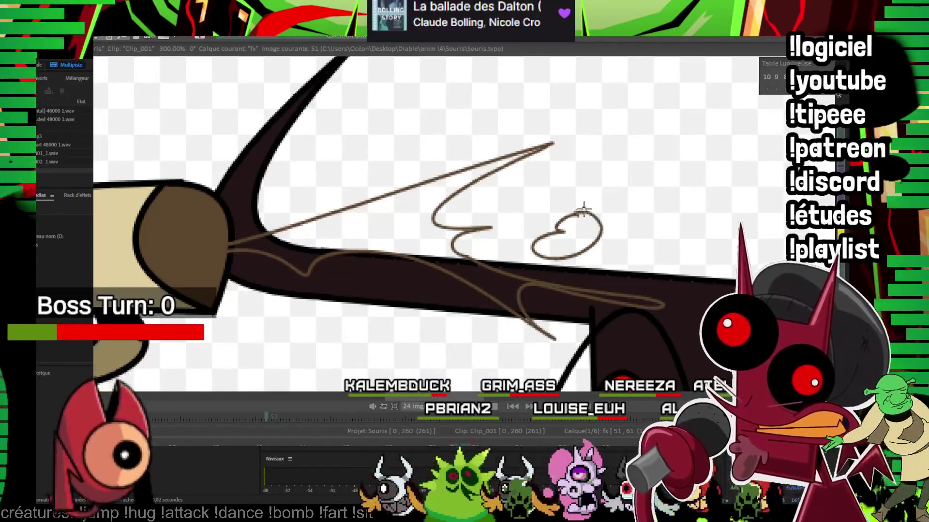
left_click(373, 214)
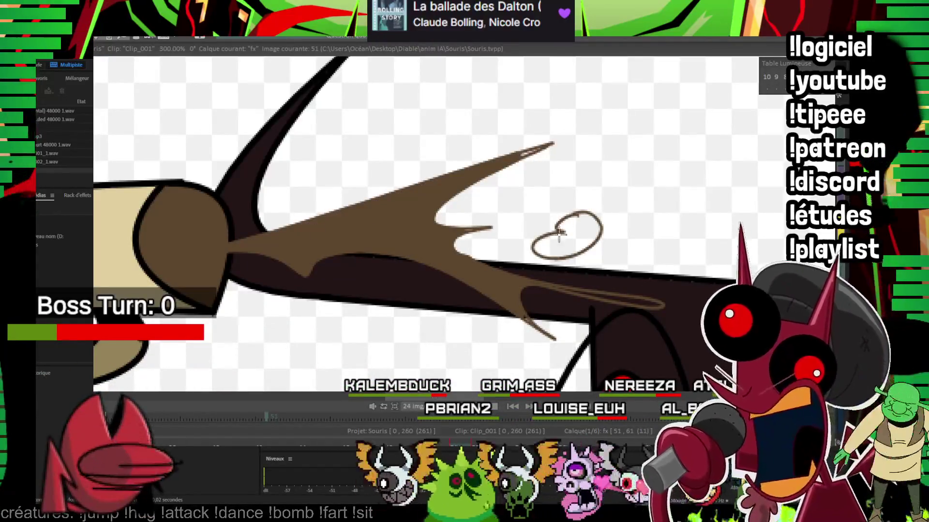
left_click_drag(541, 146, 352, 116)
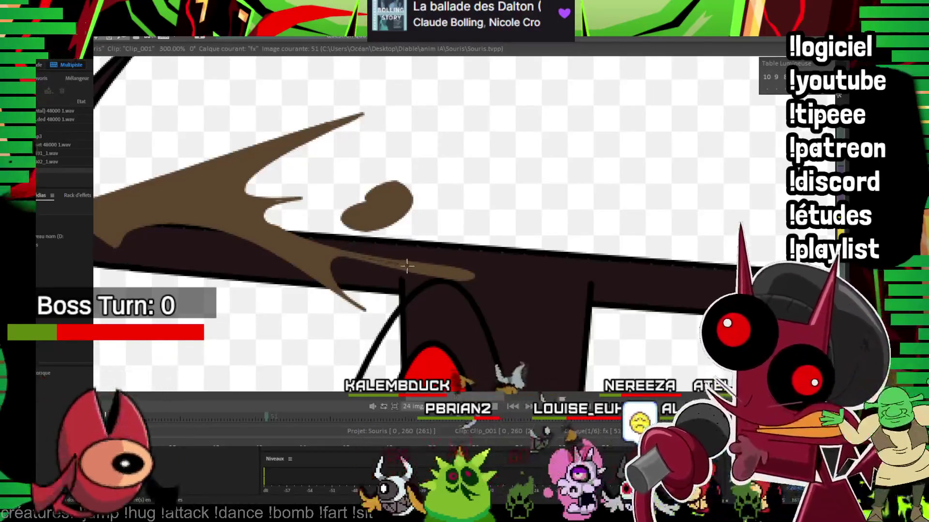
mouse_move(353, 252)
left_mouse_down()
mouse_move(299, 251)
mouse_move(524, 154)
left_mouse_up()
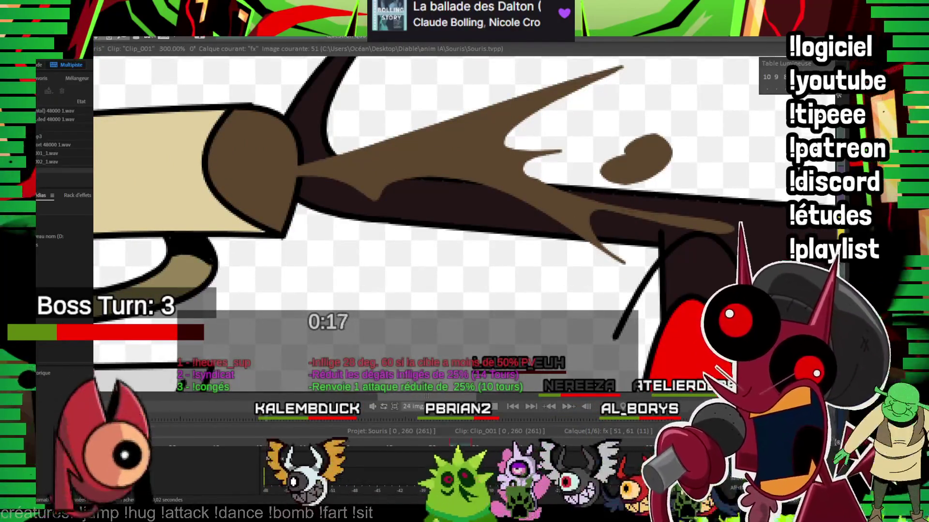
scroll(509, 222, "down", 6)
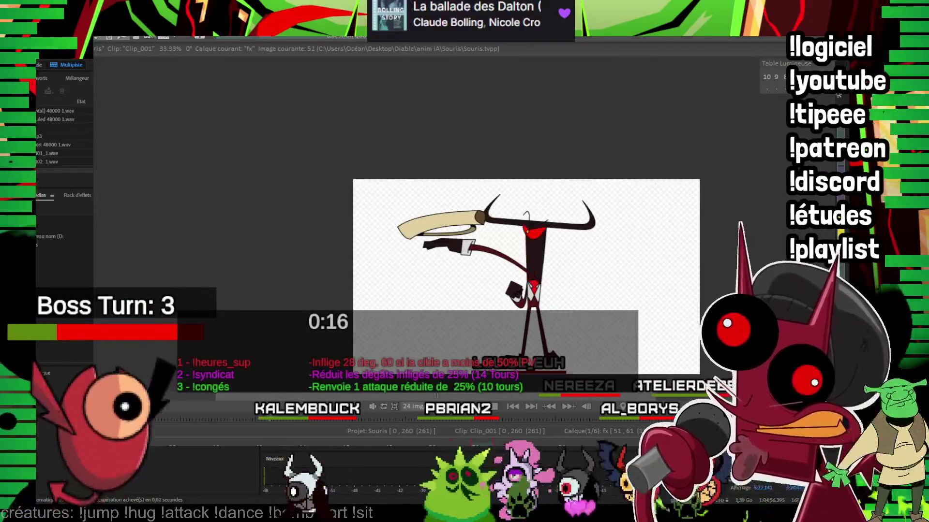
Step: On the next image, sketch a long smoke trail from the knob and a looping puff outline
key("Right")
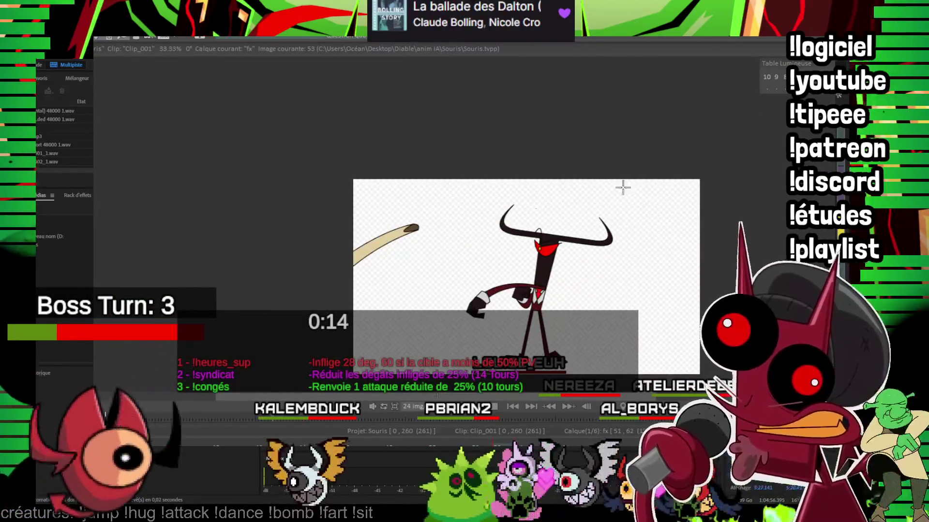
scroll(556, 205, "up", 5)
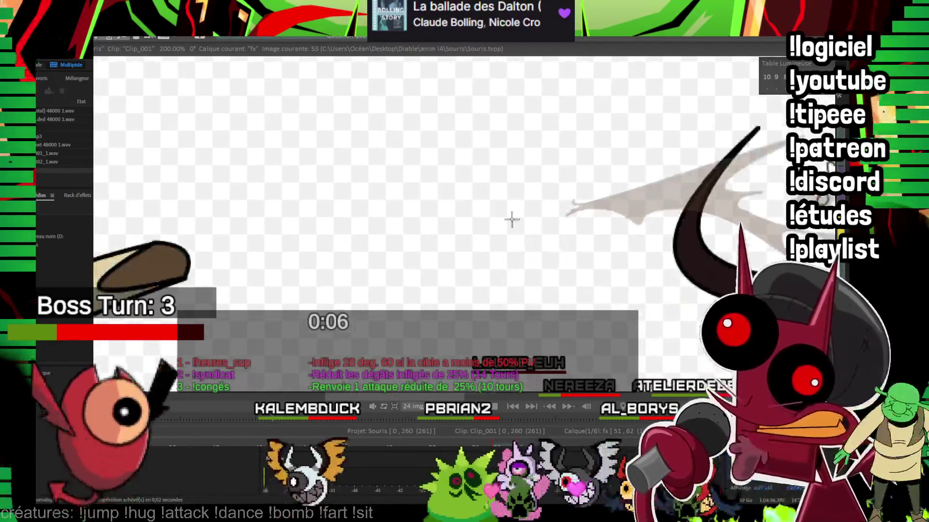
left_click_drag(539, 156, 229, 264)
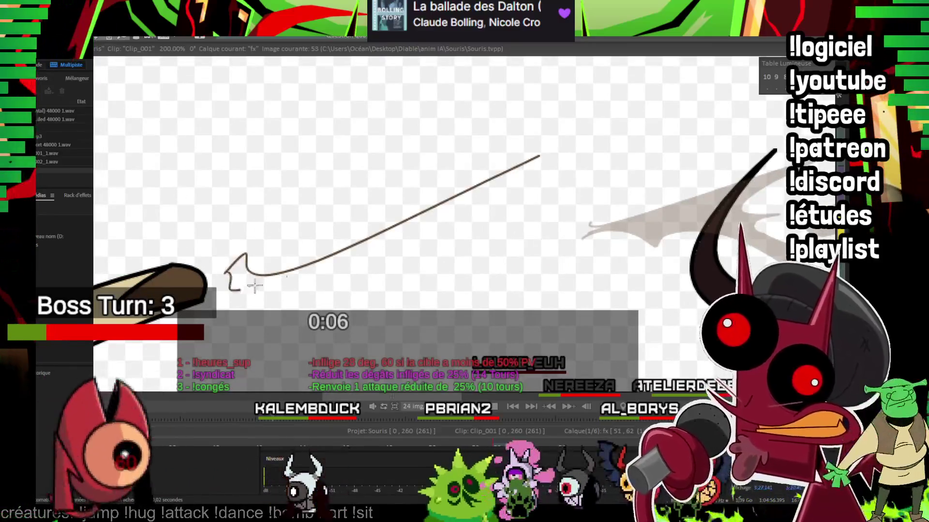
key("plus")
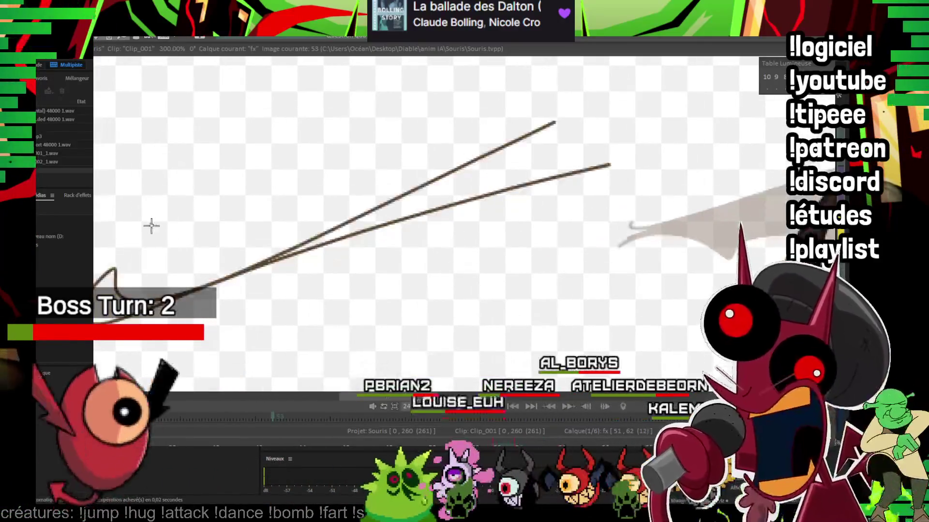
key("Right")
key("Right")
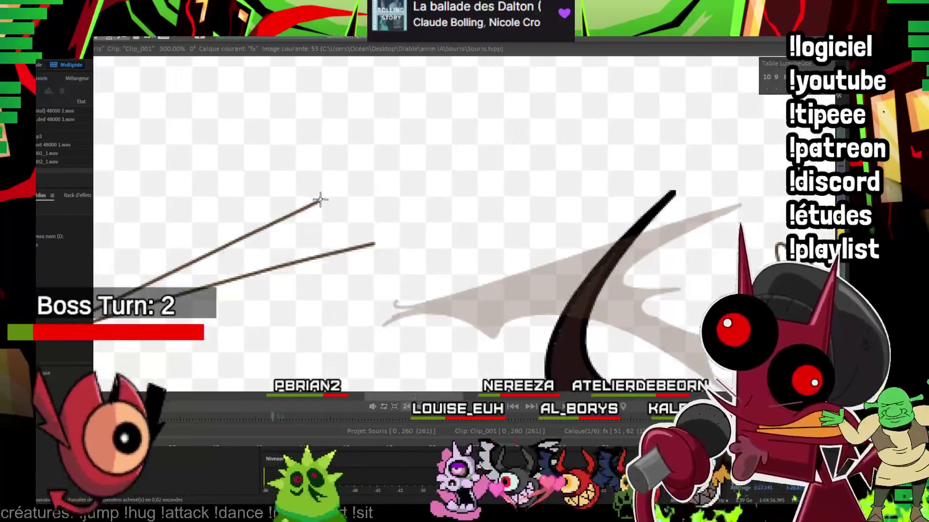
left_click_drag(319, 200, 397, 201)
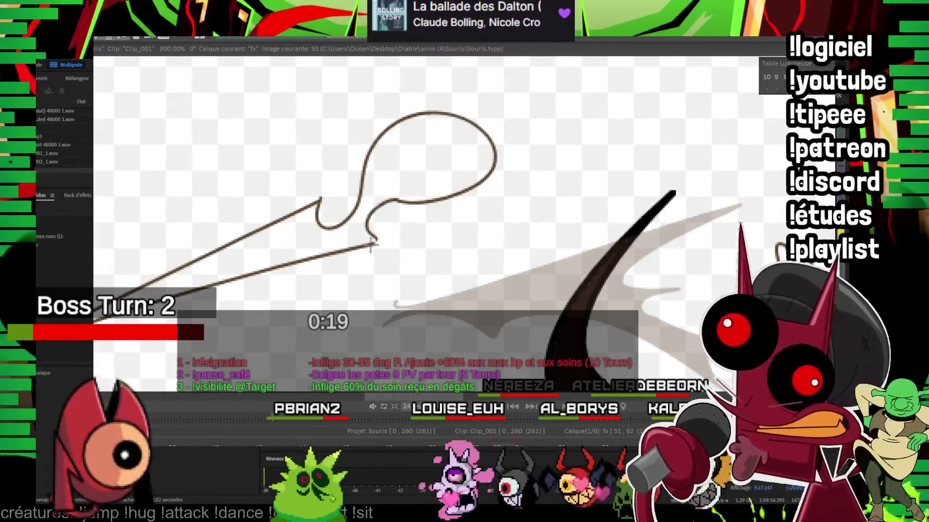
left_click_drag(500, 261, 369, 206)
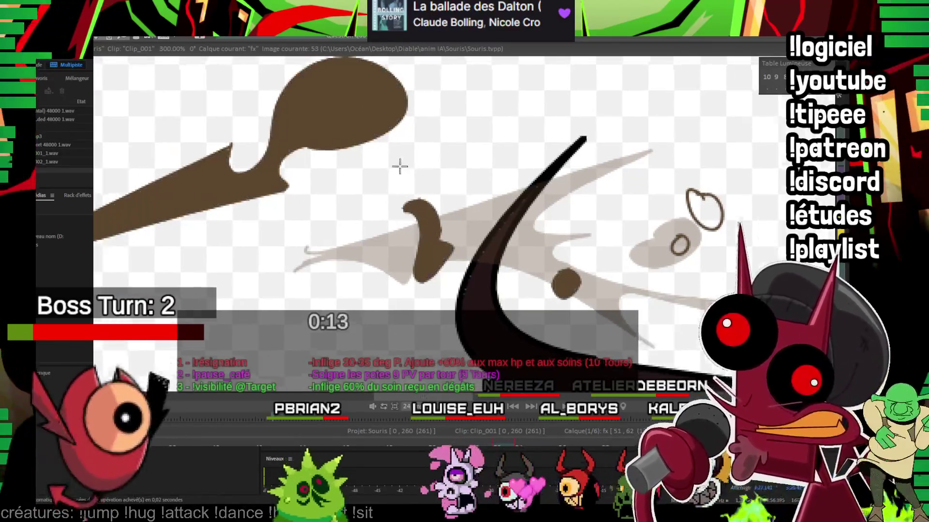
Step: Fill the smoke outlines solid brown and zoom out to 25%
left_click_drag(398, 166, 503, 101)
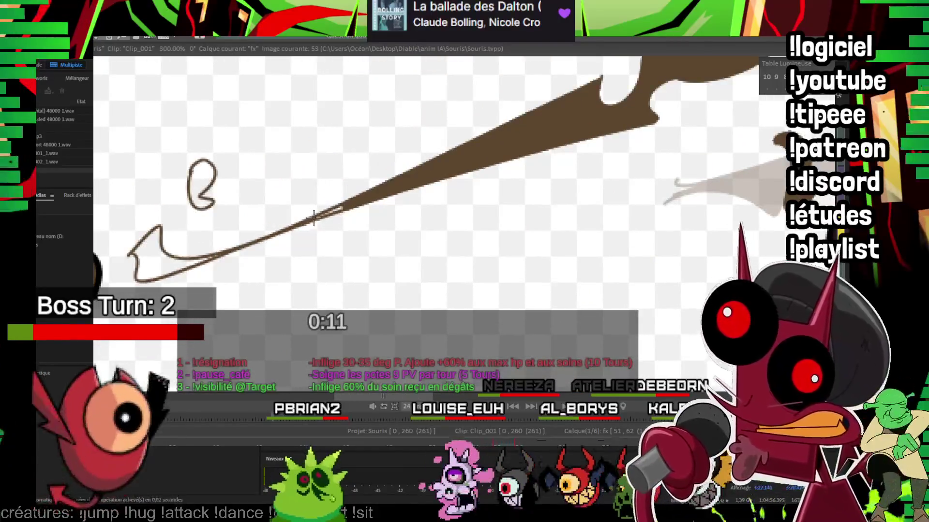
left_click_drag(363, 185, 406, 186)
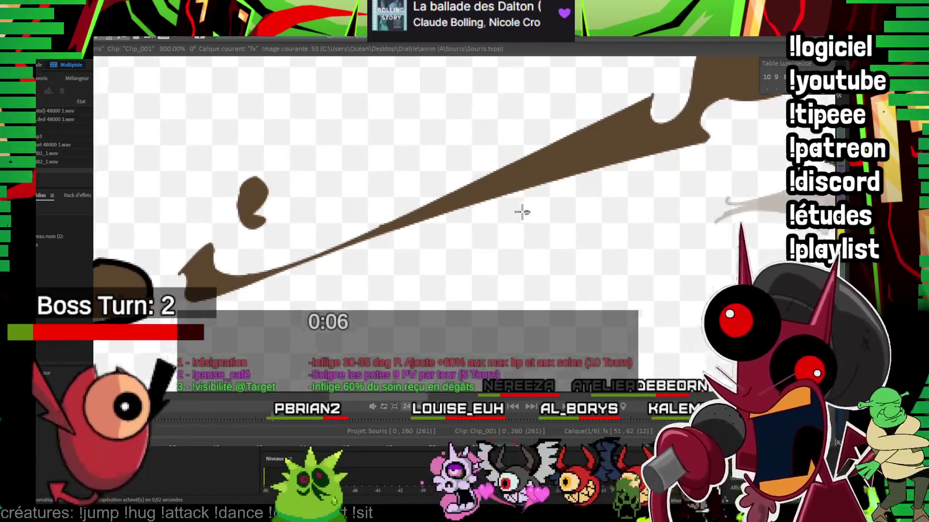
left_click_drag(266, 279, 453, 144)
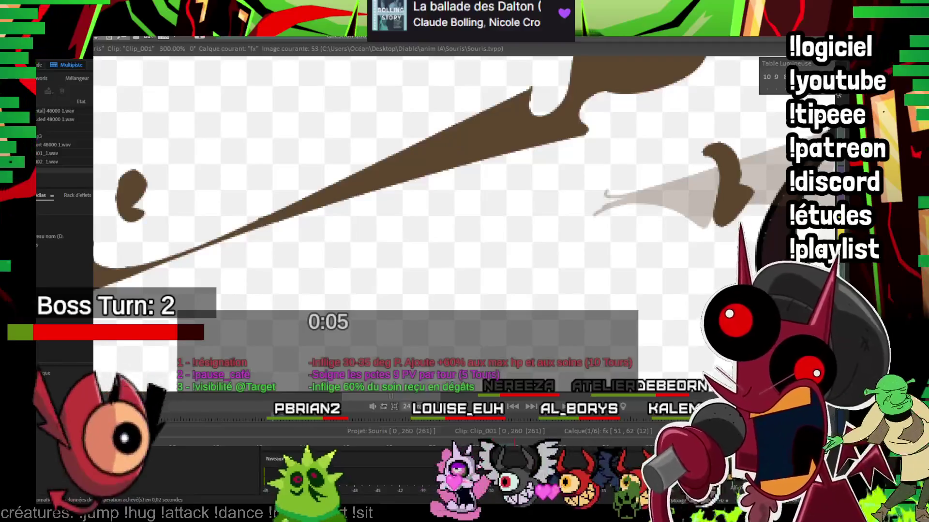
scroll(756, 188, "down", 4)
scroll(756, 189, "up", 2)
mouse_move(748, 158)
left_mouse_down()
mouse_move(576, 175)
mouse_move(725, 167)
left_mouse_up()
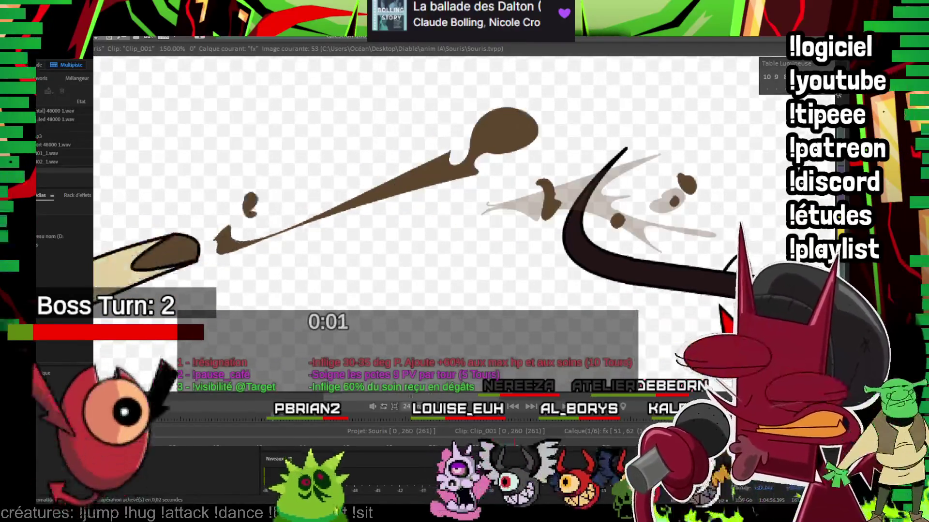
scroll(537, 265, "down", 3)
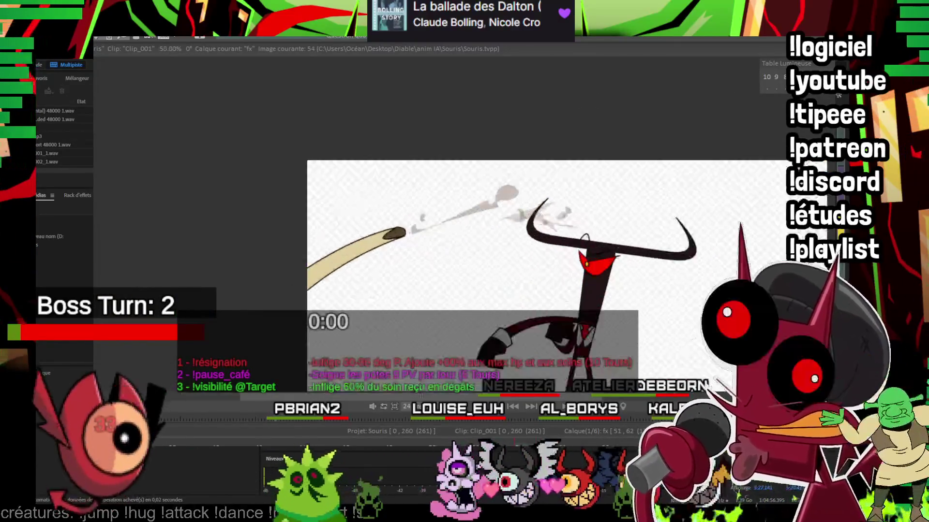
Step: On image 55, sketch a curved blade-shaped smoke wisp, fill it brown, and preview playback
scroll(537, 265, "up", 4)
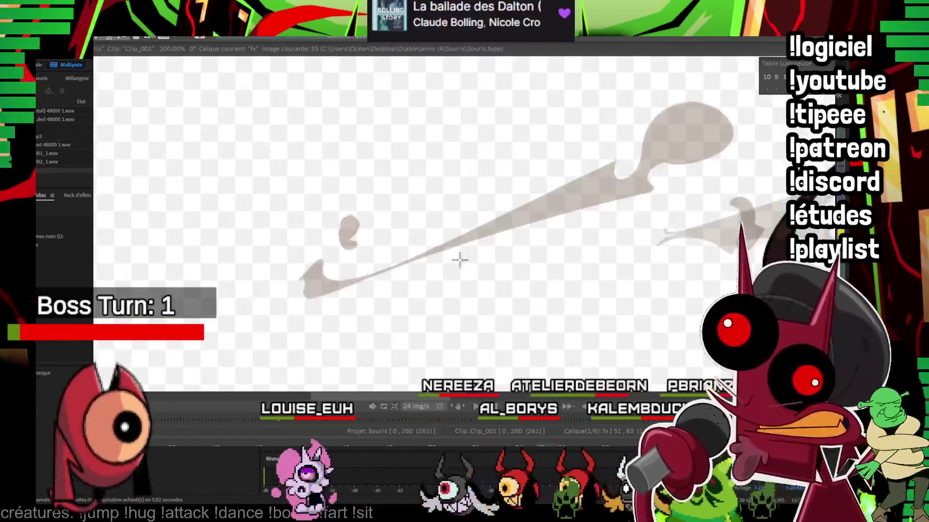
scroll(454, 189, "up", 1)
left_click_drag(250, 259, 282, 296)
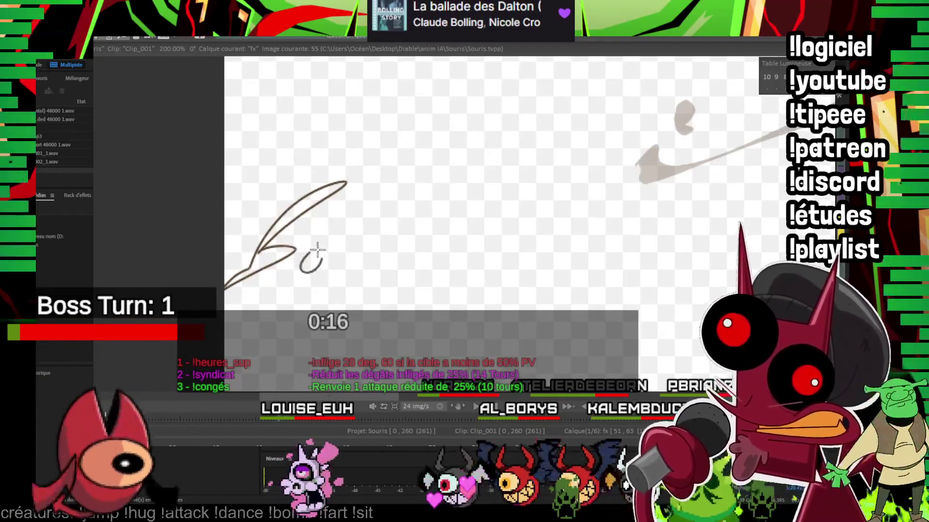
scroll(305, 130, "up", 1)
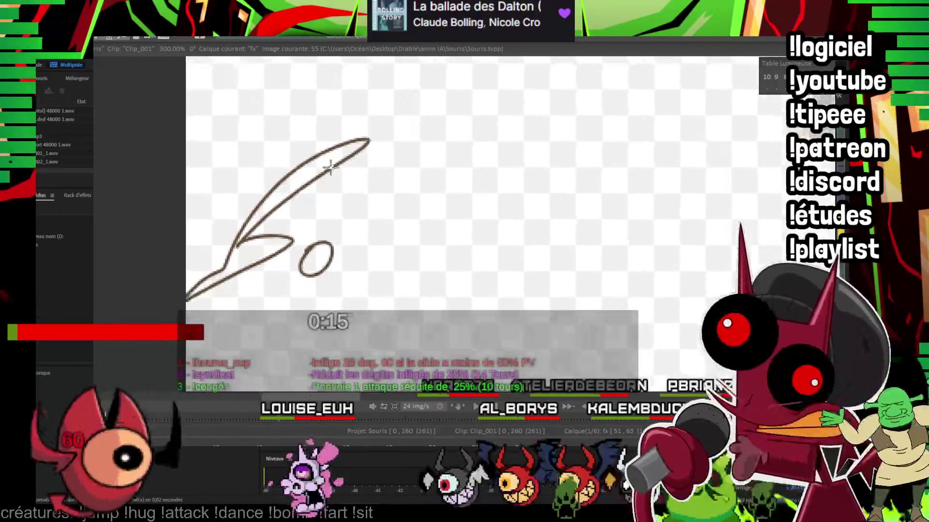
left_click(310, 188)
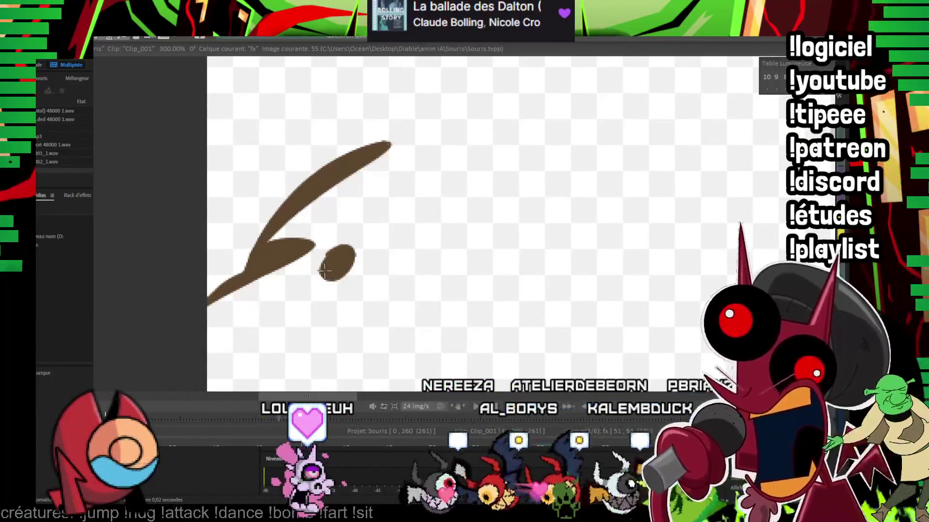
key("space")
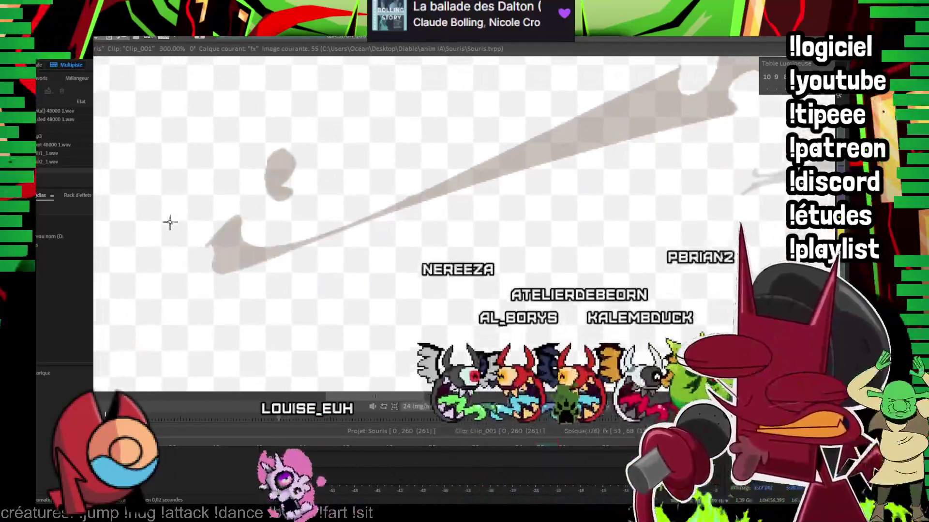
Step: Add an L-shaped smoke outline and a small brown-filled oval puff, comparing against image 51
left_click_drag(143, 242, 174, 278)
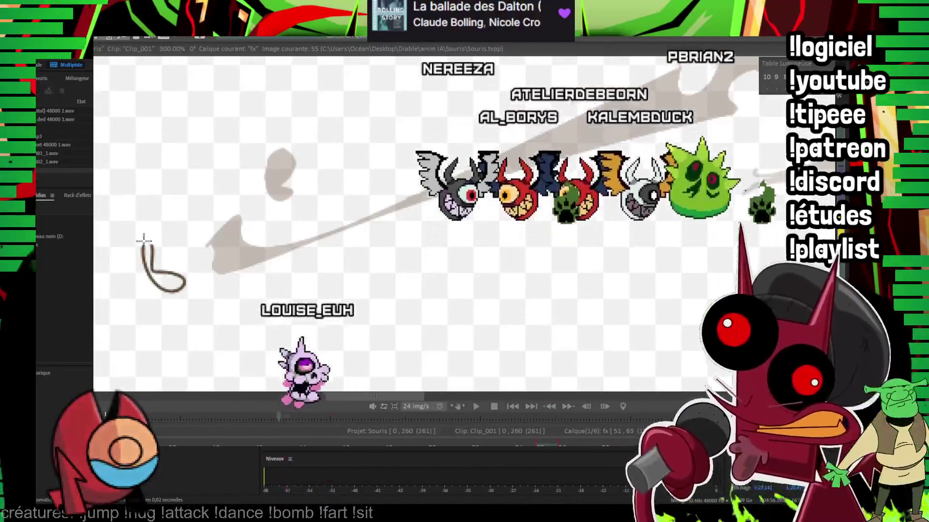
left_click_drag(167, 227, 382, 240)
left_click(163, 231)
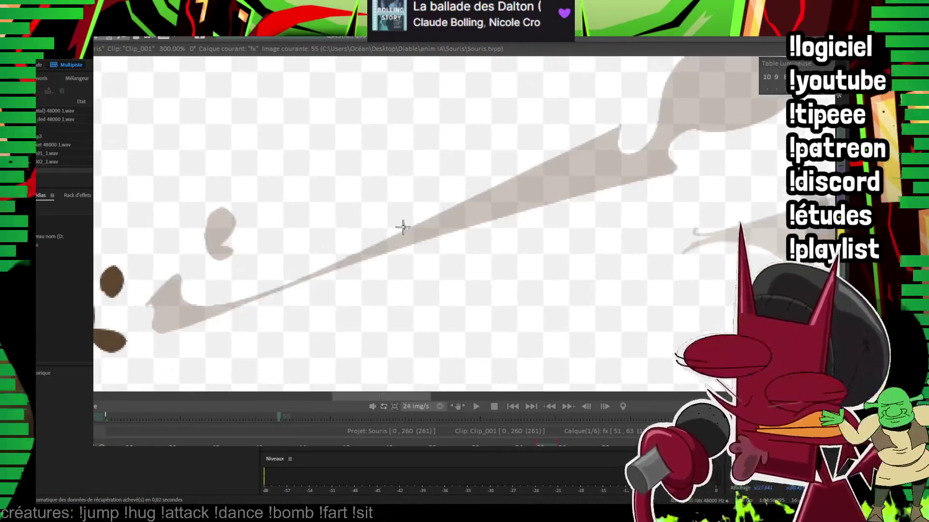
key("Left")
key("Left")
key("Left")
key("Left")
scroll(503, 190, "down", 4)
scroll(503, 266, "down", 1)
key("Right")
key("Right")
key("Right")
key("Right")
scroll(367, 266, "up", 4)
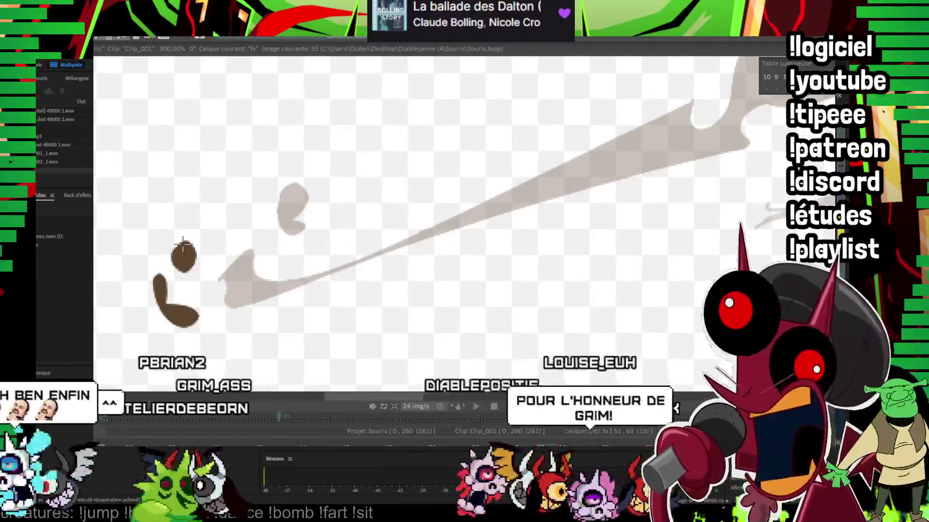
key("Right")
key("Right")
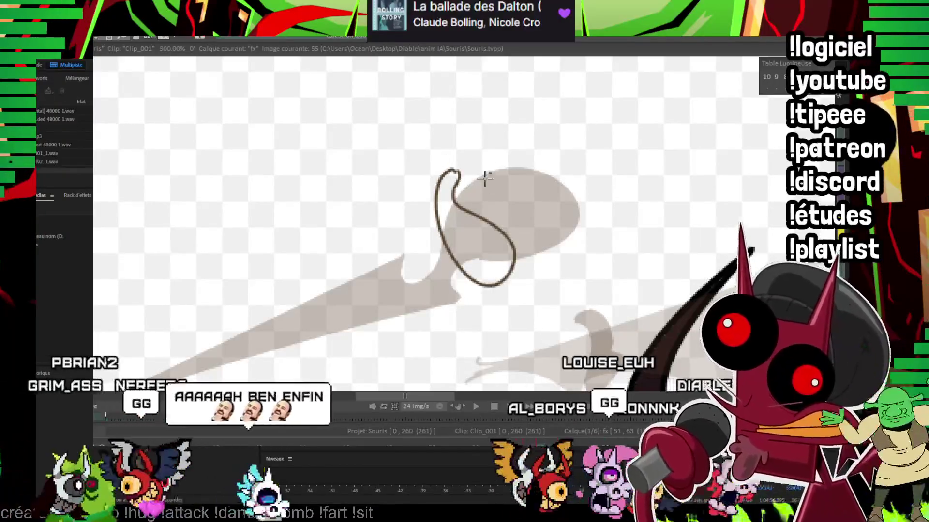
key("Right")
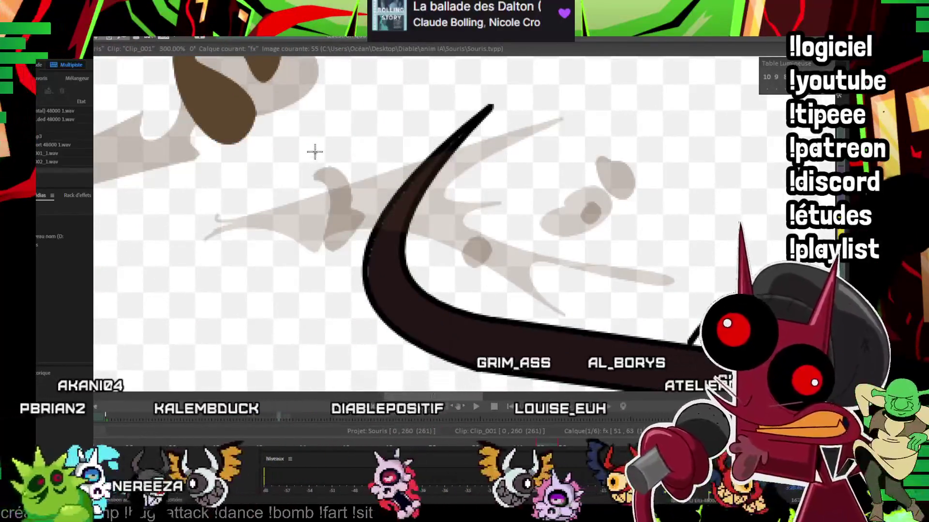
Step: Sketch another smoke wisp outline and flip between images 53 and 55 to check motion
left_click_drag(286, 193, 337, 141)
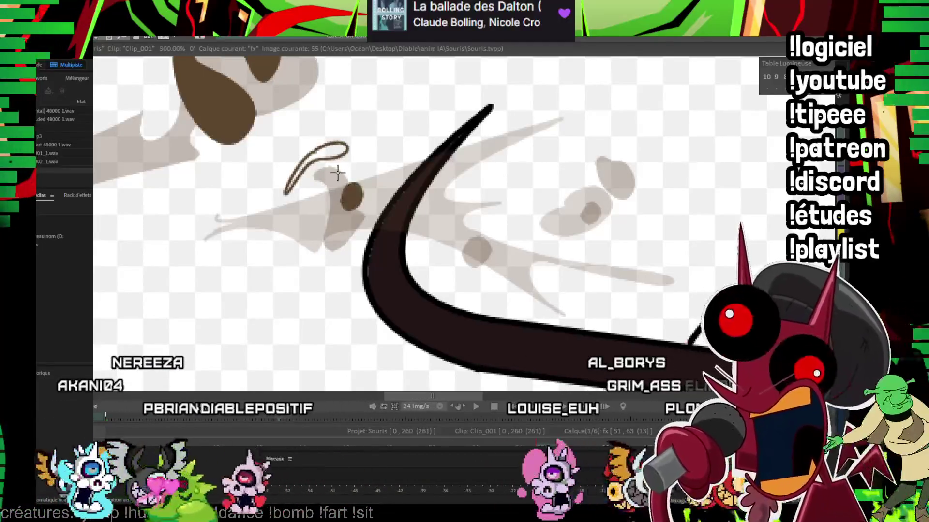
scroll(455, 212, "up", 2)
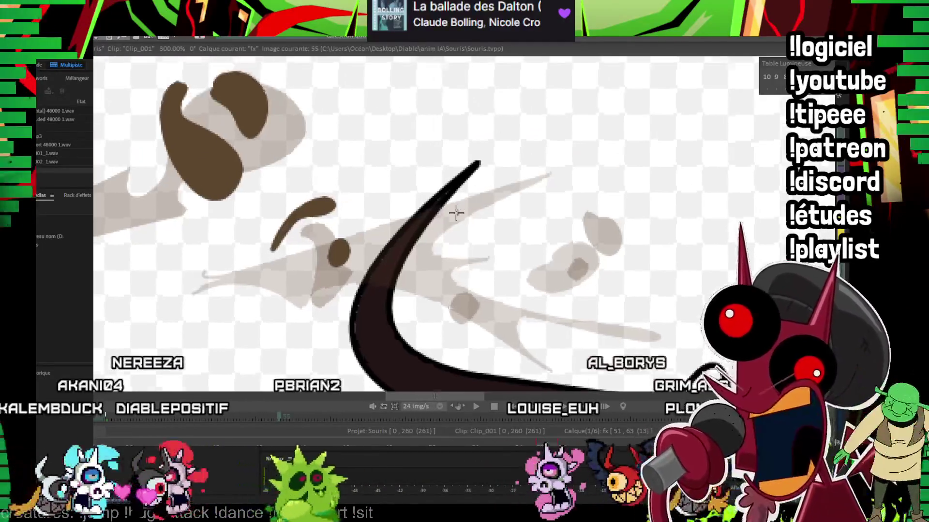
key("Left")
key("Left")
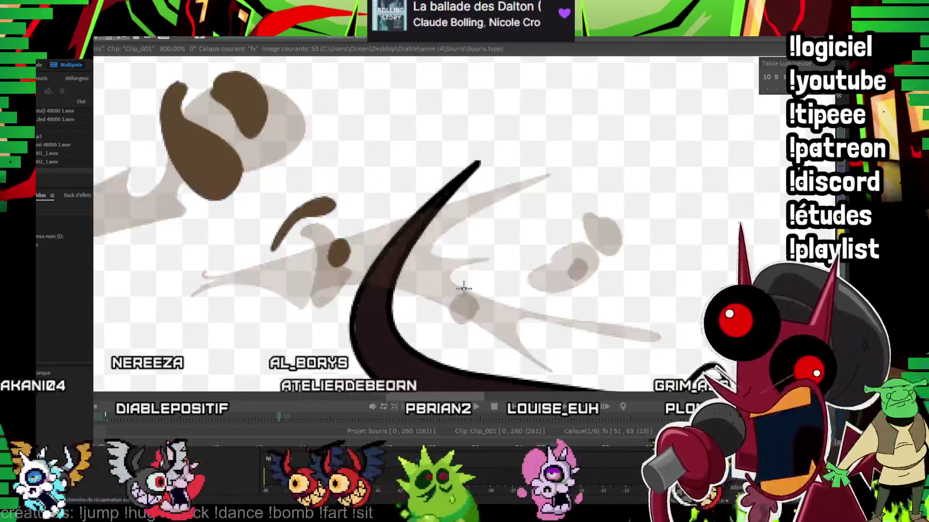
scroll(474, 247, "down", 2)
scroll(475, 247, "down", 2)
scroll(475, 246, "down", 2)
key("Right")
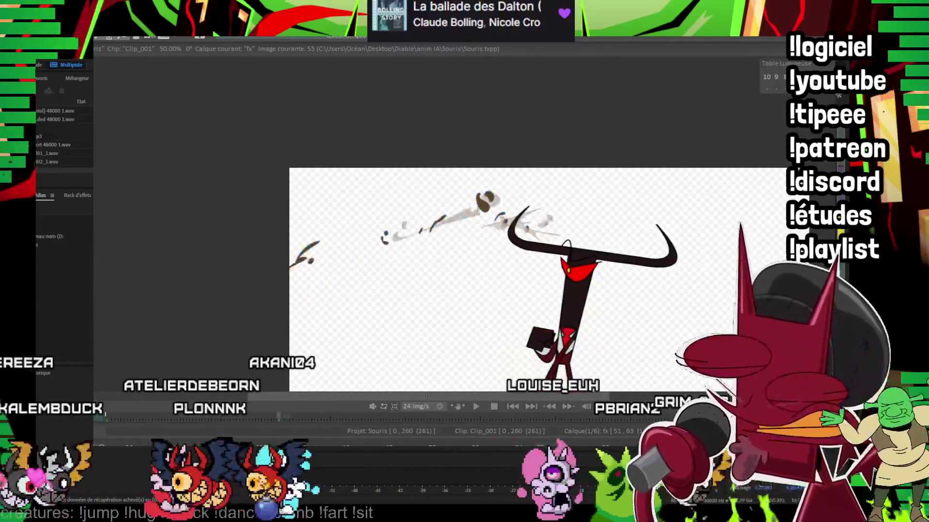
Step: Flip between images 55 and 57 to compare the smoke poses, settling on image 57
key("Left")
key("Right")
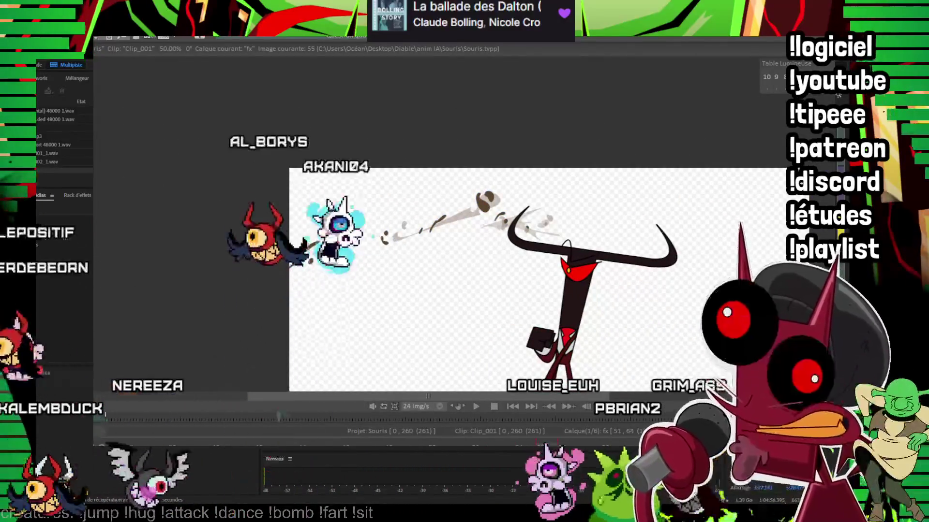
key("Right")
key("Right")
scroll(485, 224, "up", 2)
key("Left")
key("Left")
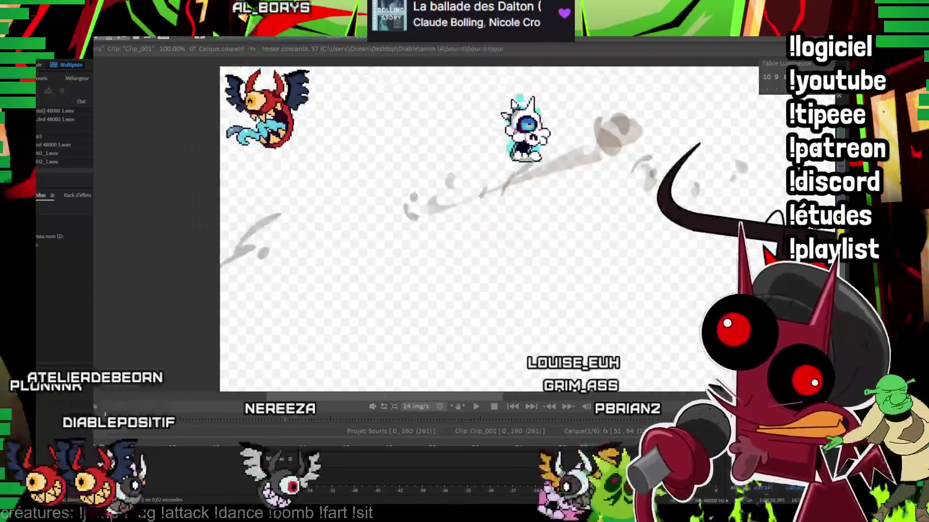
scroll(489, 221, "up", 3)
key("Right")
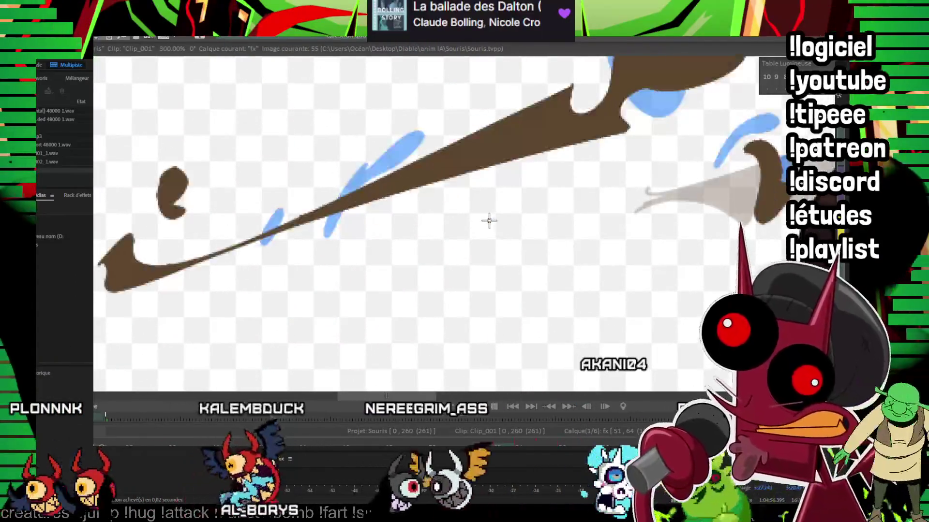
key("Right")
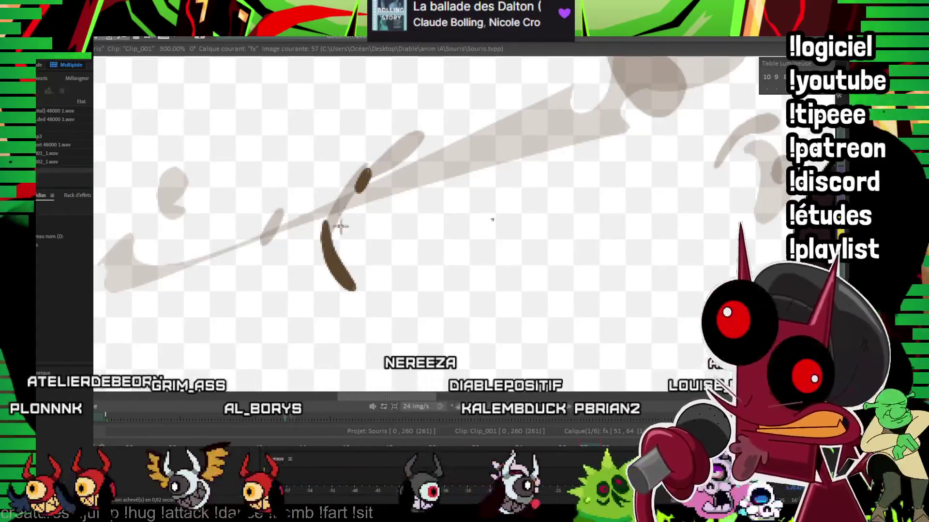
key("Left")
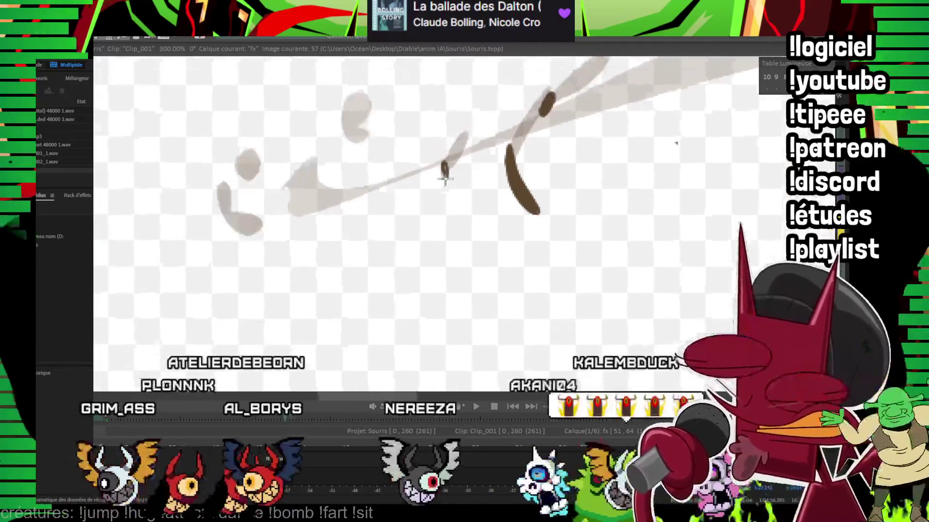
key("Left")
key("Right")
key("Left")
key("Right")
key("Right")
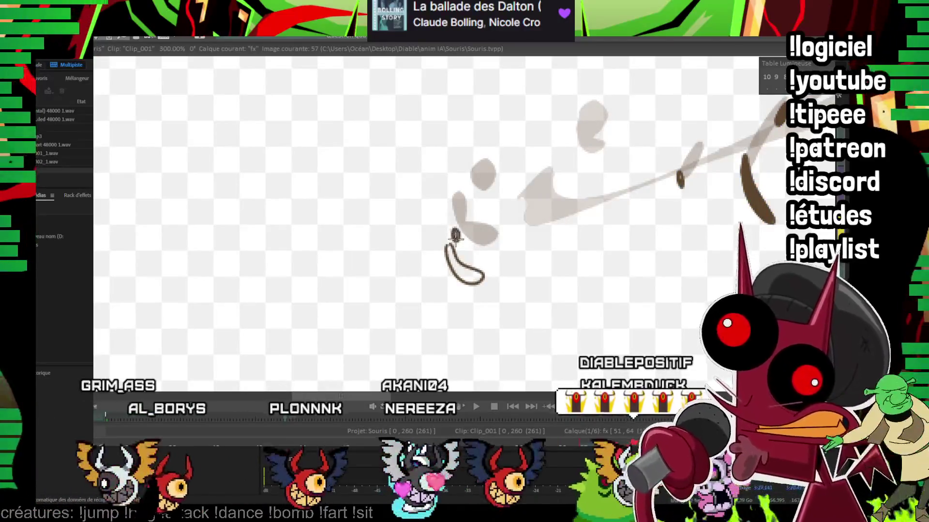
Step: Bring the faint grey smoke stroke into view and rotate the canvas to a comfortable drawing angle
left_click_drag(455, 264, 518, 155)
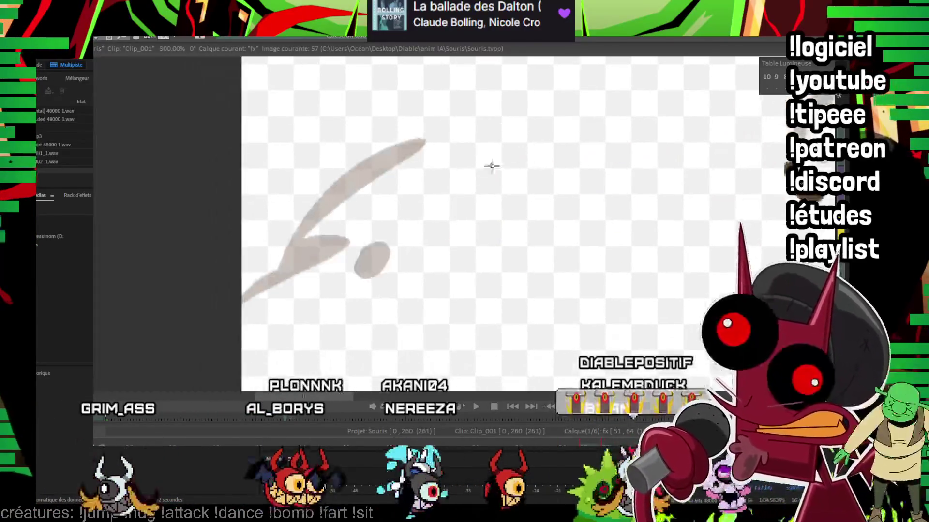
key("Left")
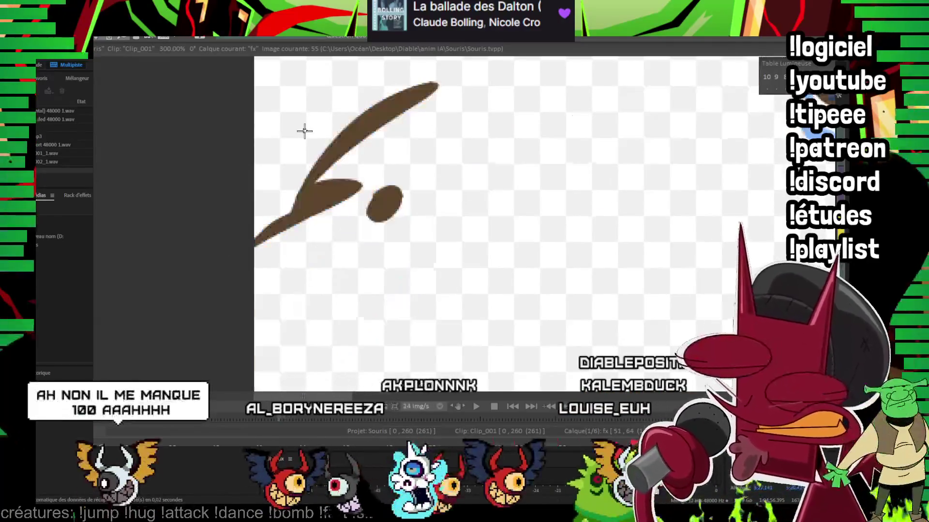
key("Right")
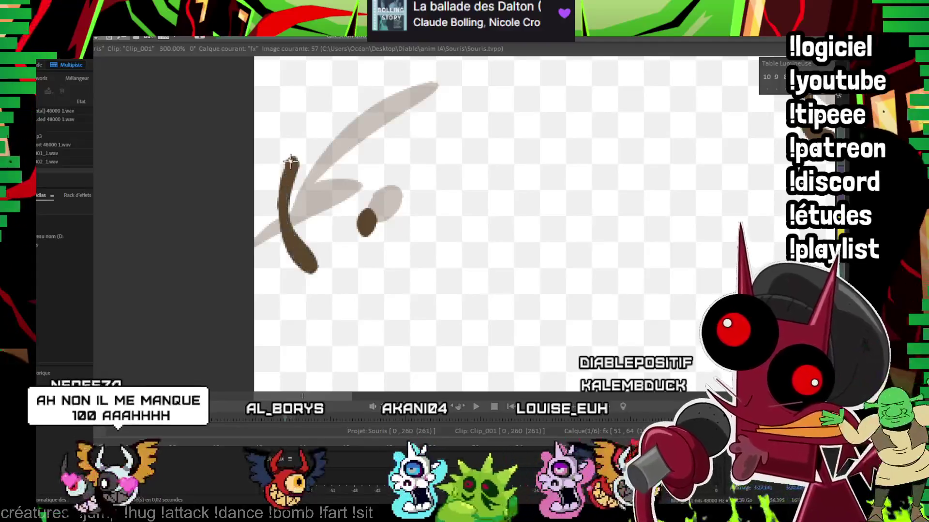
left_click_drag(600, 117, 213, 308)
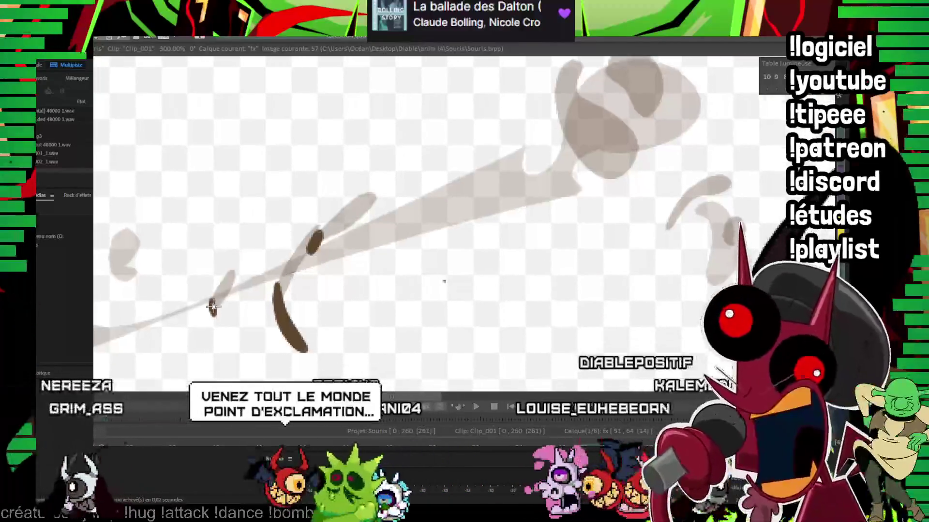
key("Left")
key("Left")
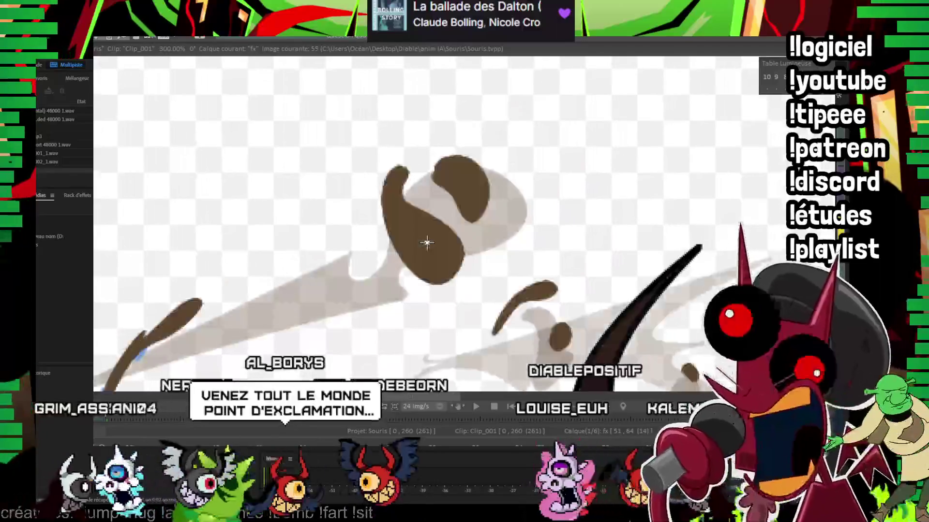
key("Right")
key("Right")
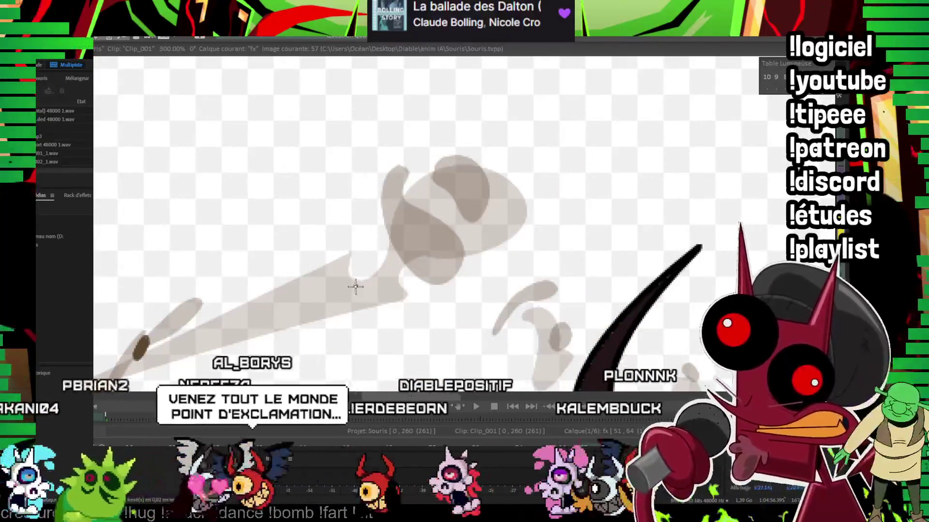
Step: Extend the image 57 smoke outline curving back up-left, checking it against neighbouring frames
left_click_drag(432, 364, 355, 299)
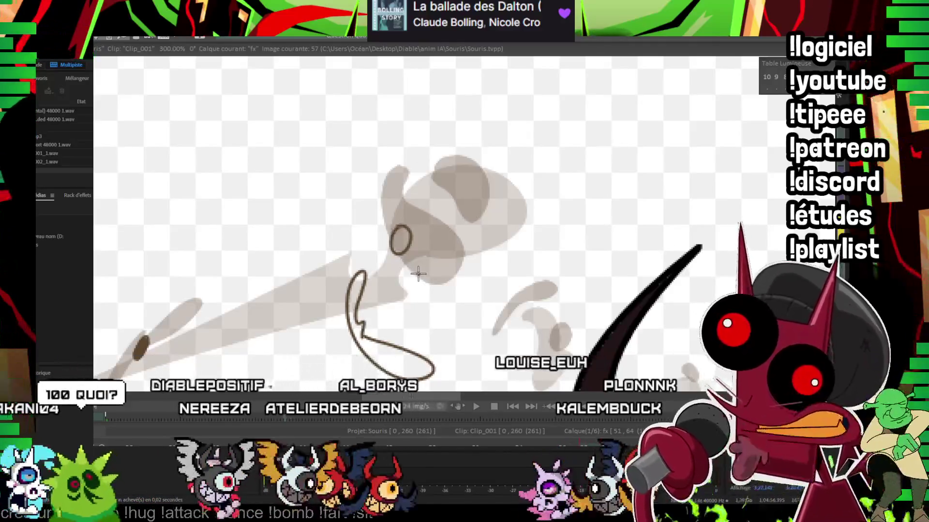
key("Left")
key("Left")
key("Left")
key("Left")
key("Right")
key("Left")
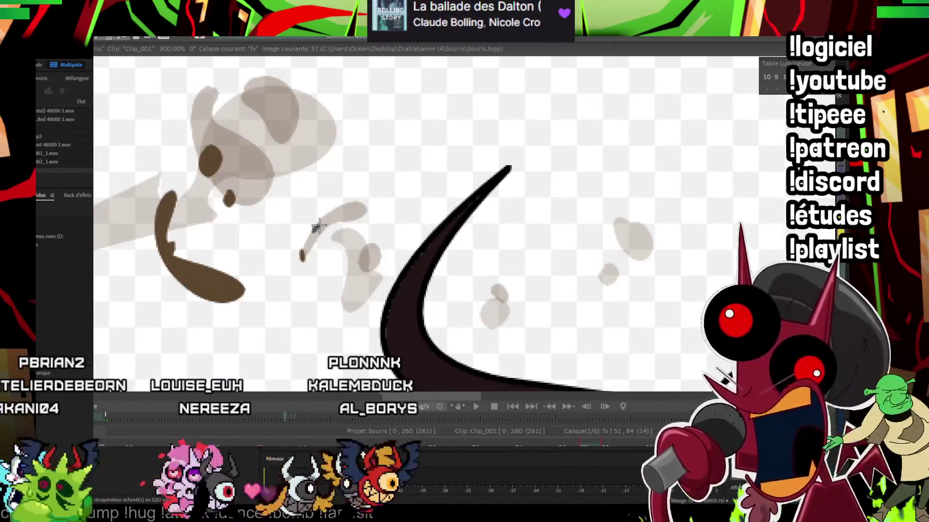
key("Left")
key("Right")
key("Left")
key("Left")
scroll(531, 160, "down", 6)
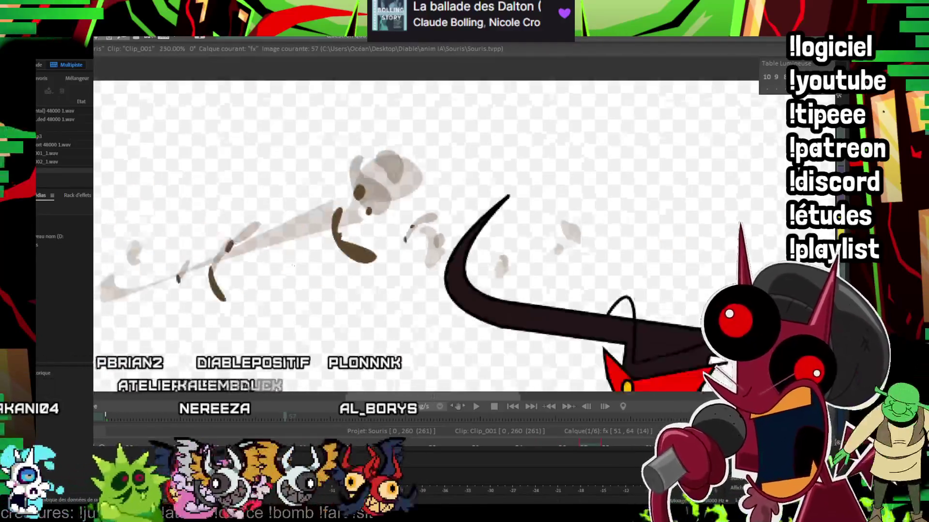
key("Right")
key("Right")
key("Right")
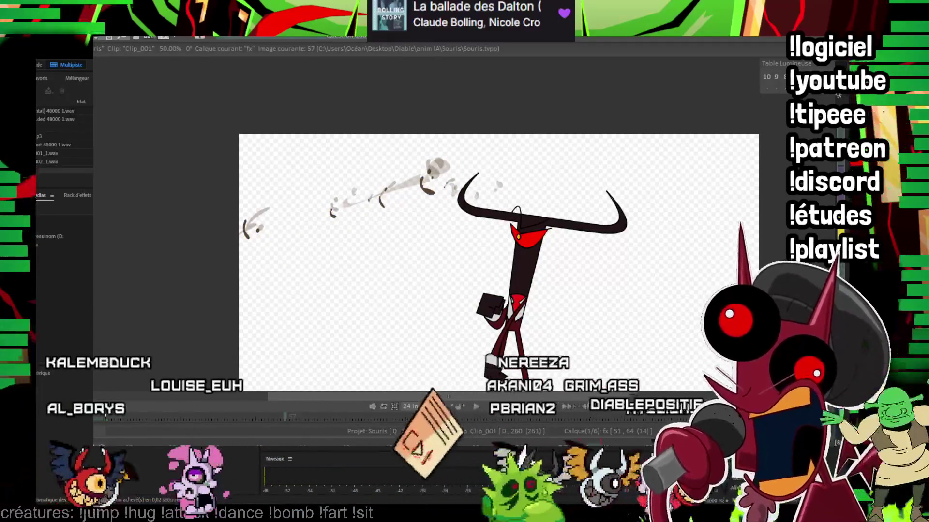
Step: On frame 59, fill a dark brown shadow on a smoke puff and add a curved shadow stroke
key("Right")
key("Right")
left_click_drag(531, 159, 665, 169)
scroll(378, 317, "up", 2)
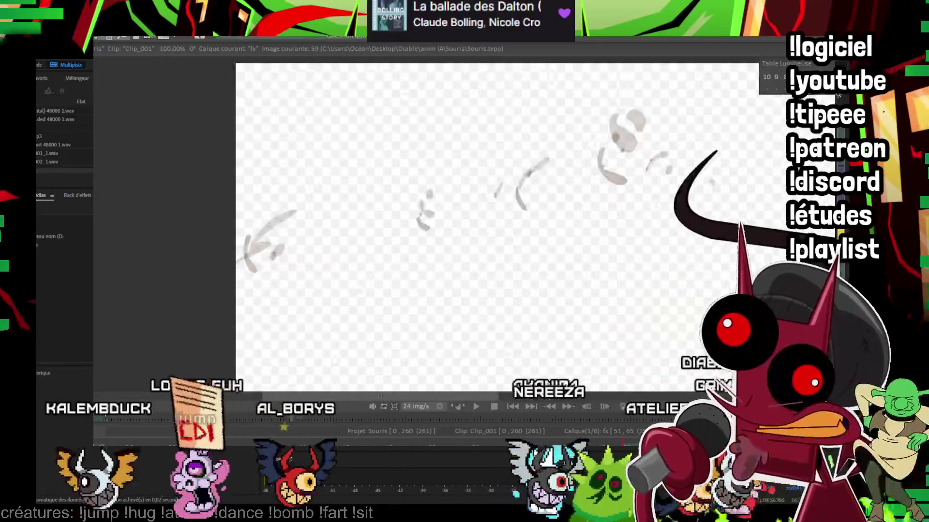
scroll(378, 317, "up", 2)
scroll(377, 317, "up", 1)
scroll(327, 167, "up", 1)
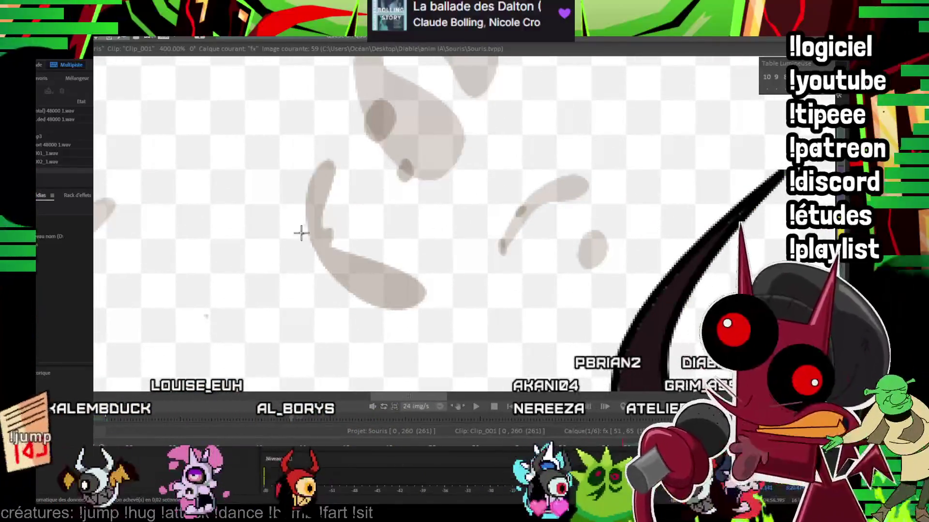
left_click_drag(320, 266, 307, 236)
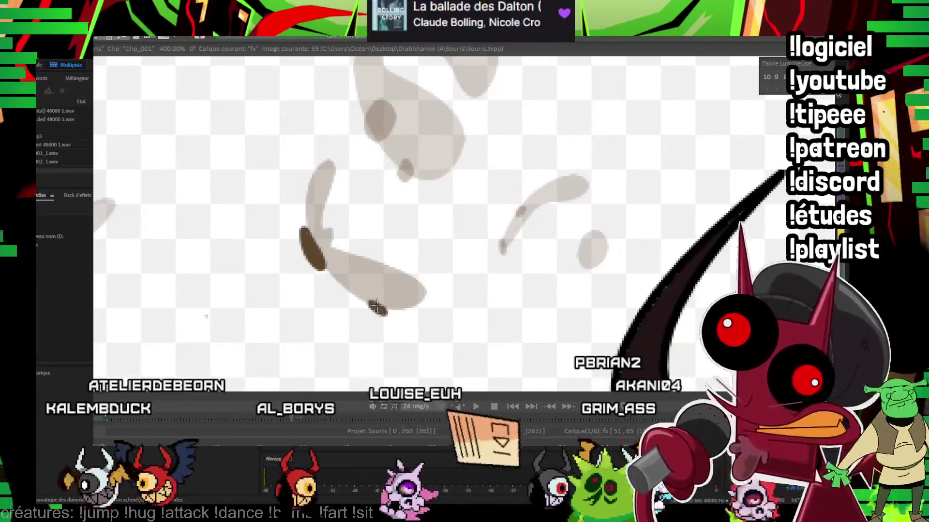
left_click_drag(362, 287, 559, 214)
scroll(559, 214, "down", 2)
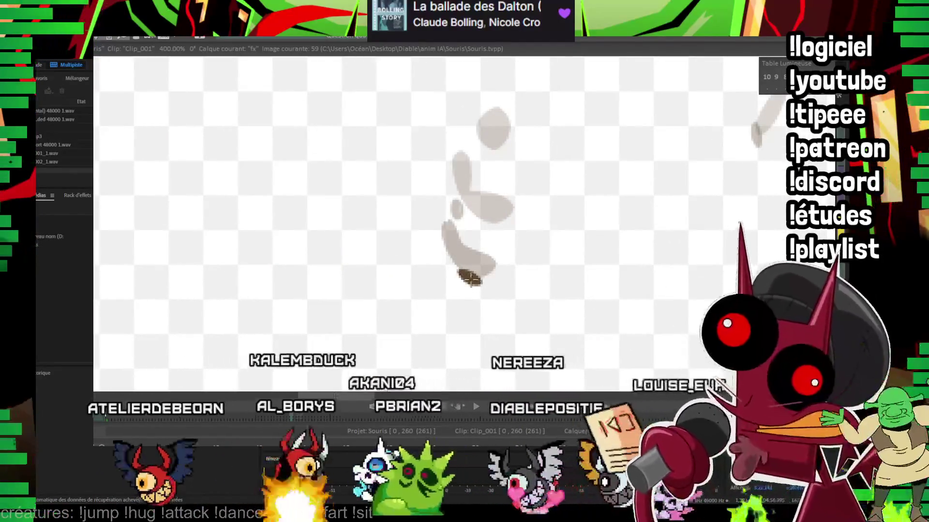
scroll(470, 275, "up", 2)
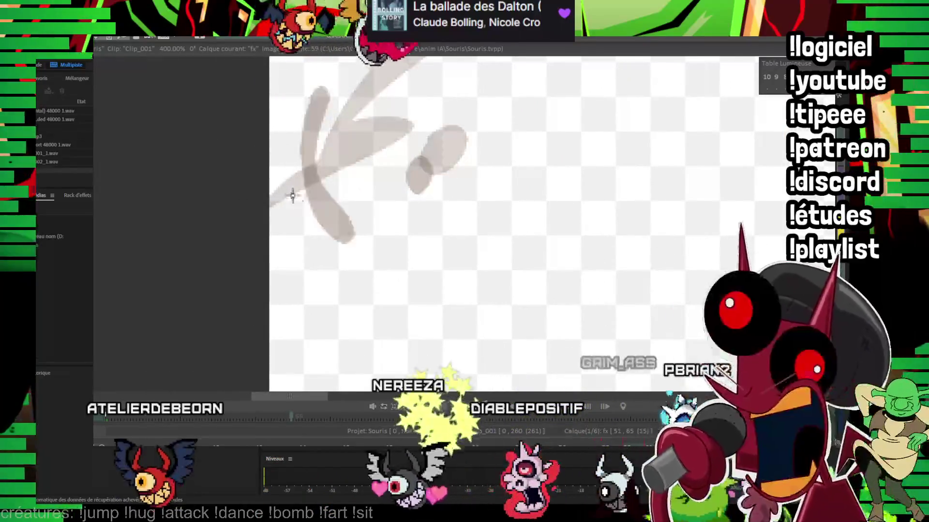
mouse_move(295, 208)
left_mouse_down()
mouse_move(358, 259)
mouse_move(296, 208)
mouse_move(285, 168)
left_mouse_up()
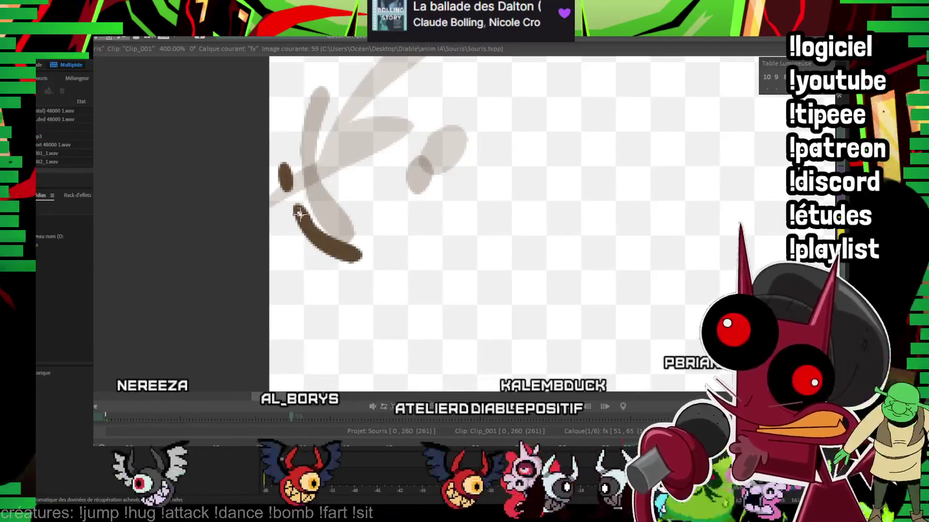
scroll(504, 221, "down", 5)
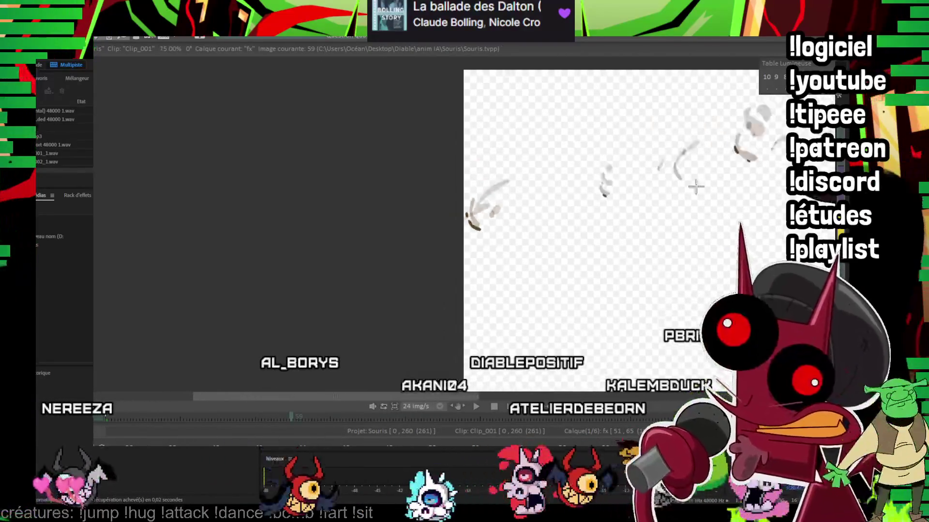
left_click_drag(713, 178, 370, 311)
Step: On frame 61, fill a dark brown shadow under the lower puff, comparing with frame 59
key("Left")
key("Left")
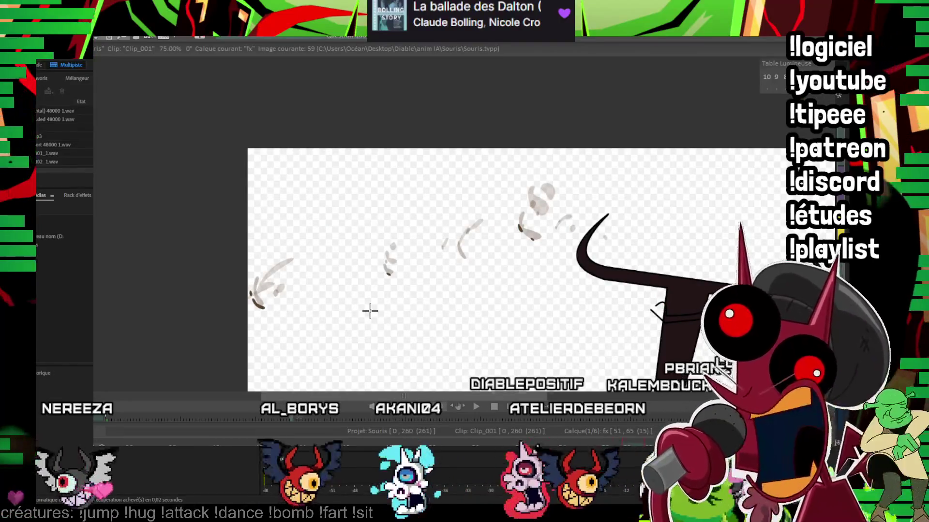
key("Right")
key("Right")
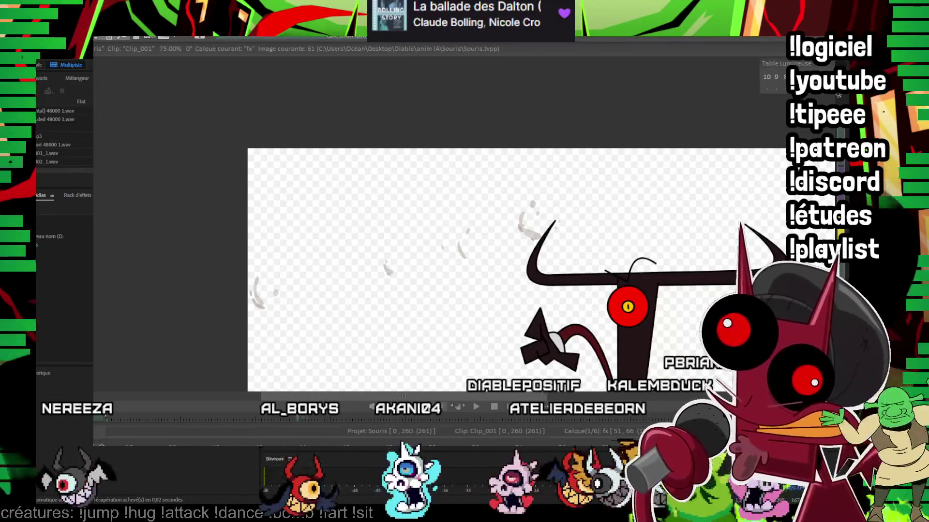
scroll(580, 255, "up", 5)
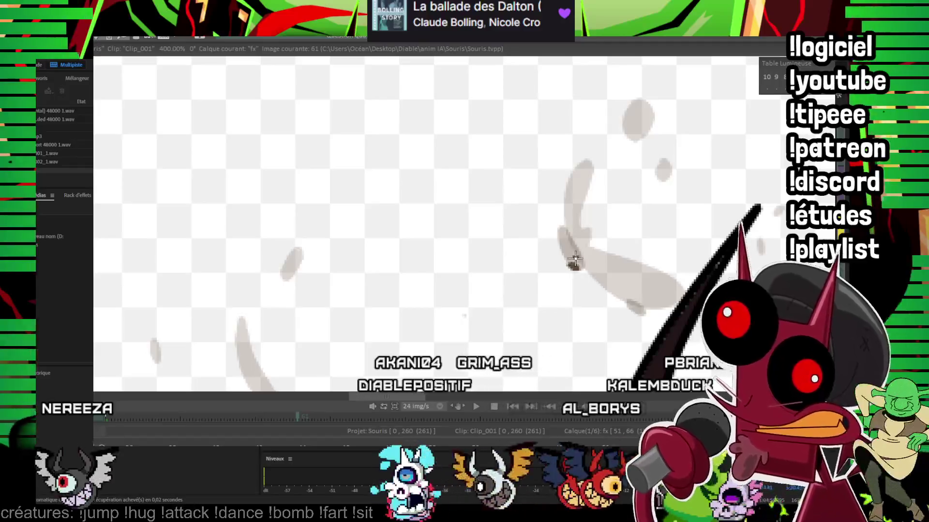
left_click_drag(575, 260, 214, 149)
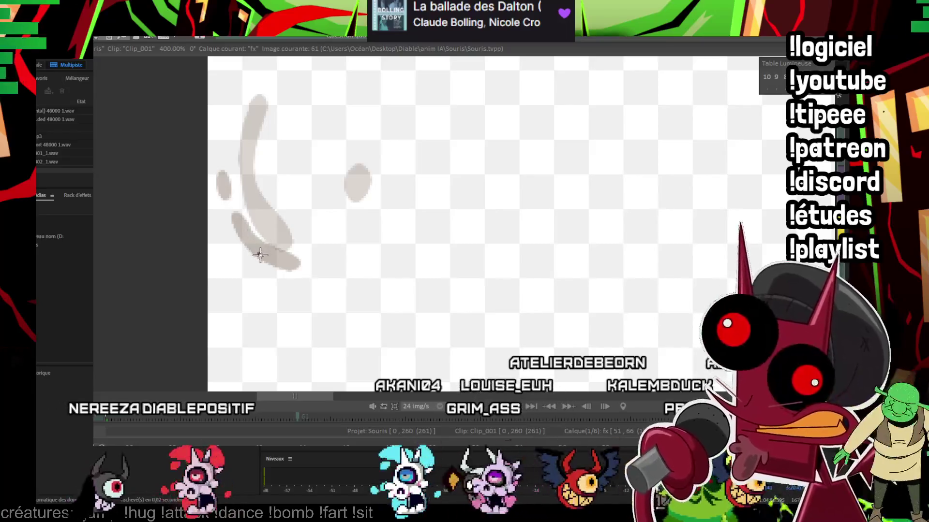
left_click_drag(257, 251, 282, 264)
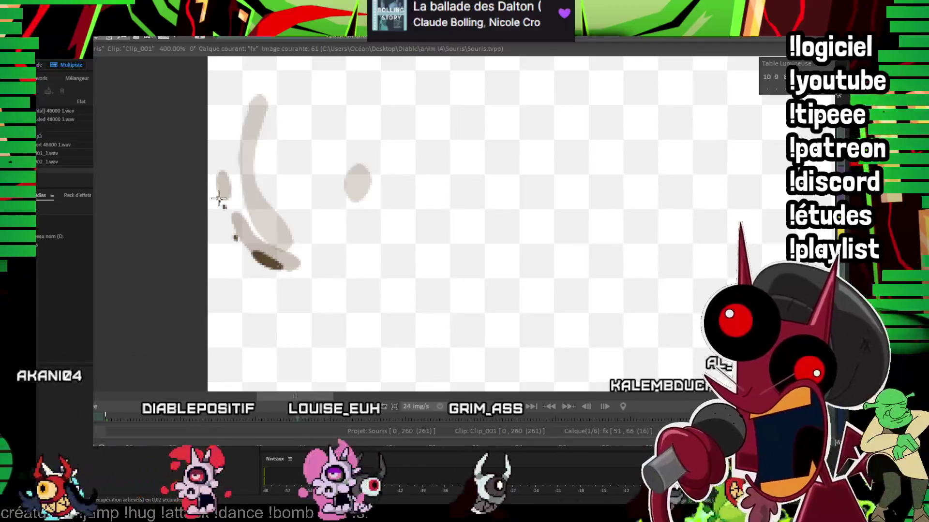
key("Left")
key("Left")
key("Right")
key("Right")
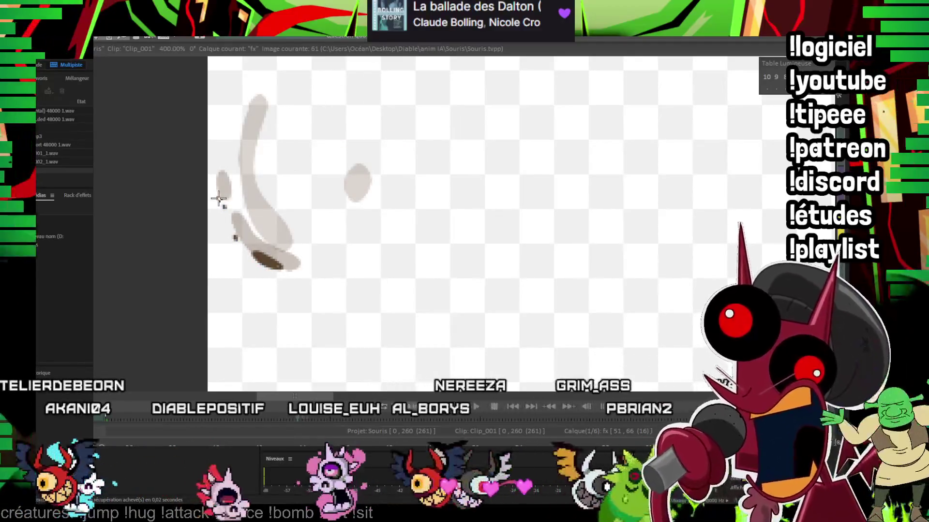
Step: Zoom out, recentre the devil drawing, fit the frame to the window and start playback
scroll(541, 275, "down", 5)
left_click_drag(541, 275, 486, 307)
left_click_drag(692, 327, 544, 155)
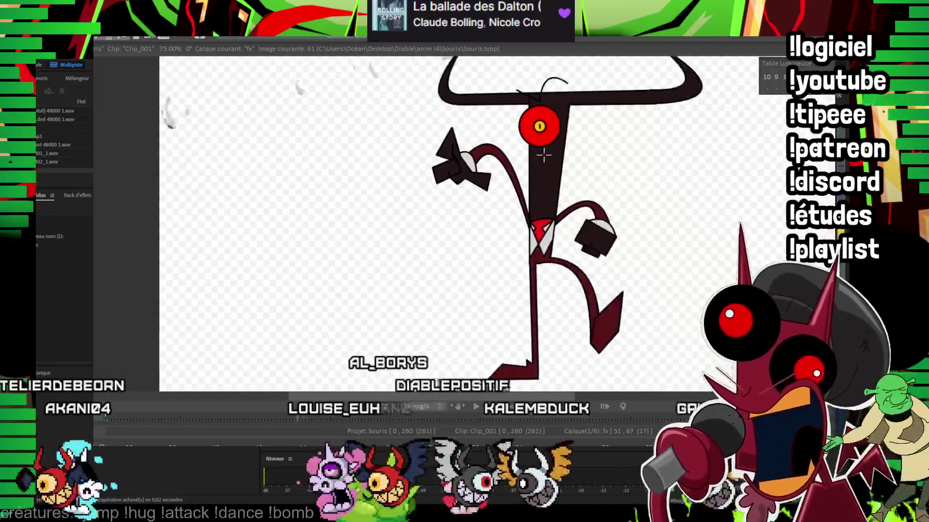
key("Home")
key("Return")
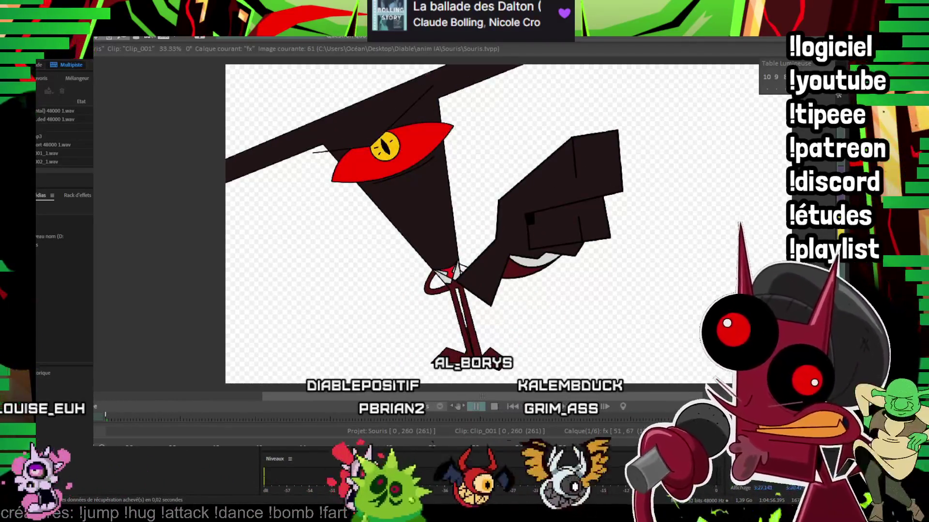
Step: Stop playback and export the Souris project as a PNG sequence with 'Export complet - Projet'
key("space")
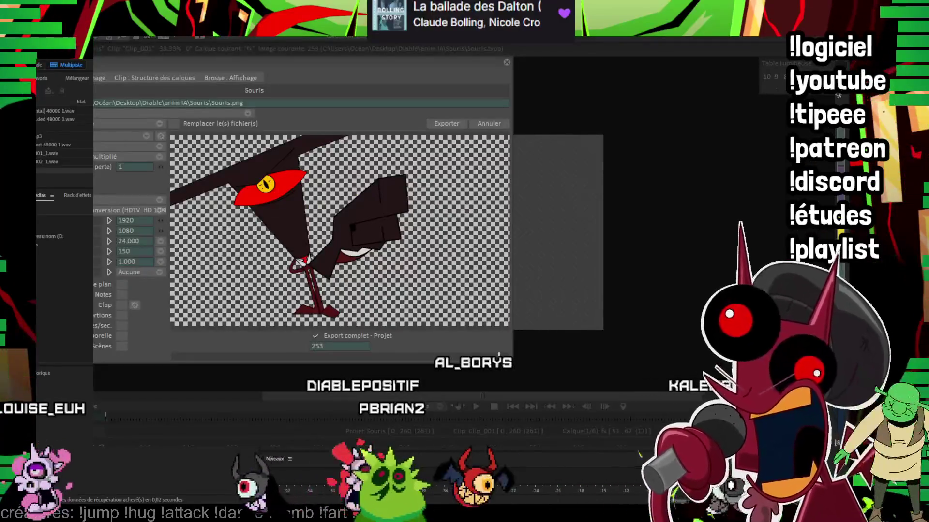
left_click(440, 123)
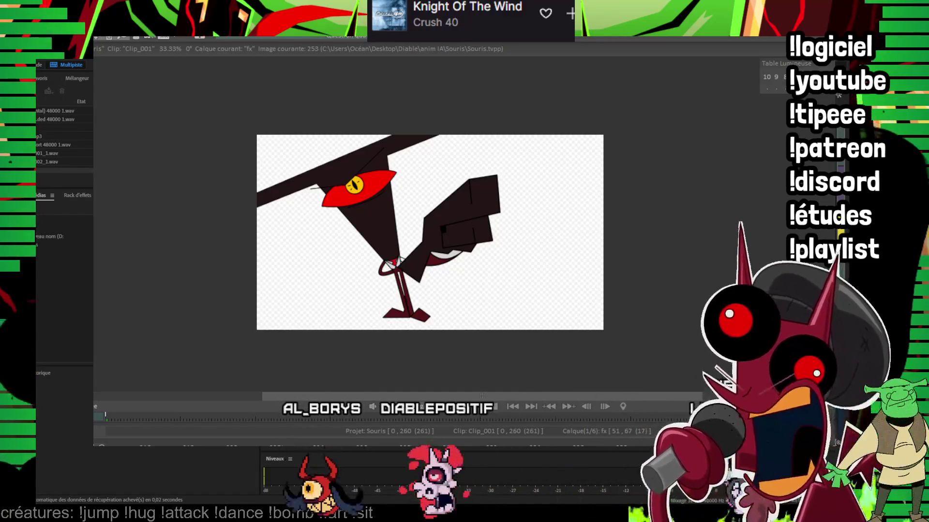
Step: Bring the Question quatre project with the standing devil to the front
left_click(389, 44)
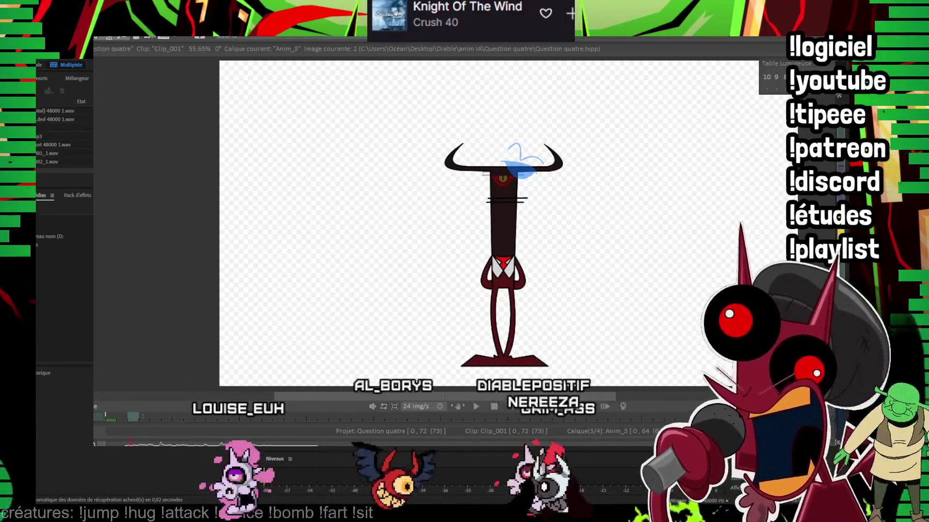
Step: Review the Question quatre devil animation, jumping to frames 34, 2 and 0, then playing it
key("Right")
key("ctrl+z")
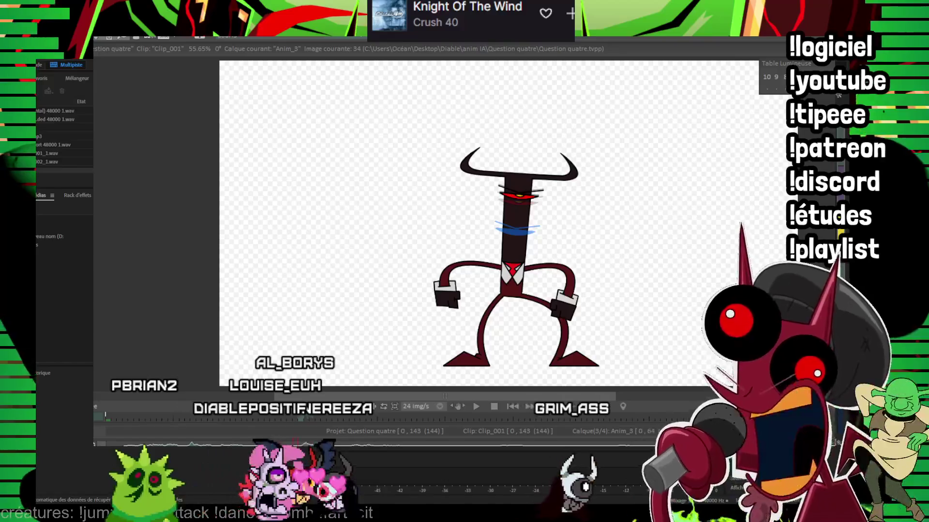
left_click(125, 416)
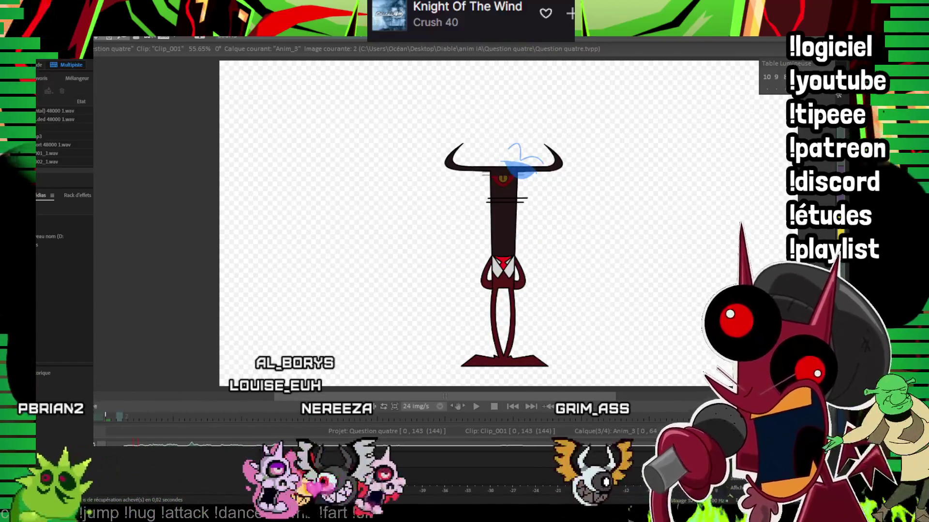
left_click(108, 416)
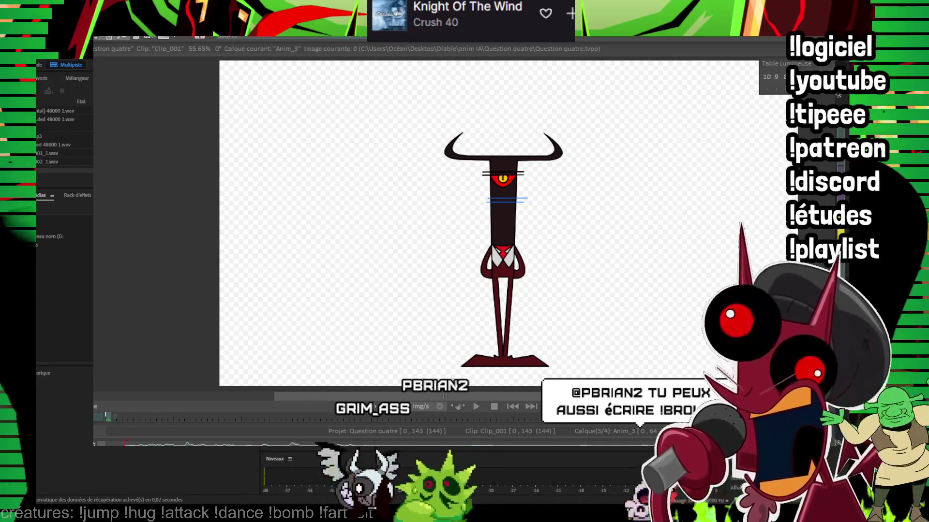
key("space")
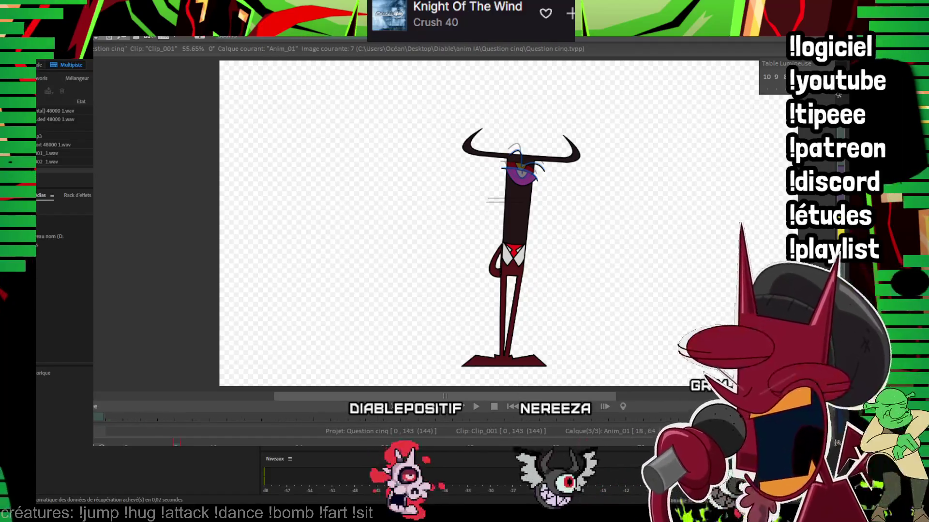
key("Up")
key("Left")
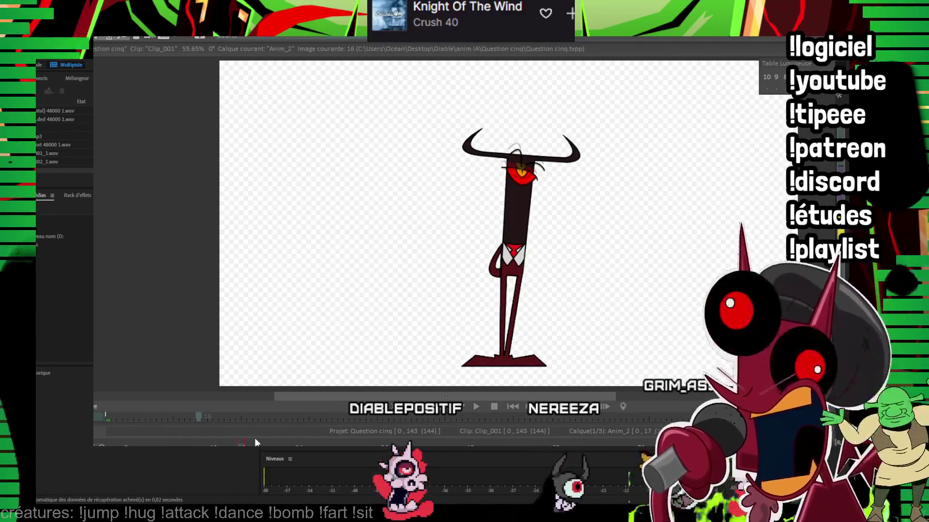
key("Left")
key("Left")
key("Left")
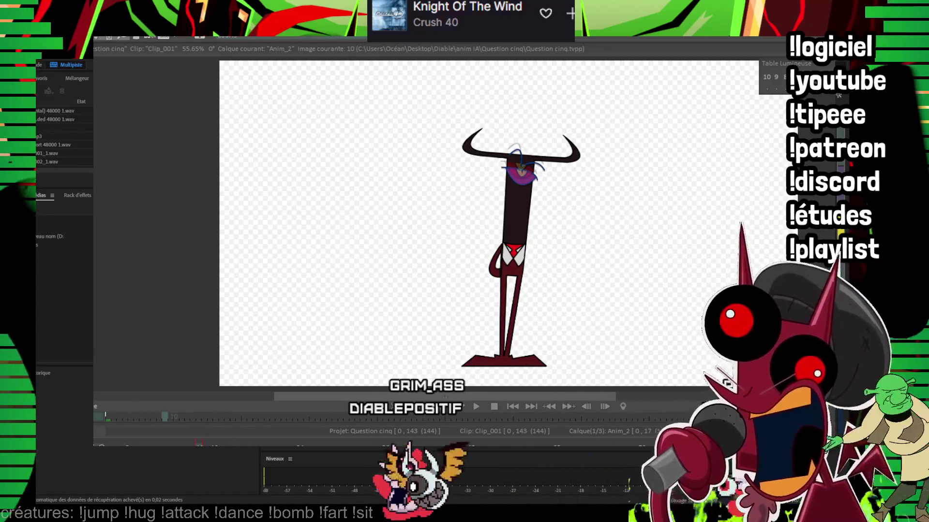
key("Left")
key("Left")
key("Left")
key("Left")
key("Left")
key("Left")
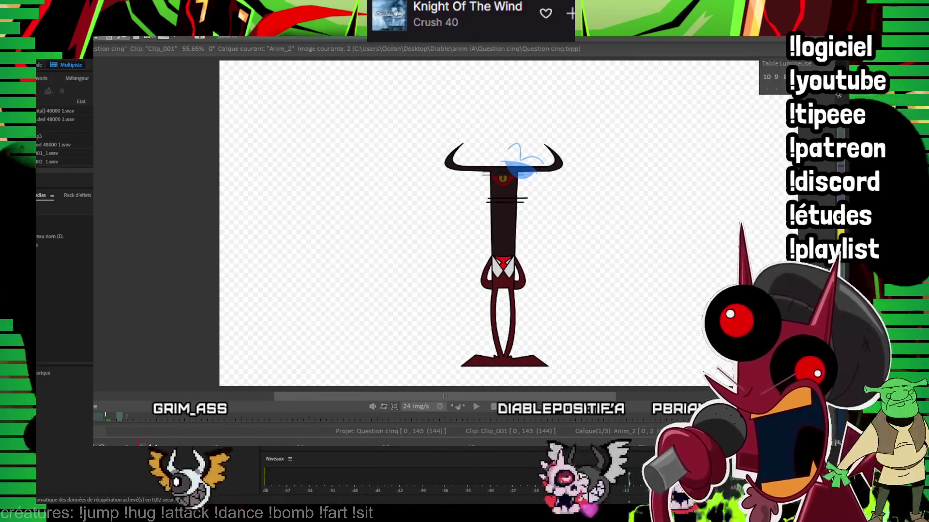
key("Down")
key("Down")
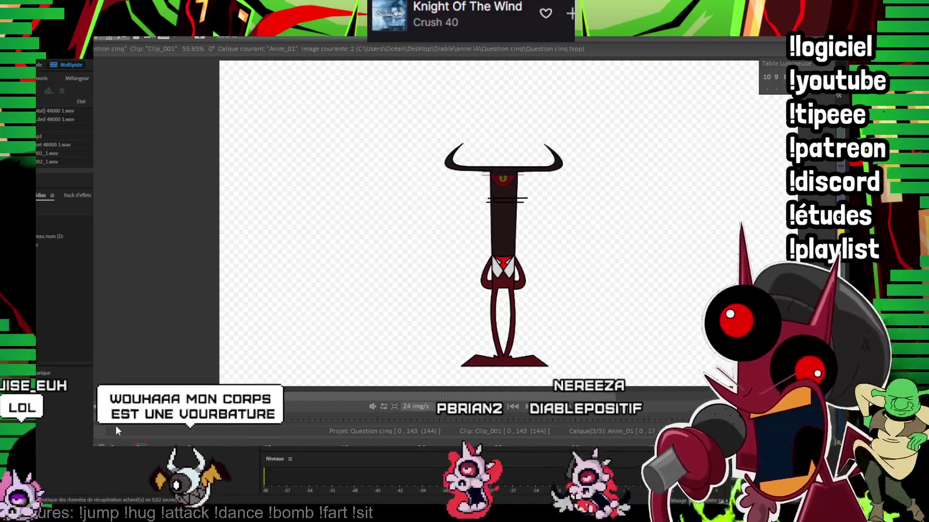
key("Right")
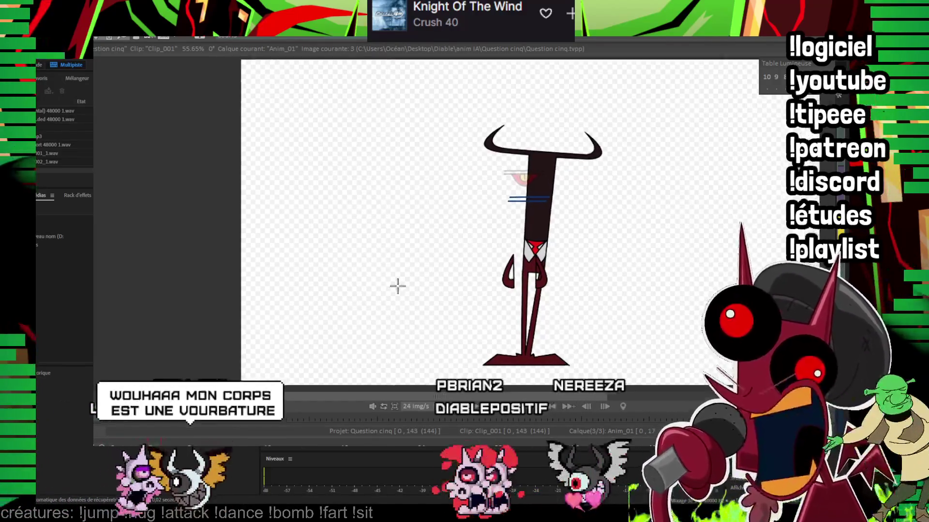
key("Left")
key("Left")
key("Left")
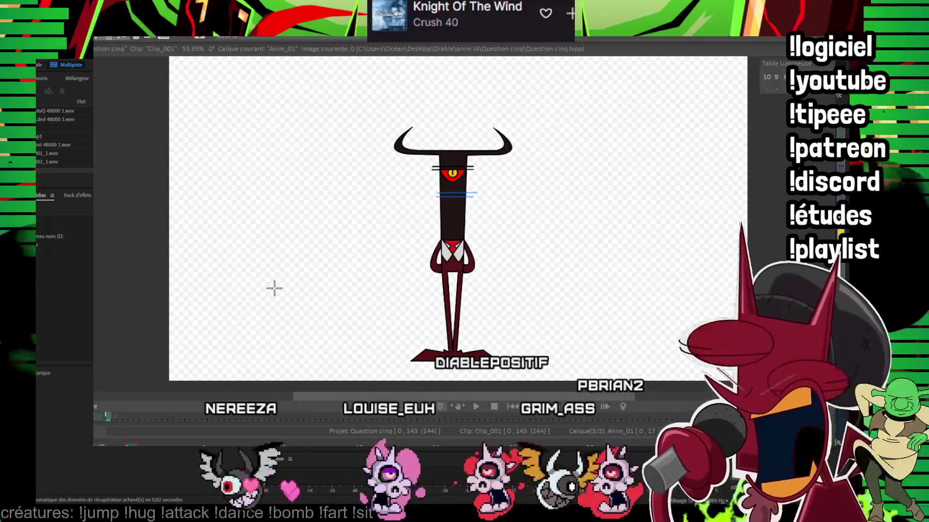
Step: Recentre the devil's head and hat, then step to the next blank frame on Anim_01
left_click_drag(406, 248, 328, 261)
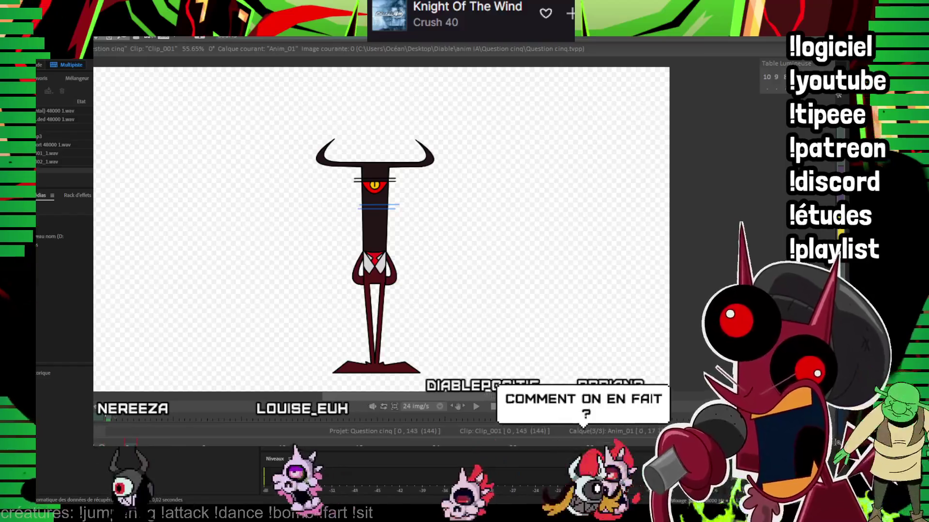
scroll(514, 212, "up", 3)
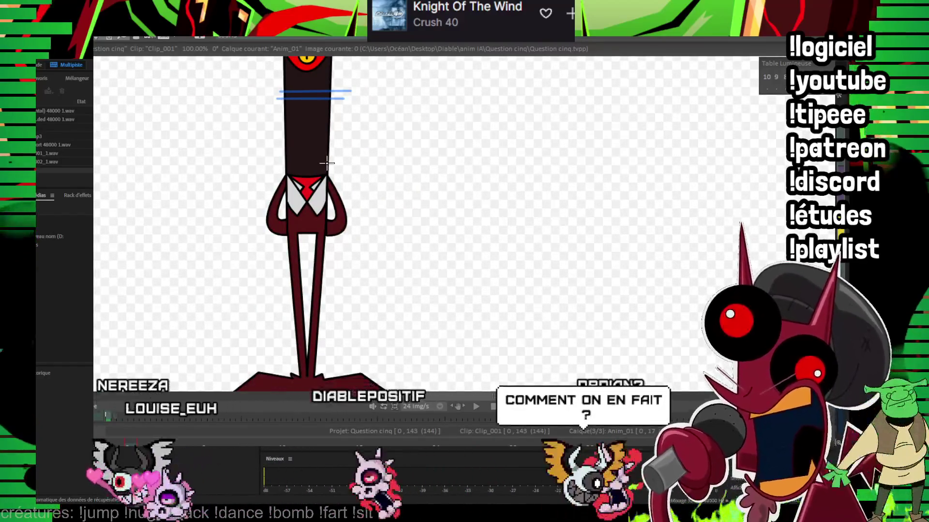
mouse_move(217, 141)
left_mouse_down()
mouse_move(291, 194)
mouse_move(284, 166)
left_mouse_up()
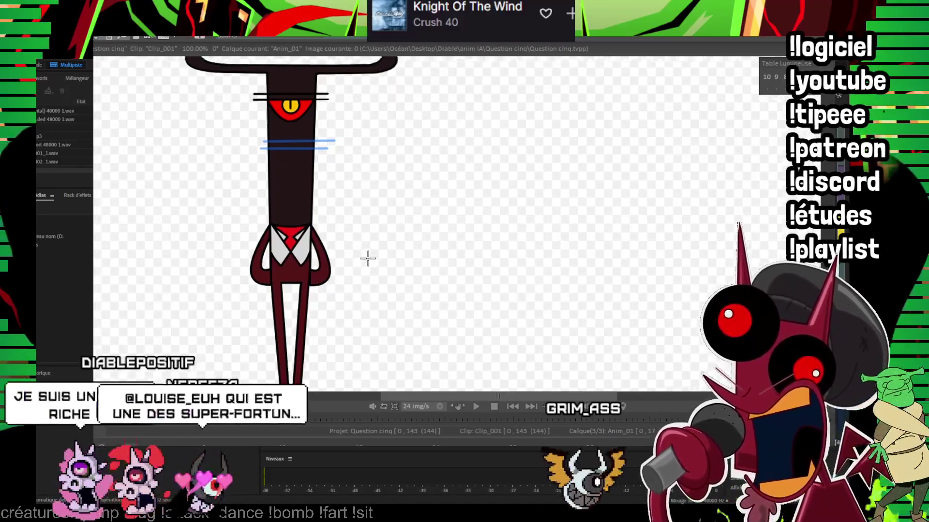
left_click_drag(284, 161, 367, 257)
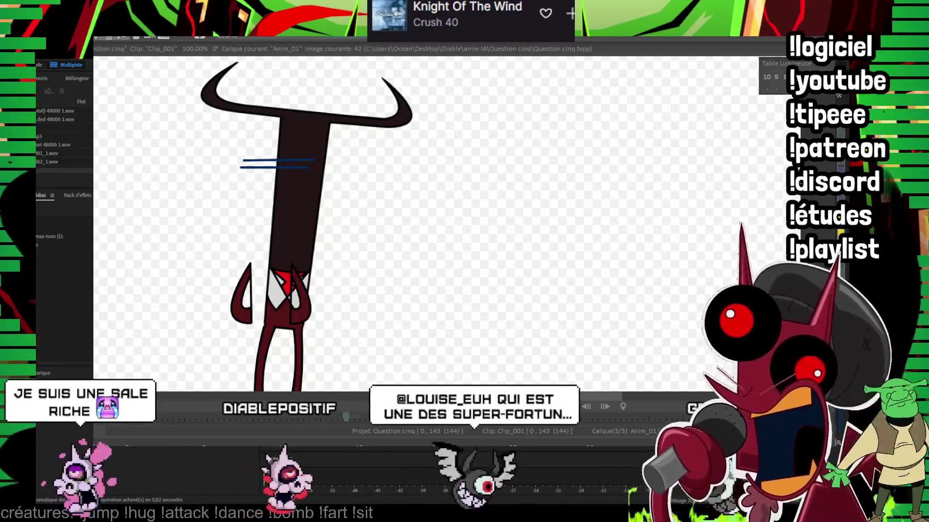
key("Right")
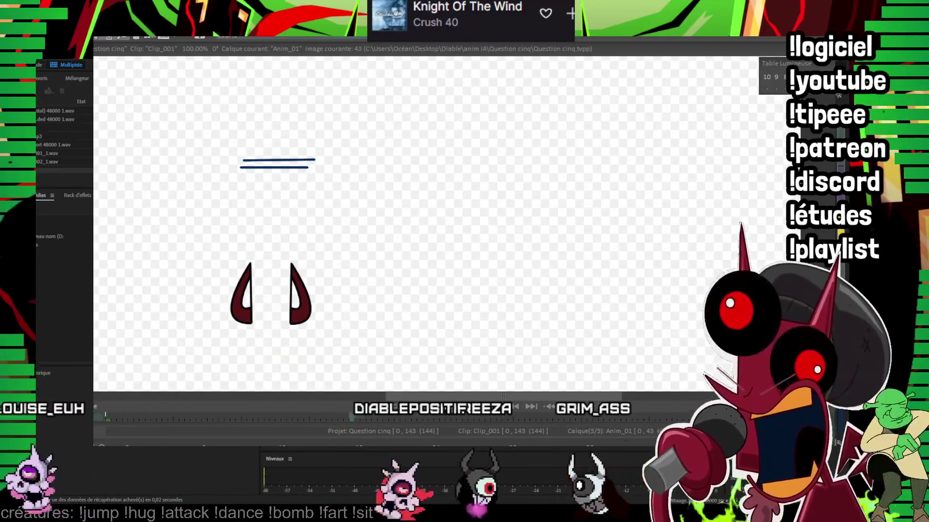
key("Up")
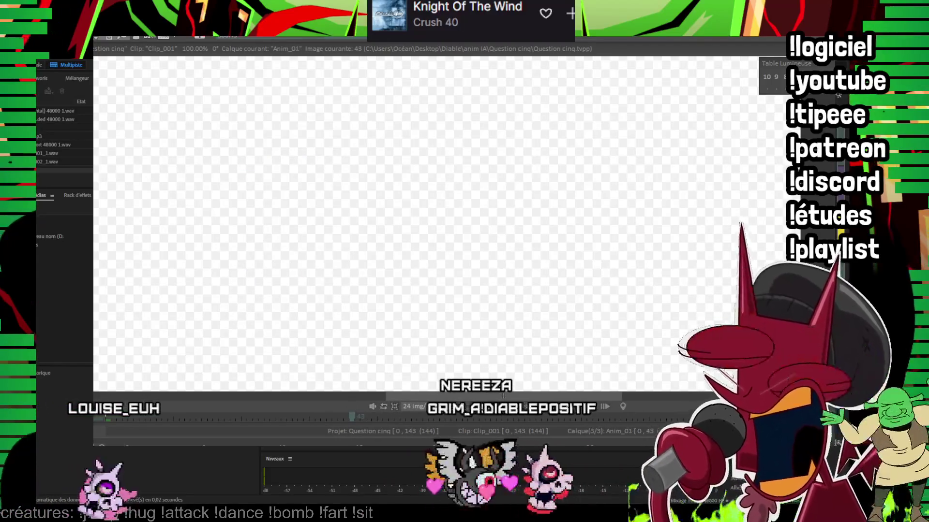
key("Down")
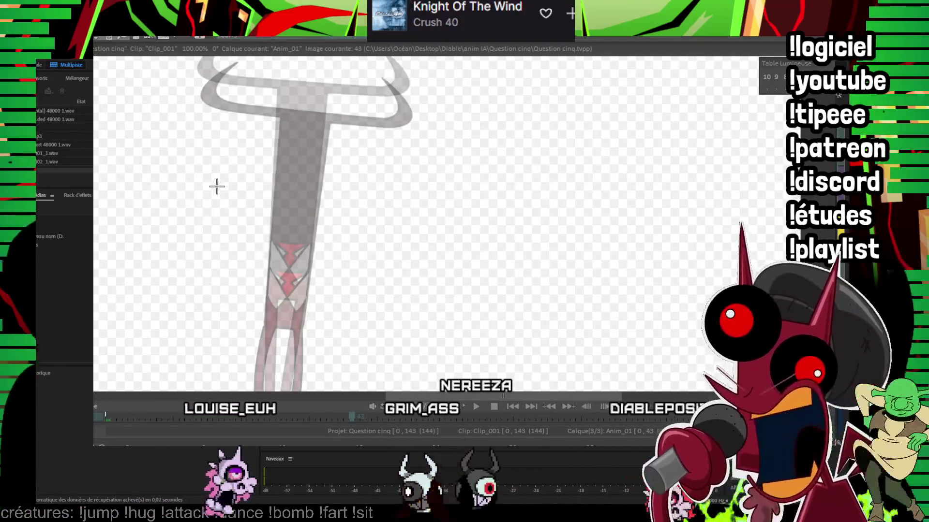
Step: Draw a black line along the ghosted foot's bottom edge, redrawing it bolder
left_click_drag(217, 186, 308, 133)
scroll(464, 199, "down", 3)
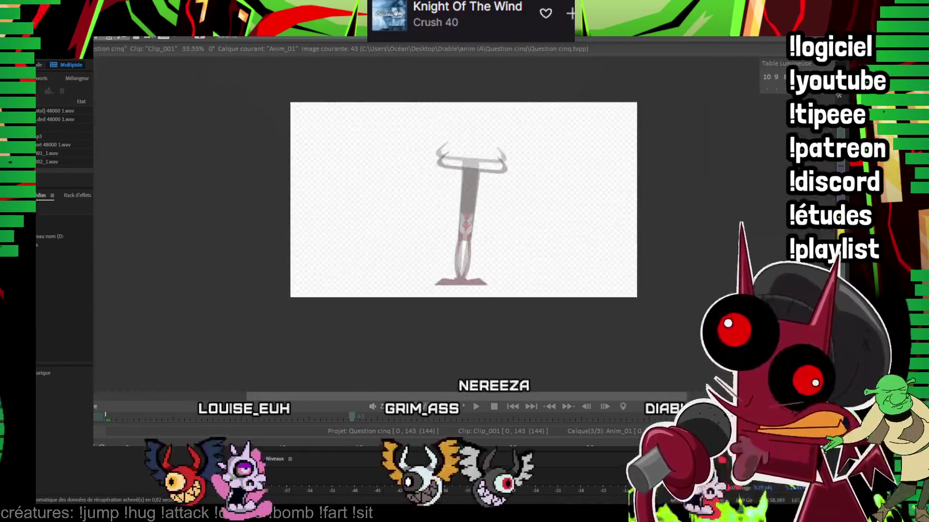
scroll(560, 191, "up", 3)
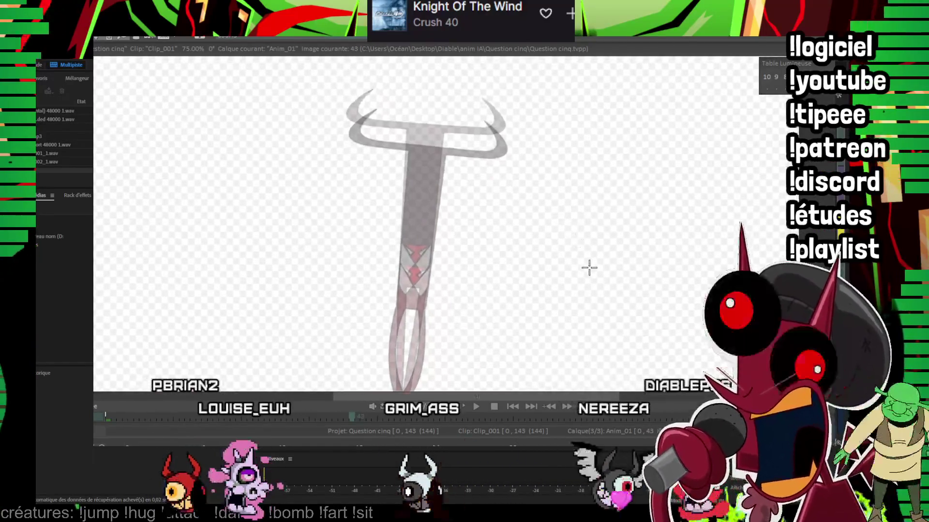
scroll(541, 218, "down", 1)
scroll(542, 218, "up", 2)
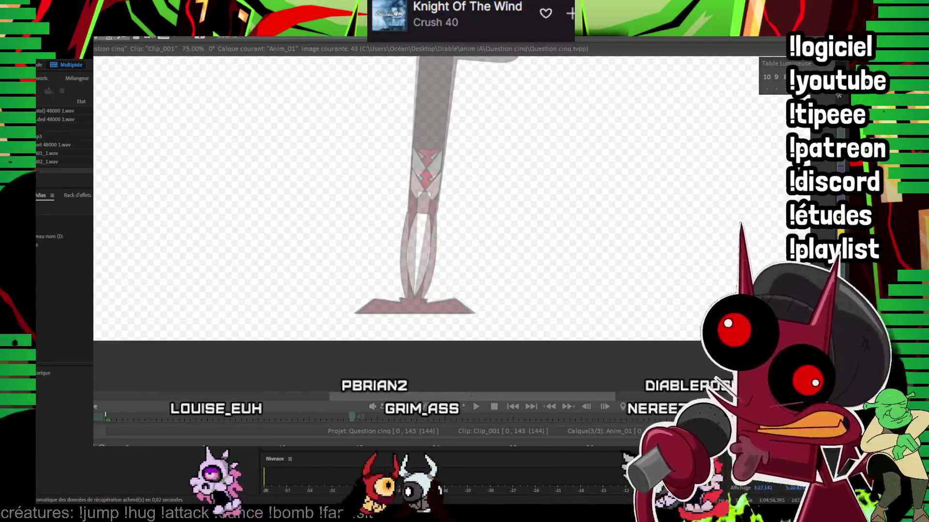
scroll(508, 242, "up", 2)
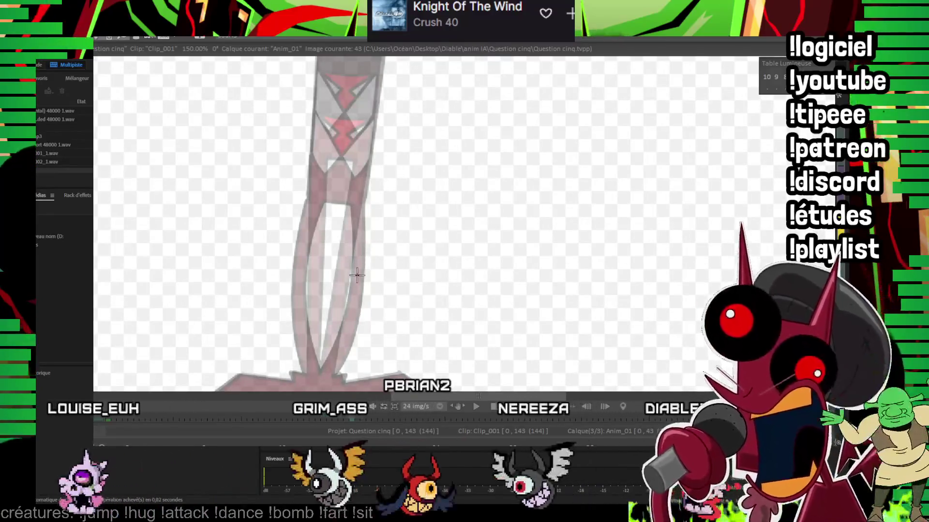
scroll(357, 274, "down", 3)
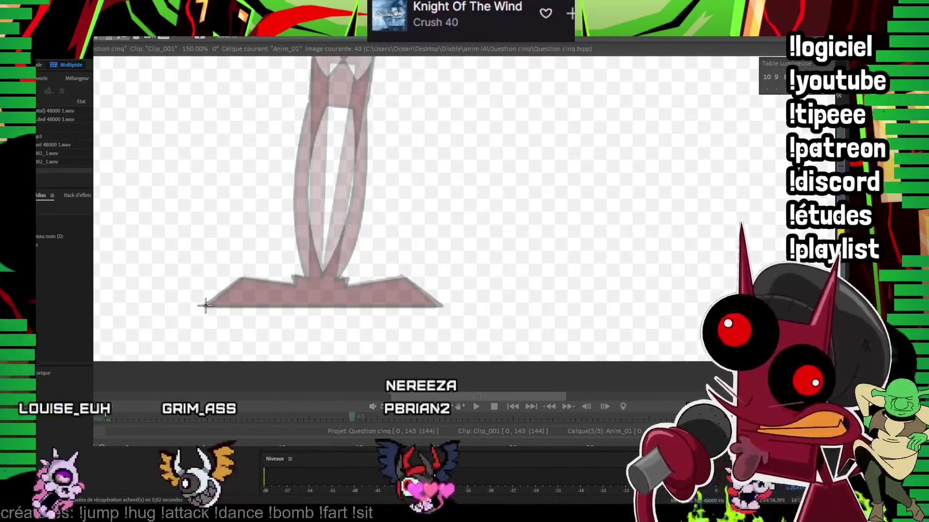
left_click_drag(205, 306, 425, 306)
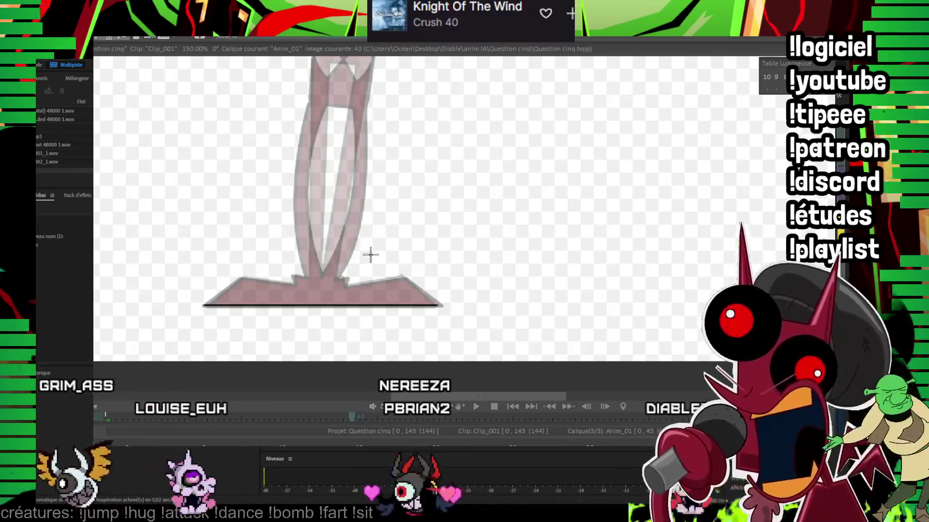
scroll(178, 247, "up", 1)
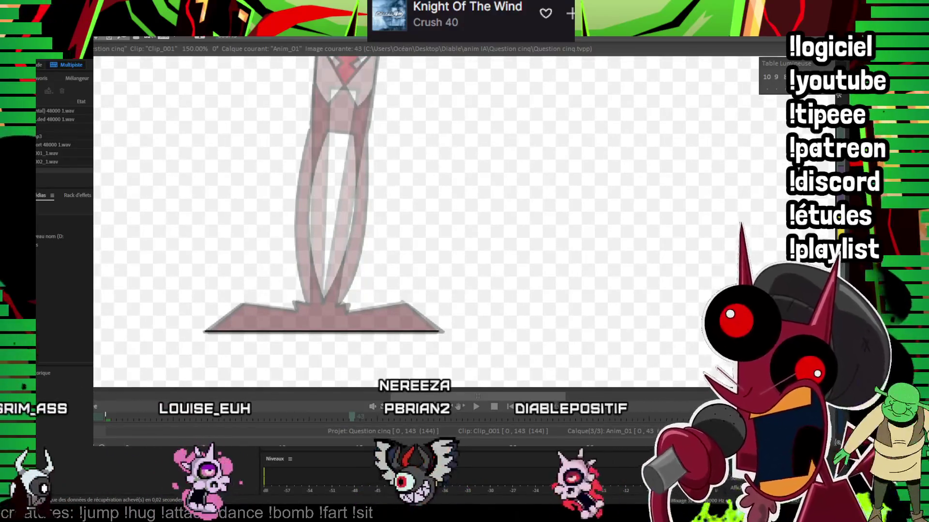
scroll(353, 249, "down", 1)
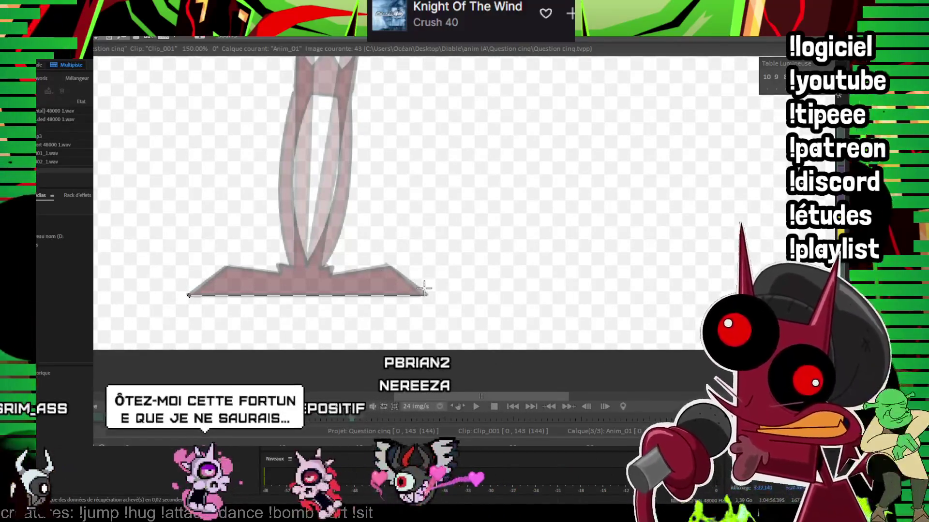
left_click_drag(190, 295, 426, 295)
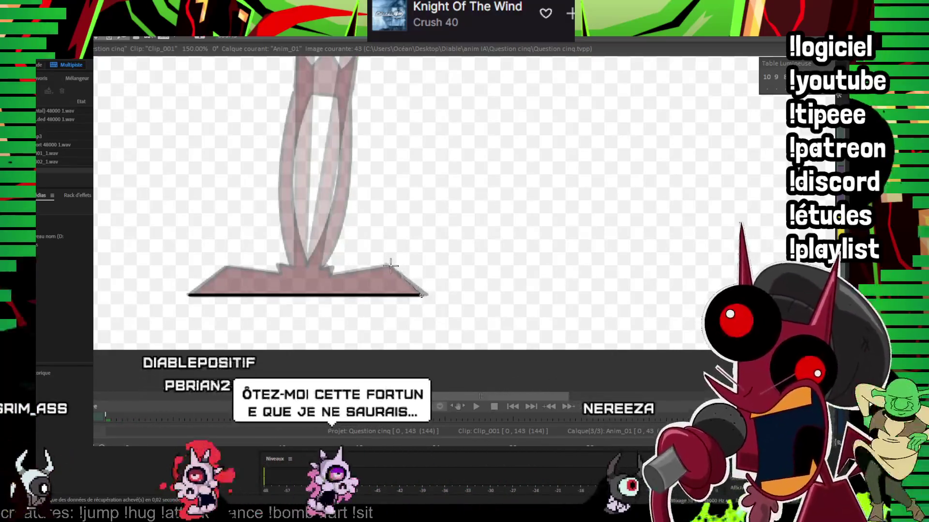
Step: Outline the right and left slanted sides of the foot
left_click_drag(421, 293, 329, 276)
left_click_drag(190, 294, 226, 266)
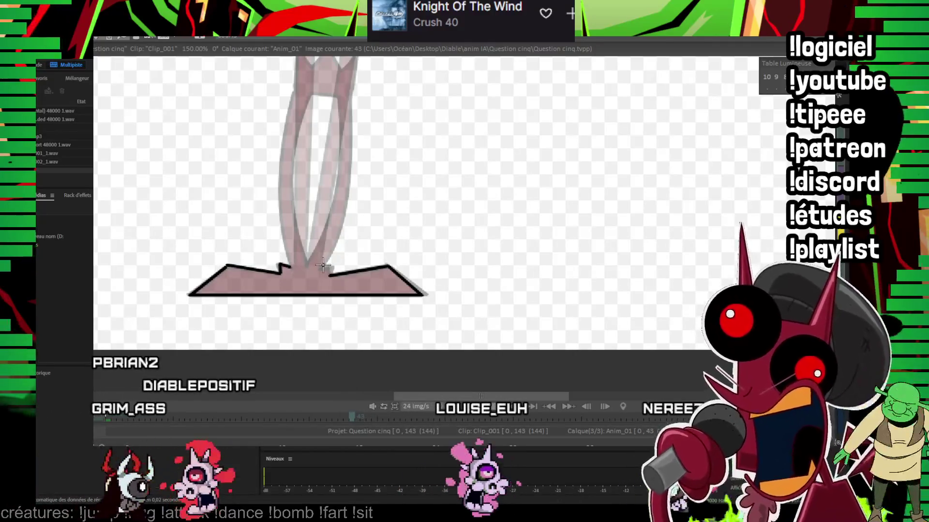
scroll(767, 131, "down", 3)
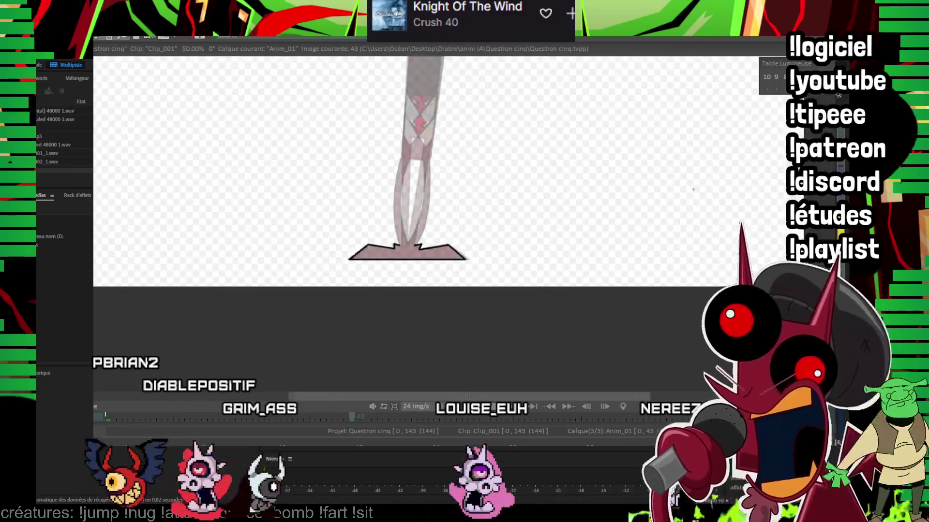
scroll(766, 130, "up", 2)
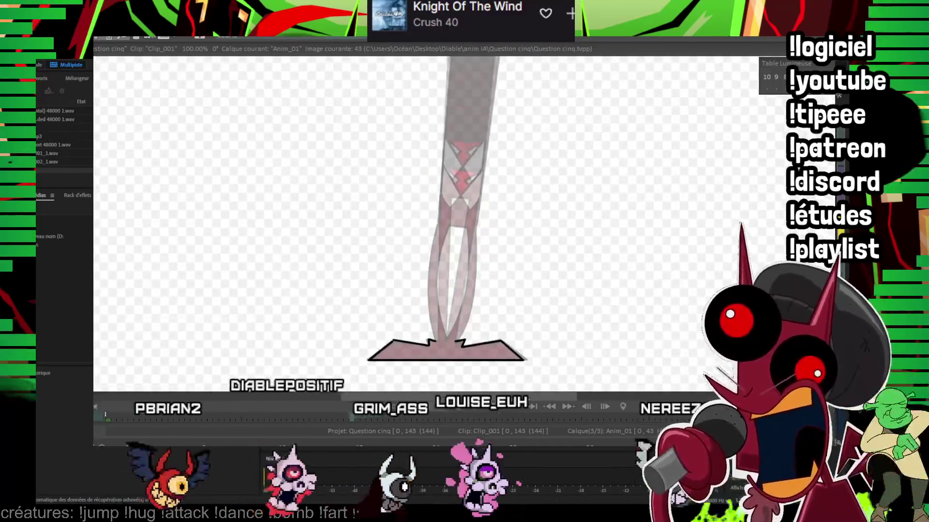
scroll(680, 185, "down", 1)
scroll(549, 259, "down", 1)
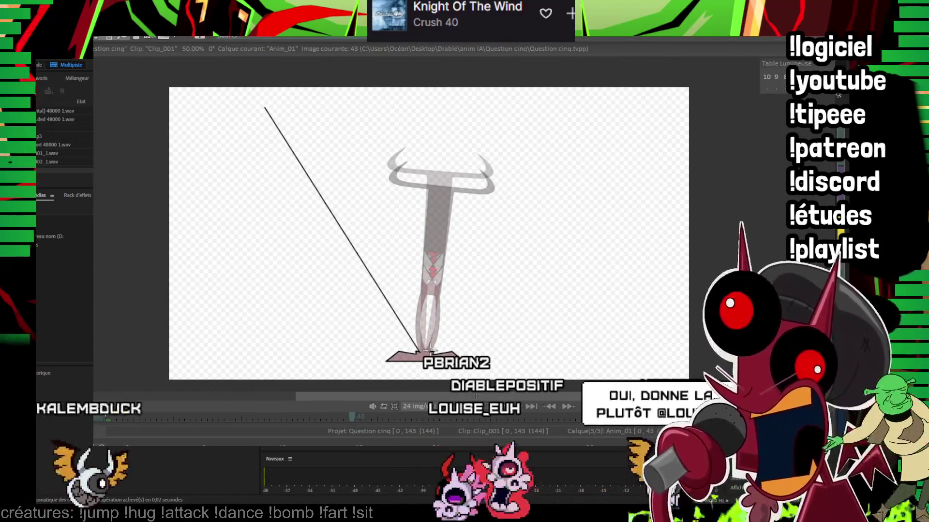
Step: Draw long perspective lines converging on the foot and a cross line above it
left_click_drag(536, 100, 545, 77)
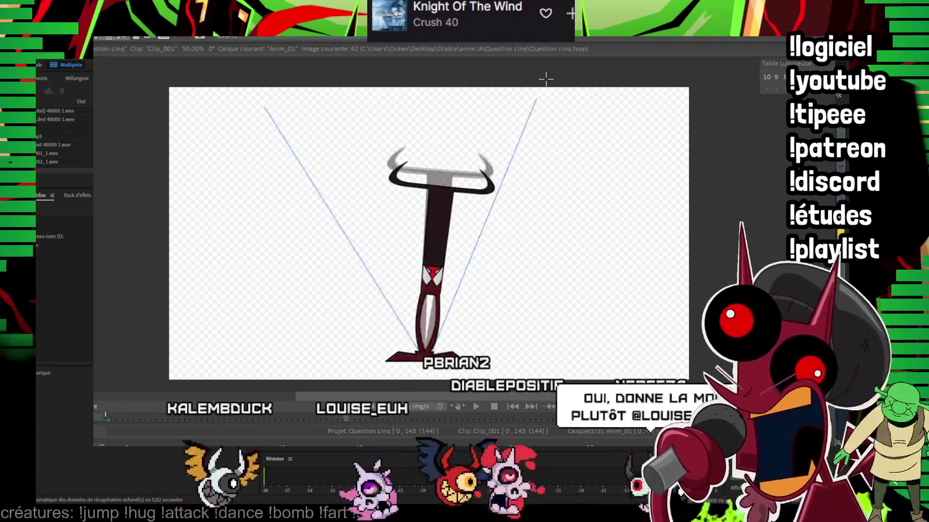
scroll(671, 186, "up", 2)
scroll(671, 185, "down", 3)
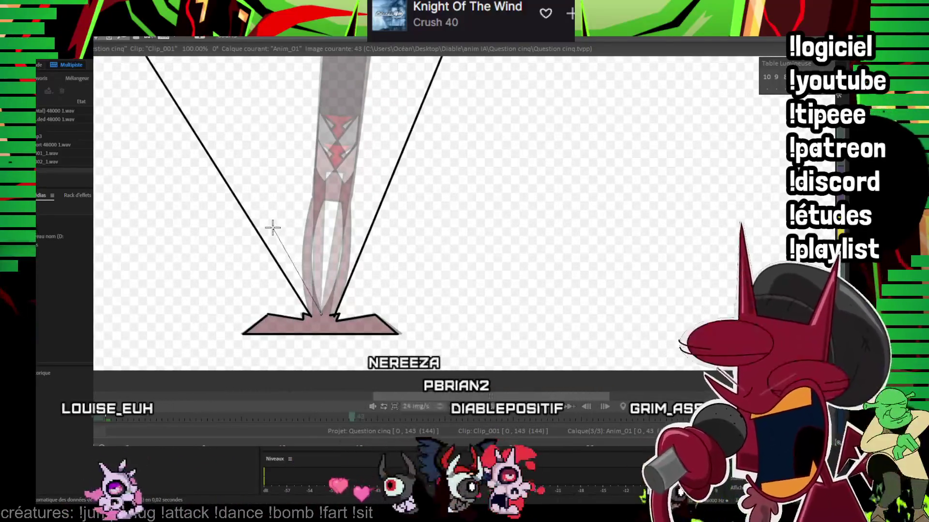
left_click_drag(272, 227, 270, 228)
left_click_drag(320, 313, 349, 230)
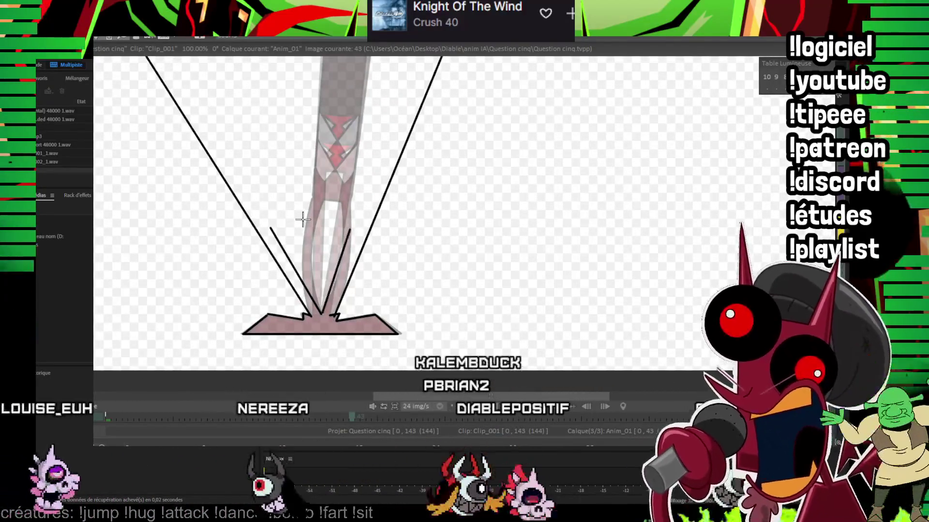
left_click_drag(262, 225, 363, 225)
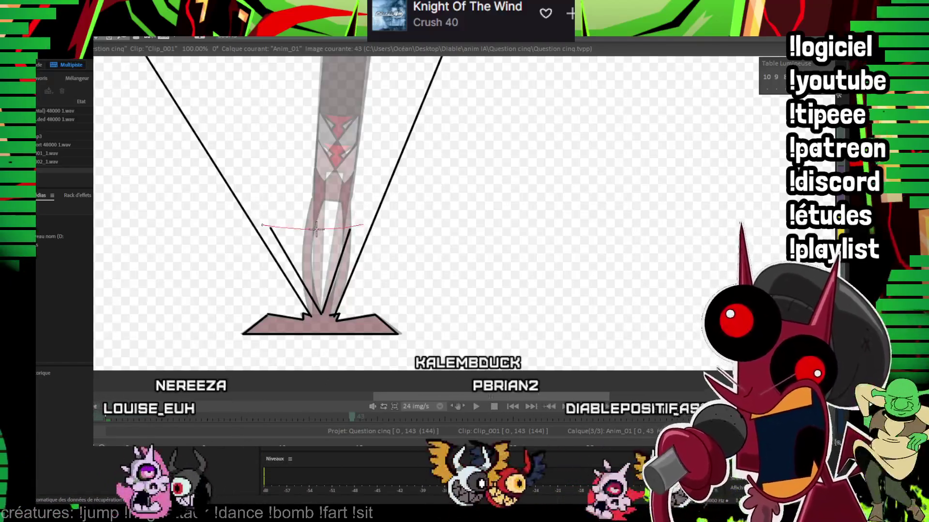
Step: Add a slanted construction line rising up along the legs
scroll(463, 188, "down", 4)
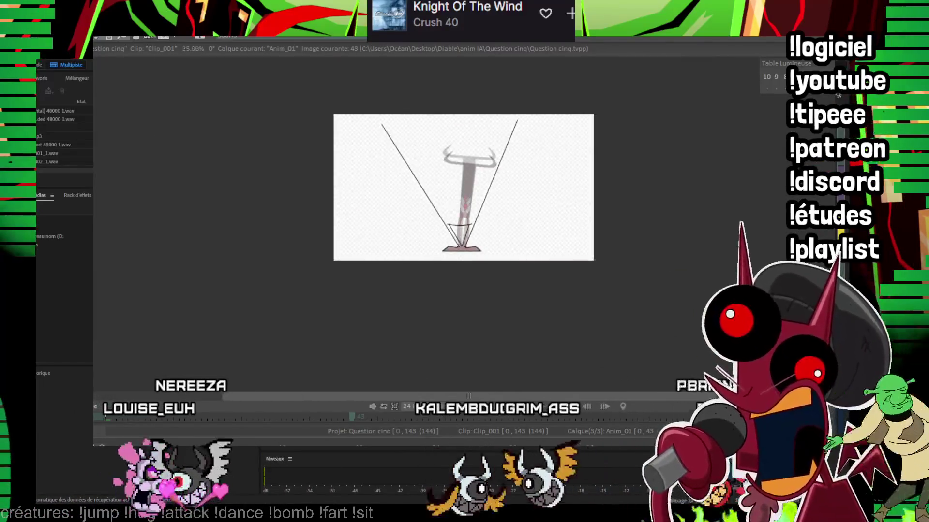
scroll(513, 221, "up", 5)
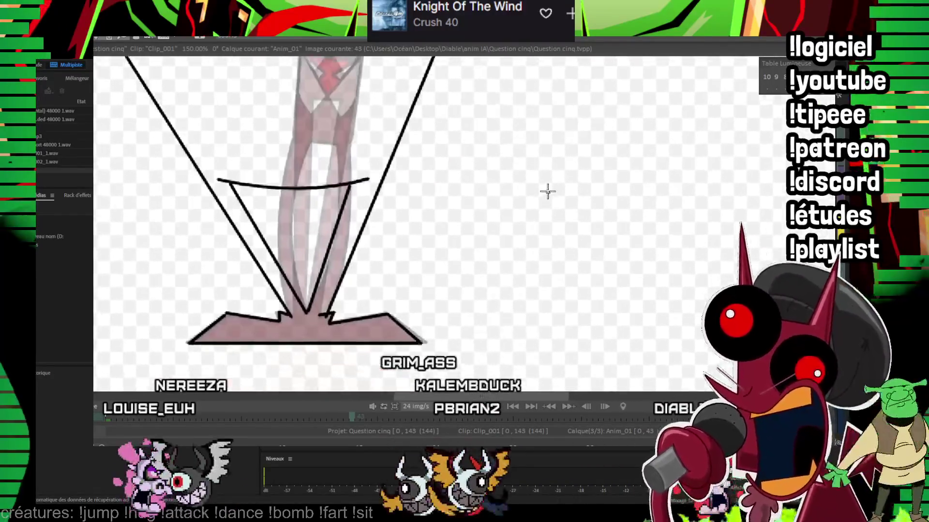
scroll(597, 372, "down", 3)
scroll(510, 224, "down", 1)
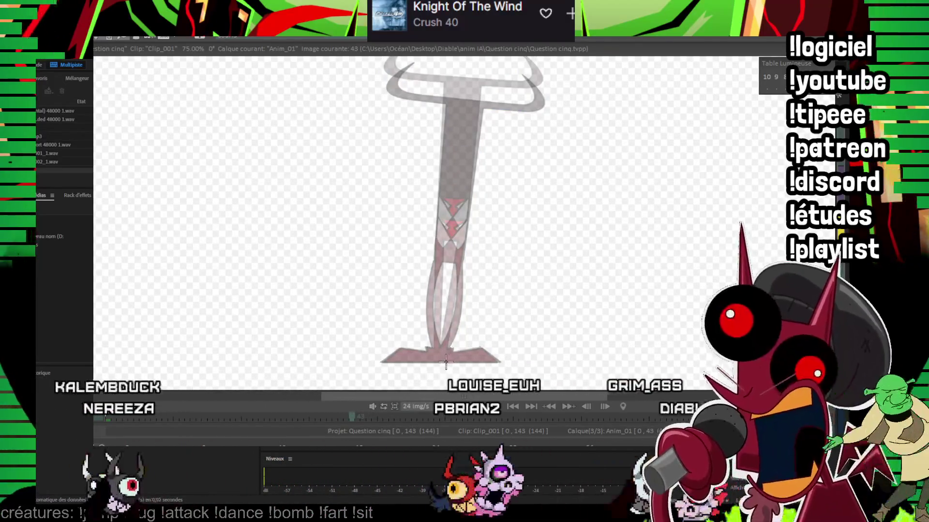
left_click_drag(448, 362, 430, 287)
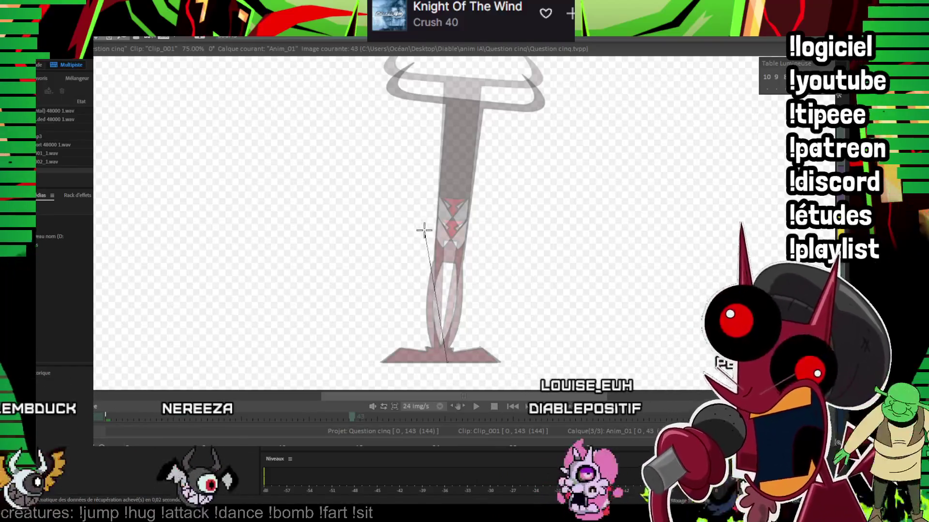
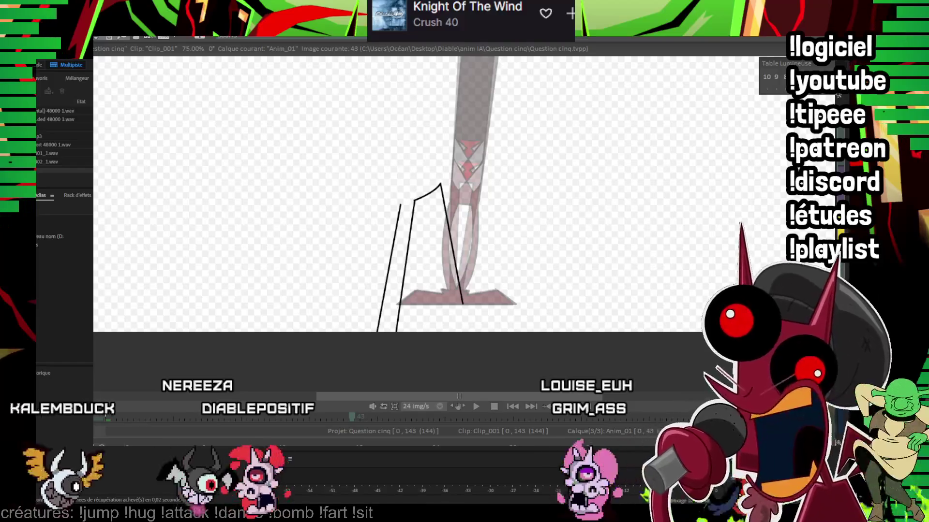
Step: Ink the foot outline, with its zigzag at the ankle, over the grey rough
scroll(559, 217, "up", 2)
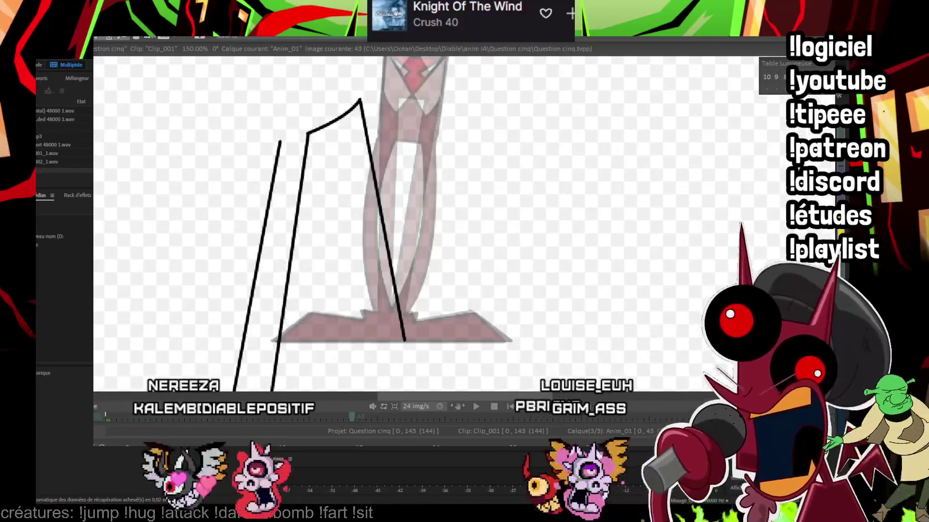
scroll(561, 199, "up", 1)
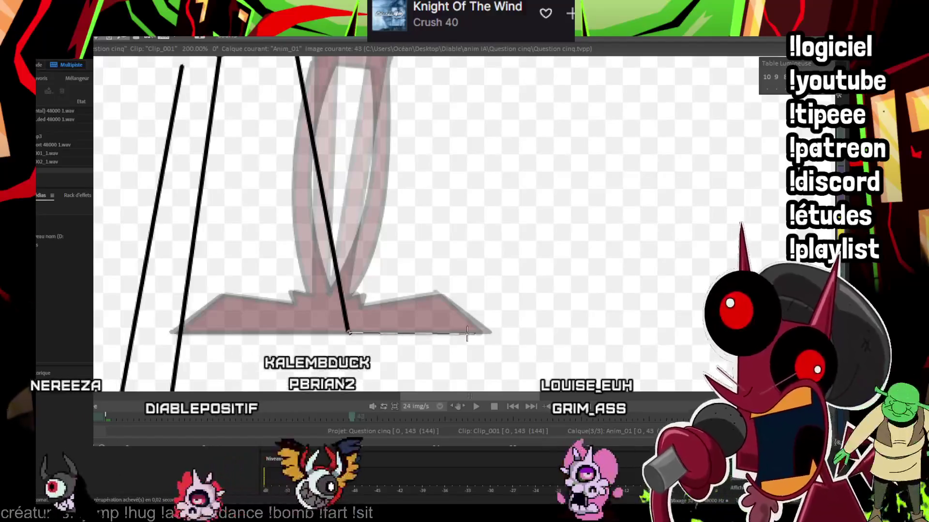
left_click(481, 333)
left_click(438, 294)
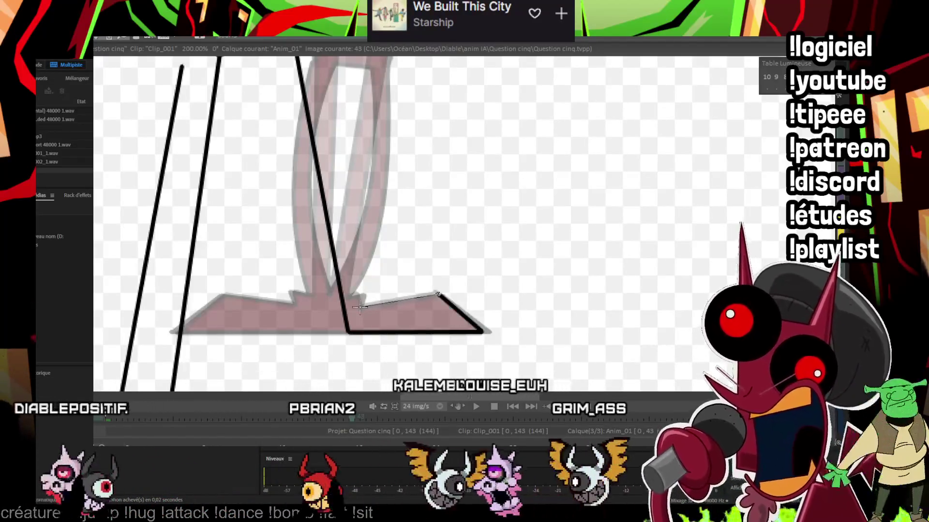
left_click(362, 305)
left_click(362, 298)
left_click(351, 295)
left_click_drag(396, 258, 400, 296)
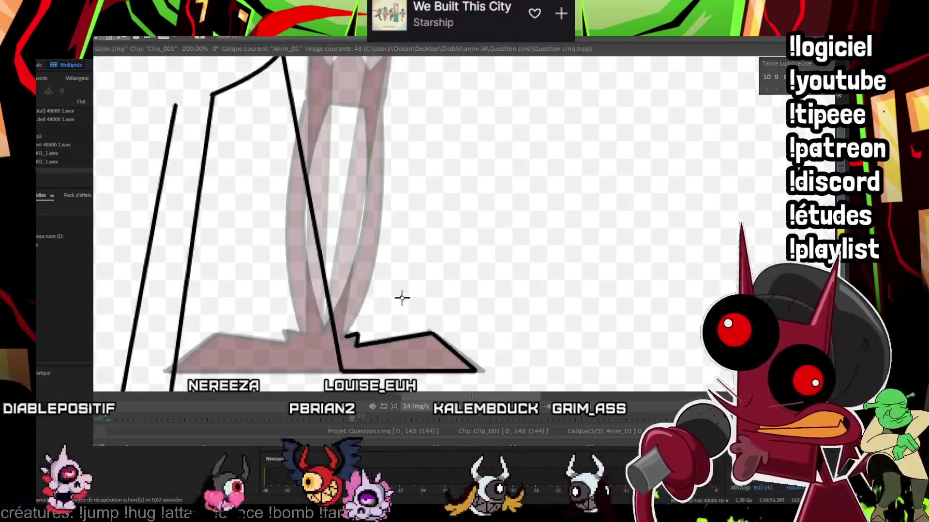
Step: Extend both leg lines up to the top edge of the frame
scroll(542, 280, "down", 2)
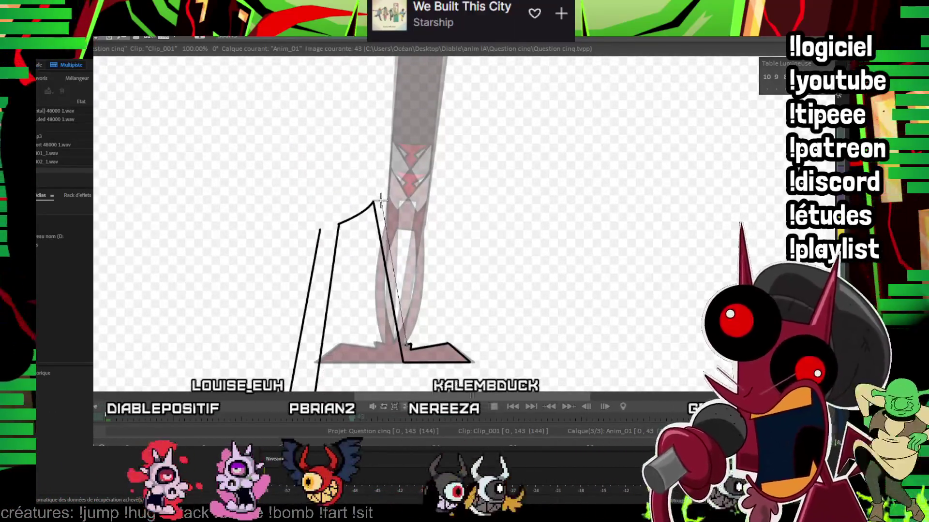
scroll(525, 272, "down", 1)
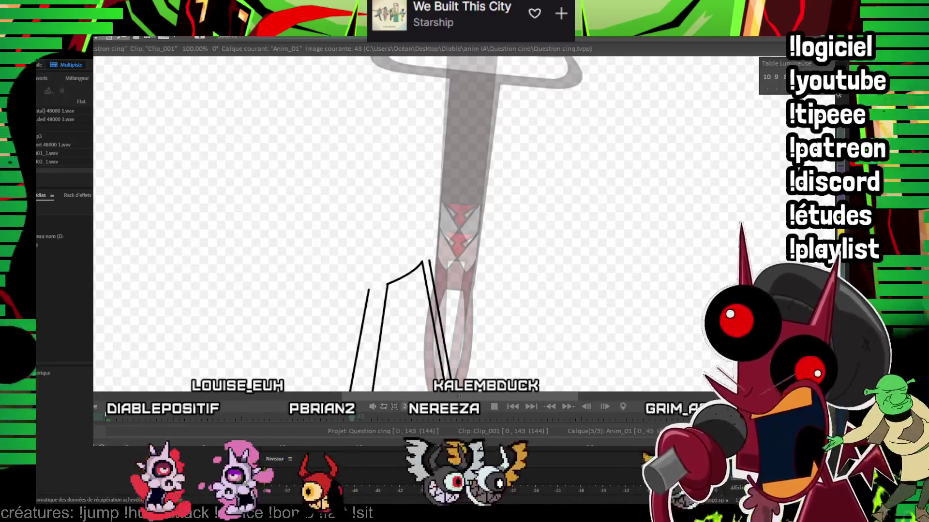
scroll(555, 216, "down", 1)
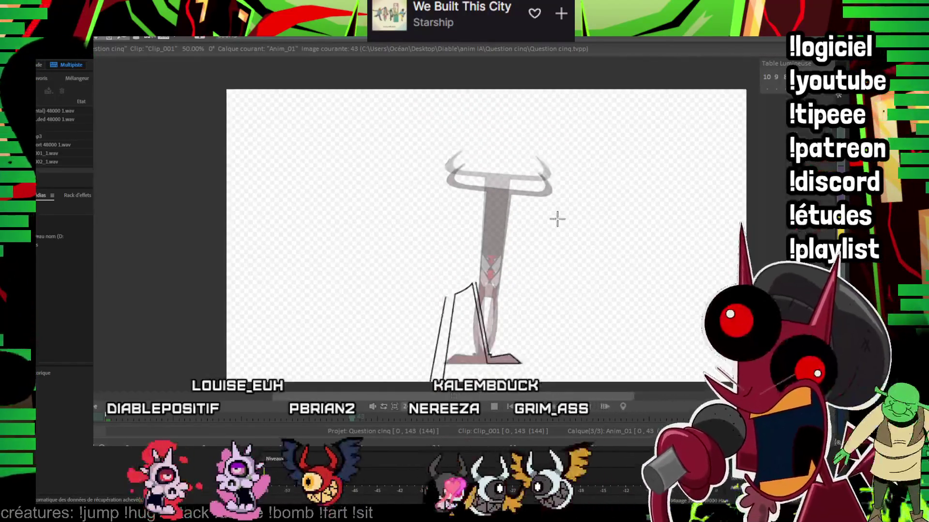
left_click(259, 87)
left_click(411, 63)
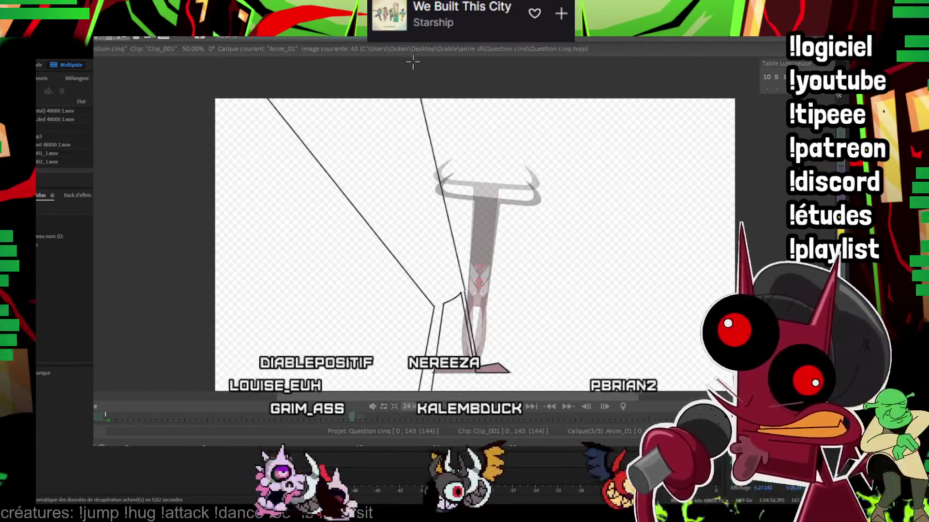
left_click_drag(568, 245, 574, 199)
left_click_drag(676, 180, 629, 232)
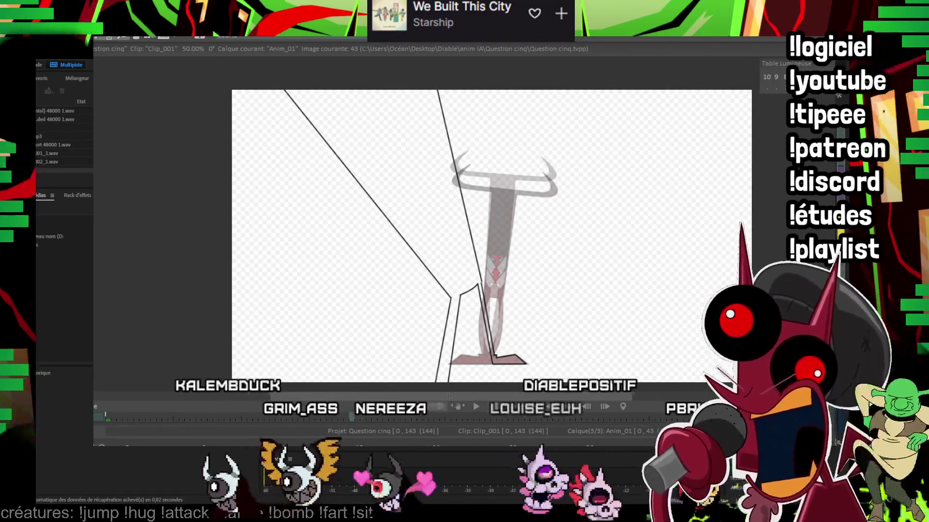
scroll(446, 271, "up", 3)
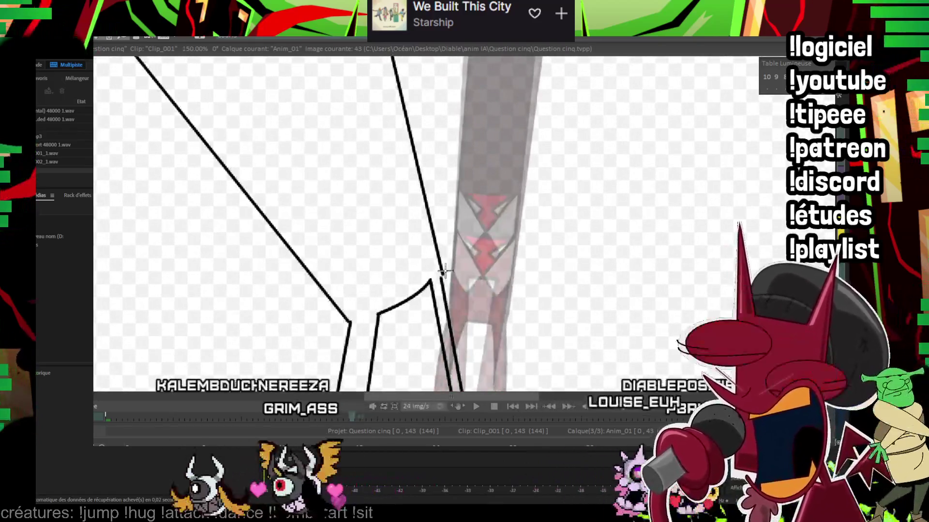
left_click_drag(446, 271, 427, 137)
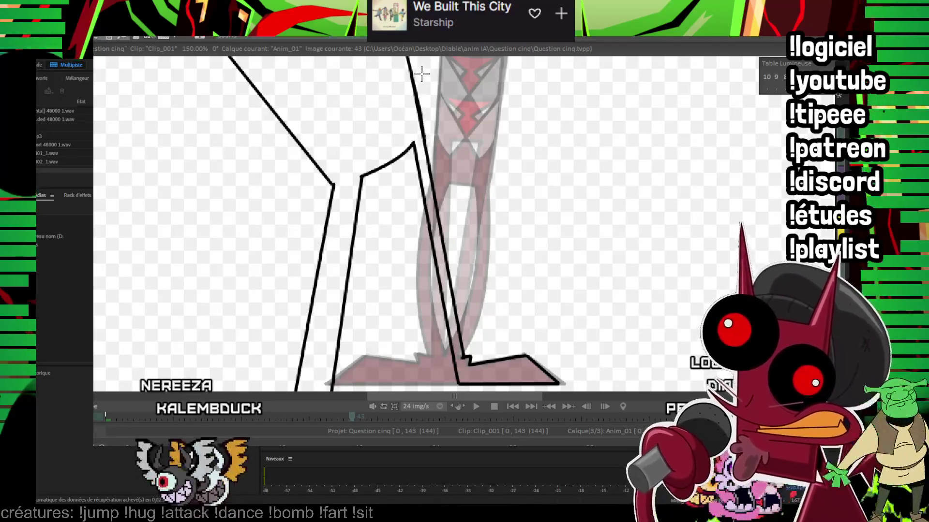
Step: Draw the knee curve between the legs, its closing edges and an inner fold line
left_click_drag(422, 74, 520, 180)
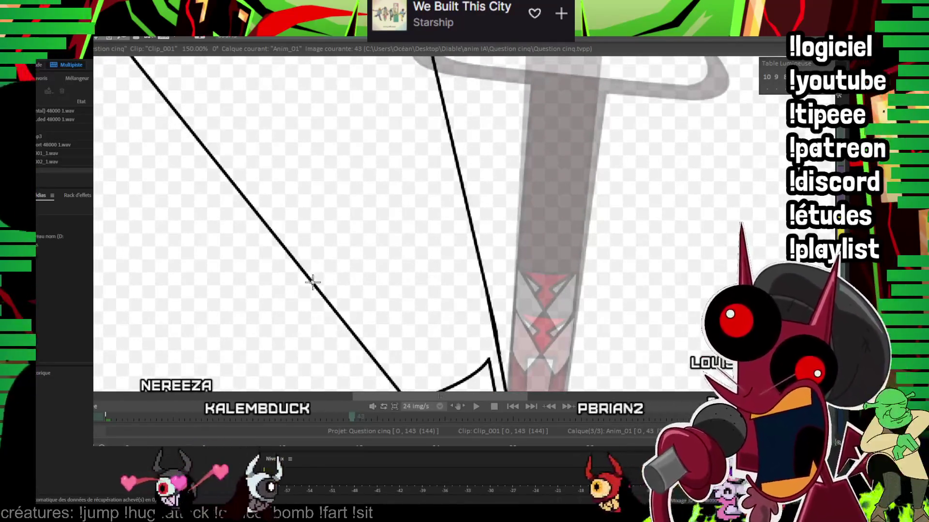
left_click_drag(312, 281, 466, 205)
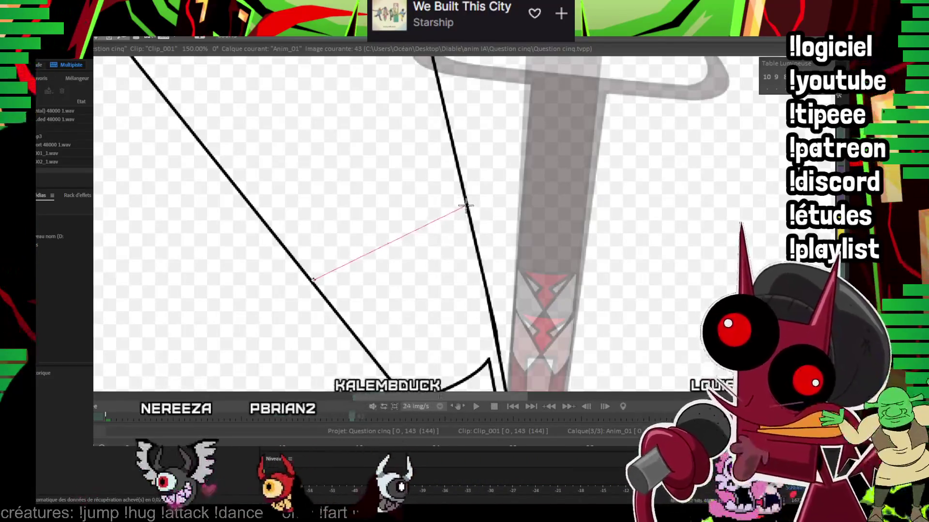
left_click(404, 260)
left_click_drag(362, 220, 241, 161)
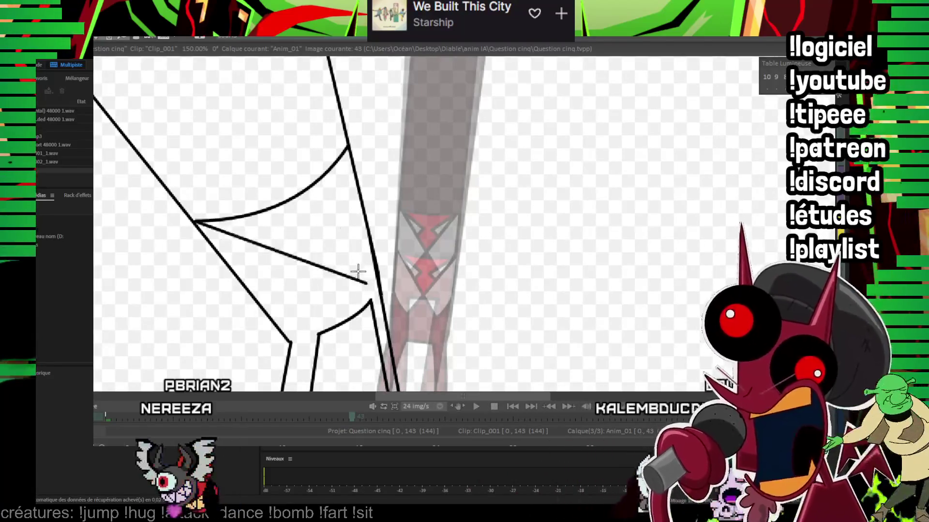
left_click_drag(318, 308, 319, 309)
left_click_drag(365, 285, 370, 238)
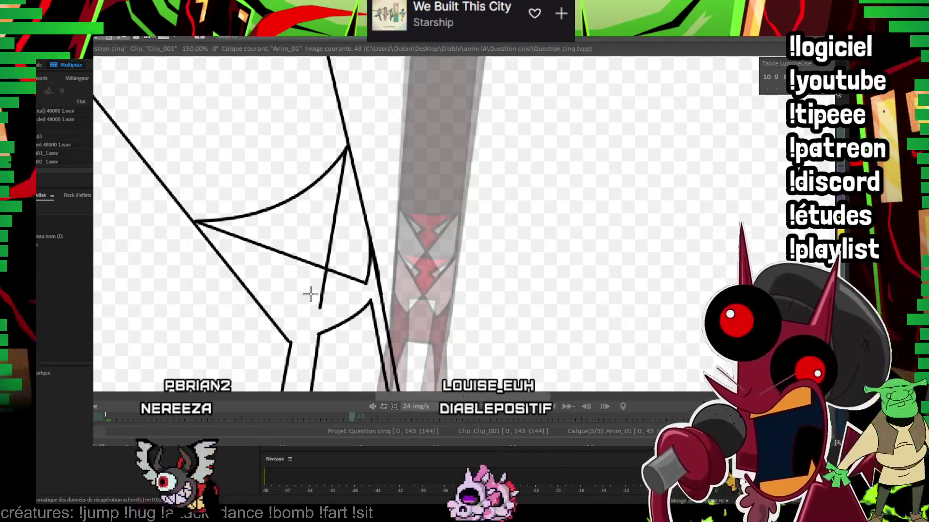
left_click_drag(319, 308, 244, 286)
left_click(244, 285)
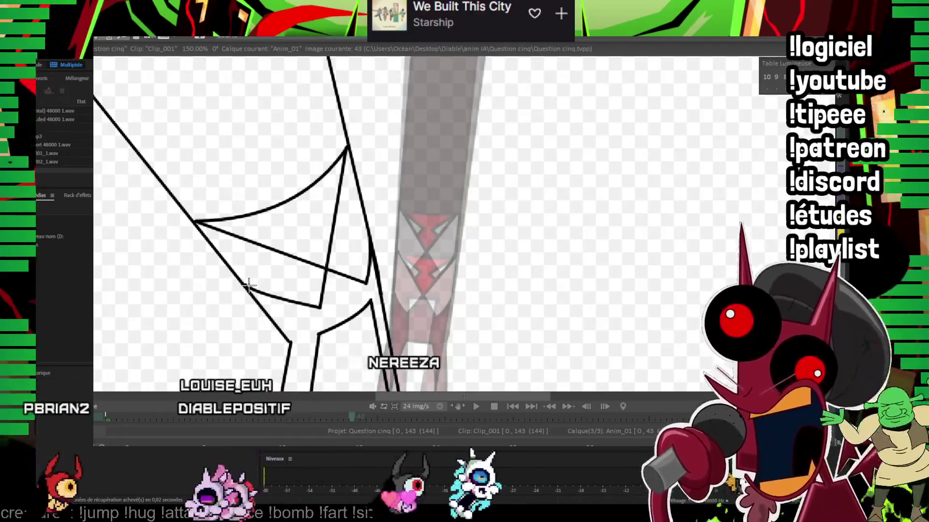
left_click_drag(329, 272, 326, 316)
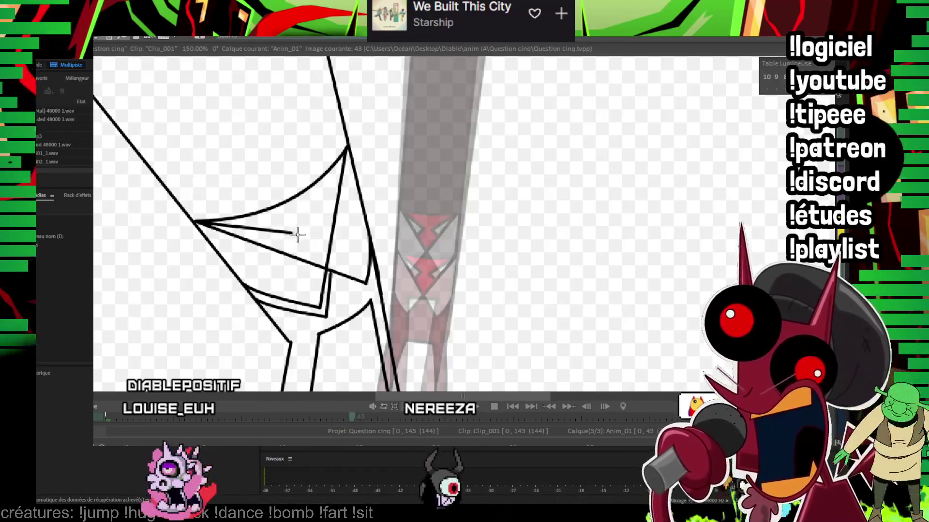
Step: Zoom out to recentre the whole drawing and step to image 45
mouse_move(340, 158)
left_mouse_down()
mouse_move(304, 236)
mouse_move(274, 271)
left_mouse_up()
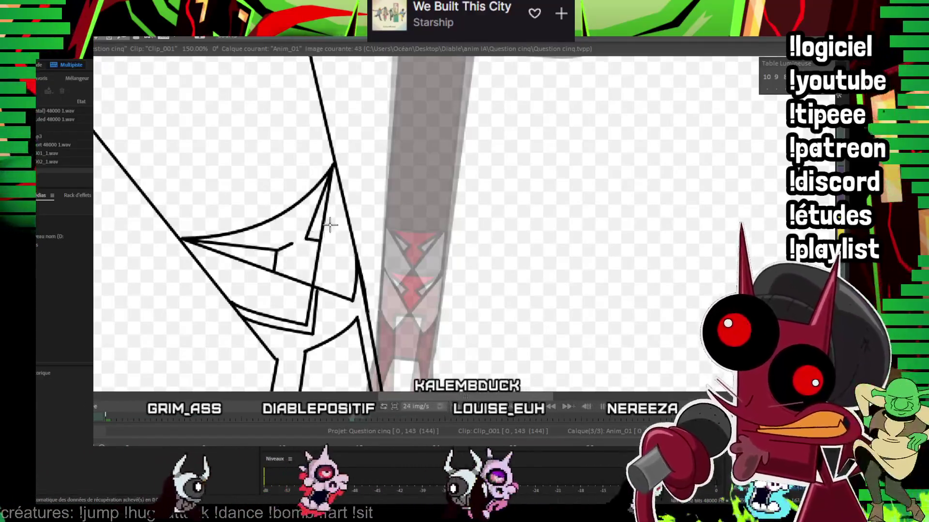
scroll(309, 239, "down", 2)
scroll(309, 239, "down", 1)
left_click_drag(502, 253, 457, 232)
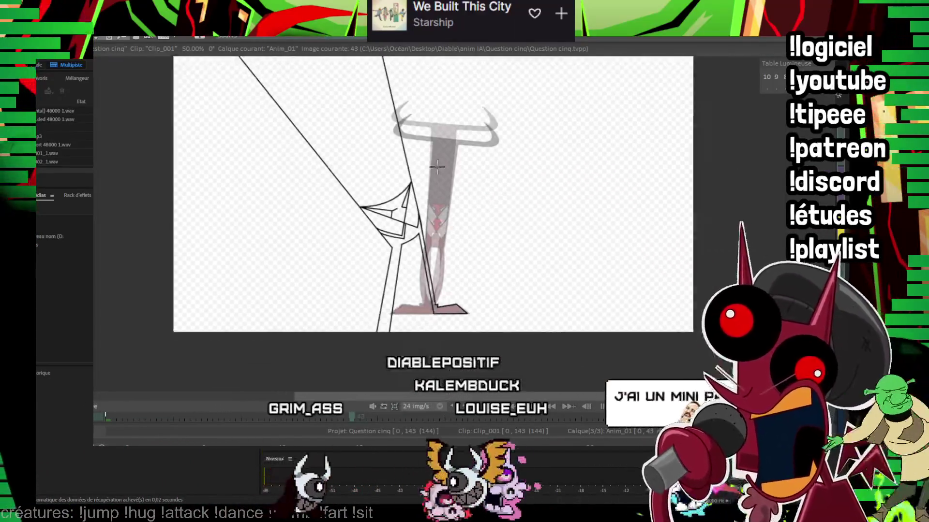
key("Right")
key("Right")
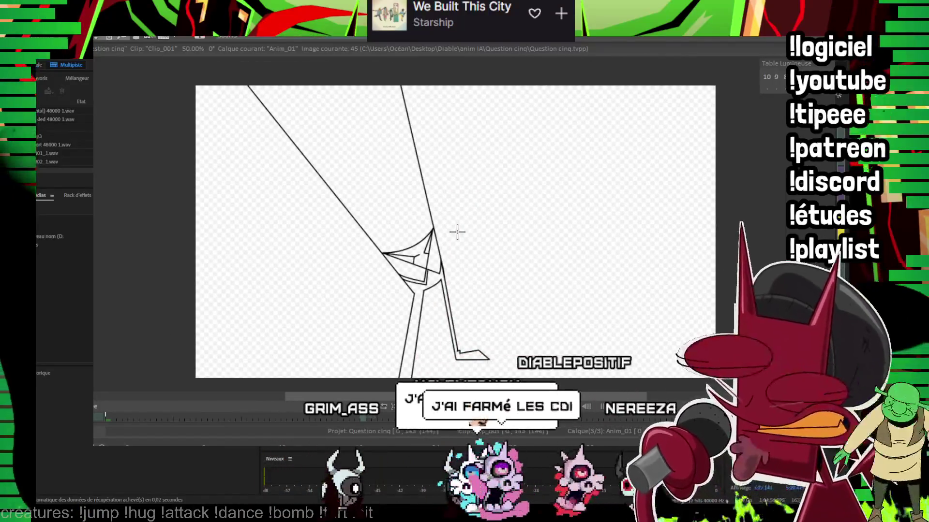
Step: Ink both edges of the planted leg up from the heel
scroll(457, 233, "up", 1)
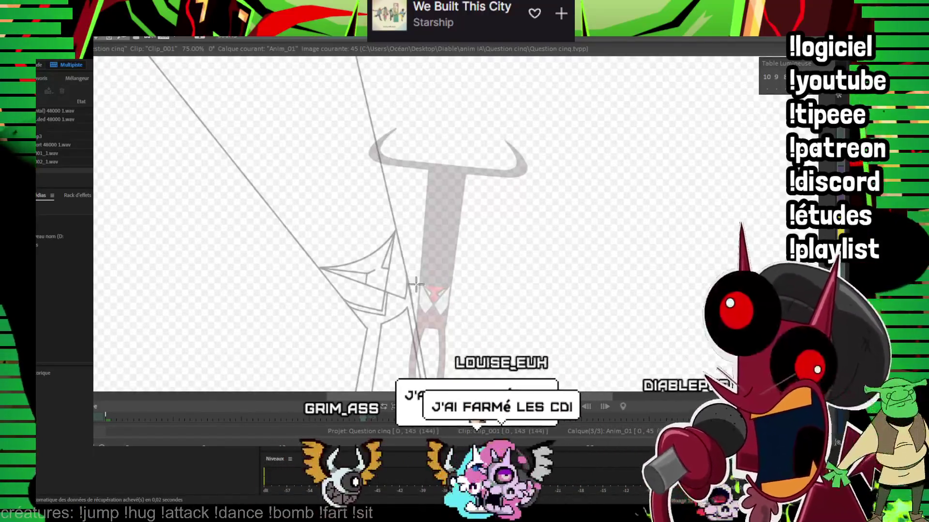
left_click_drag(416, 285, 458, 294)
scroll(572, 188, "down", 1)
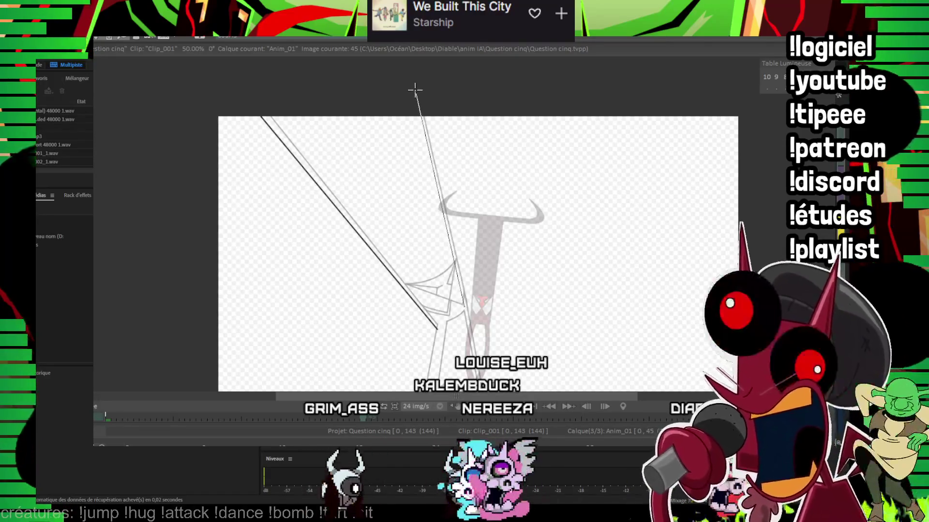
scroll(435, 271, "up", 2)
mouse_move(559, 265)
left_mouse_down()
mouse_move(428, 158)
mouse_move(420, 182)
mouse_move(450, 235)
left_mouse_up()
scroll(421, 183, "up", 1)
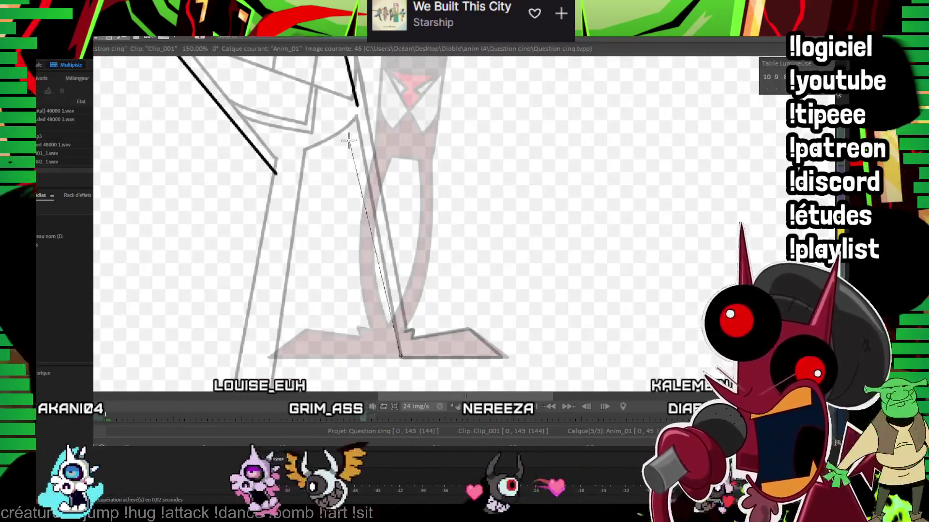
left_click_drag(401, 355, 345, 130)
left_click_drag(407, 331, 368, 104)
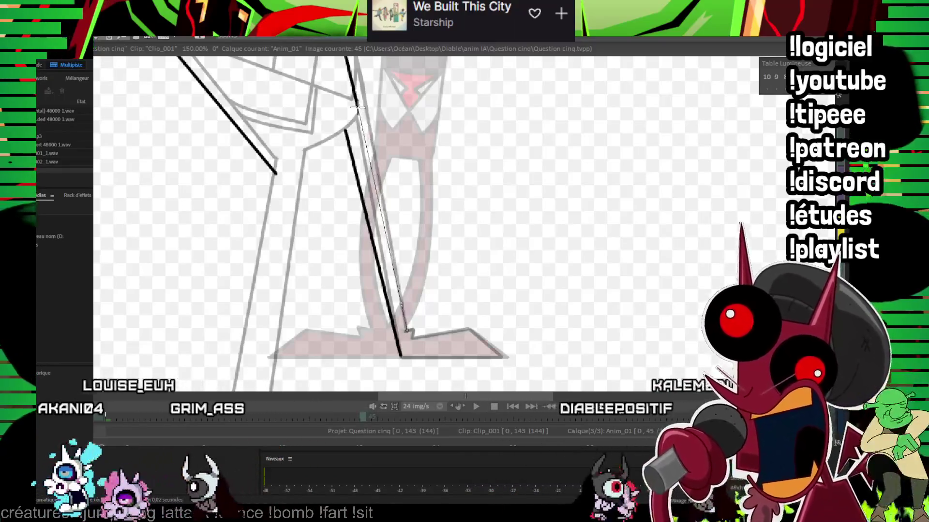
scroll(408, 232, "up", 1)
left_click_drag(408, 232, 472, 232)
Step: Add the ankle jog, the foot's bottom and the leg line running off the frame's bottom
left_click_drag(536, 227, 455, 170)
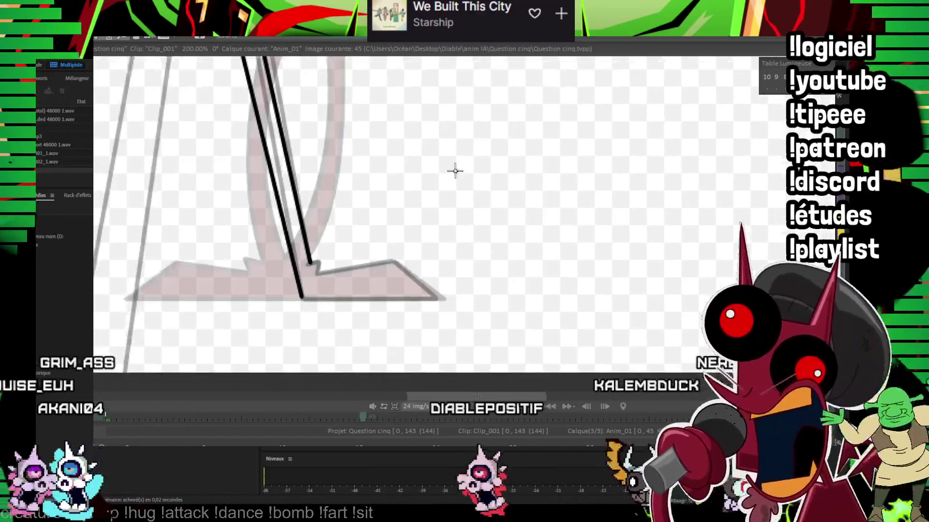
mouse_move(319, 261)
left_mouse_down()
mouse_move(318, 274)
mouse_move(434, 296)
left_mouse_up()
left_click_drag(347, 234, 313, 213)
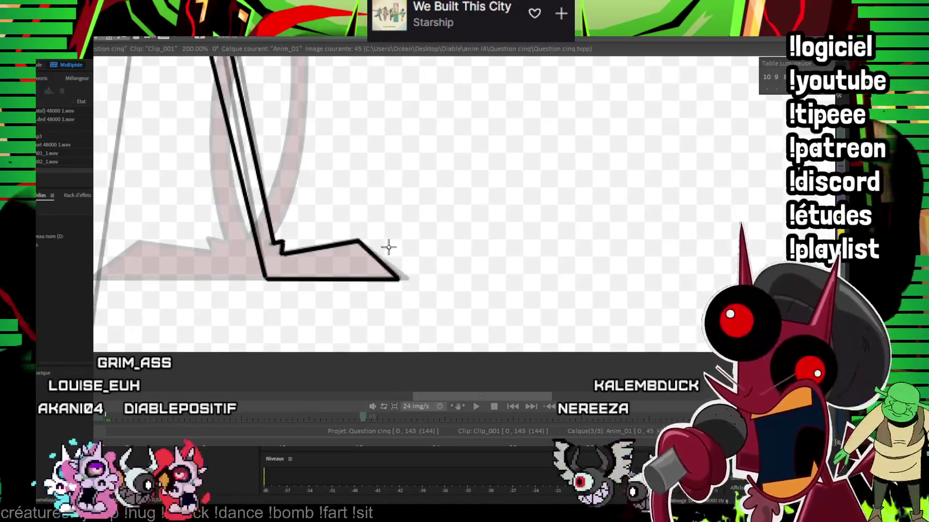
left_click_drag(388, 247, 590, 249)
scroll(440, 221, "down", 2)
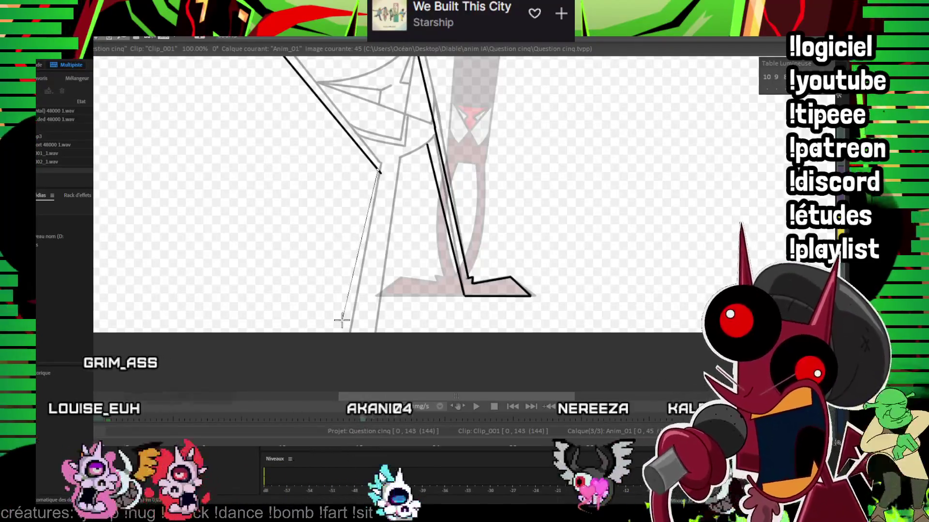
left_click_drag(342, 319, 335, 362)
scroll(394, 174, "up", 2)
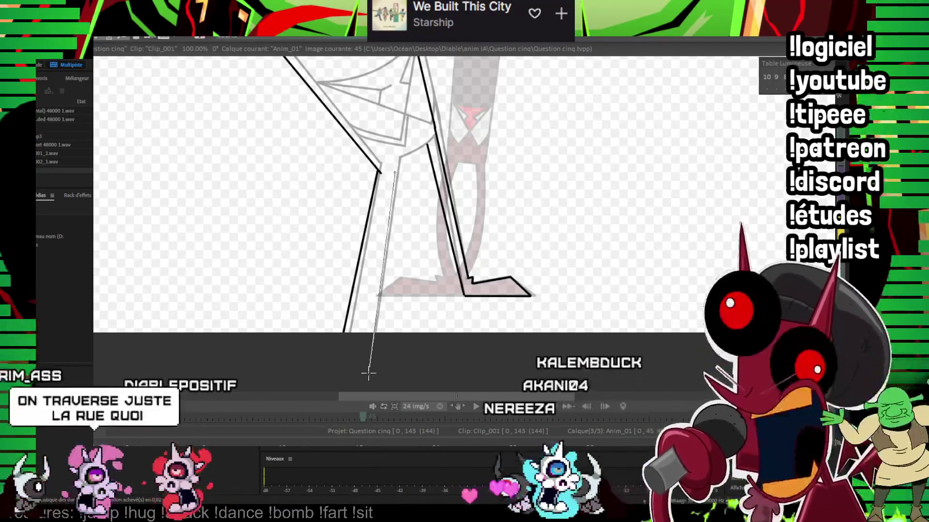
scroll(437, 141, "up", 1)
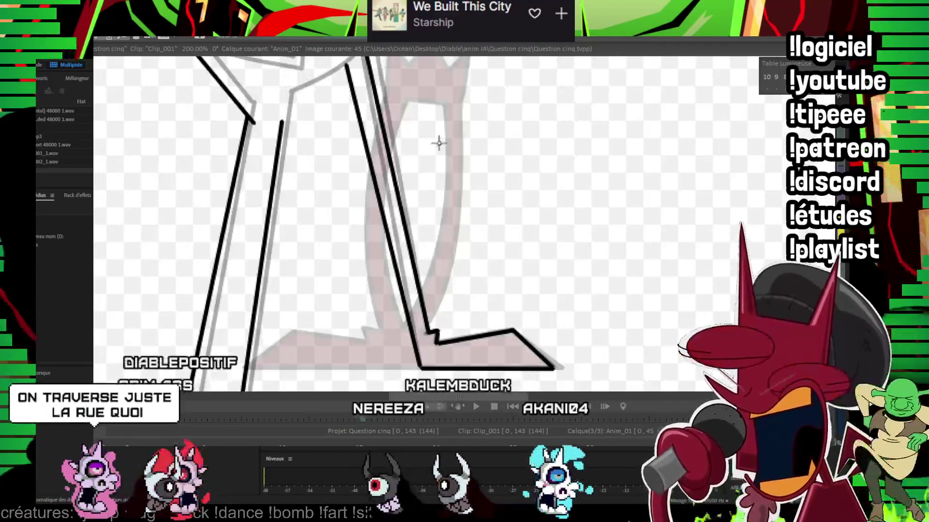
Step: Ink the curve joining the two legs at the top
scroll(437, 141, "up", 1)
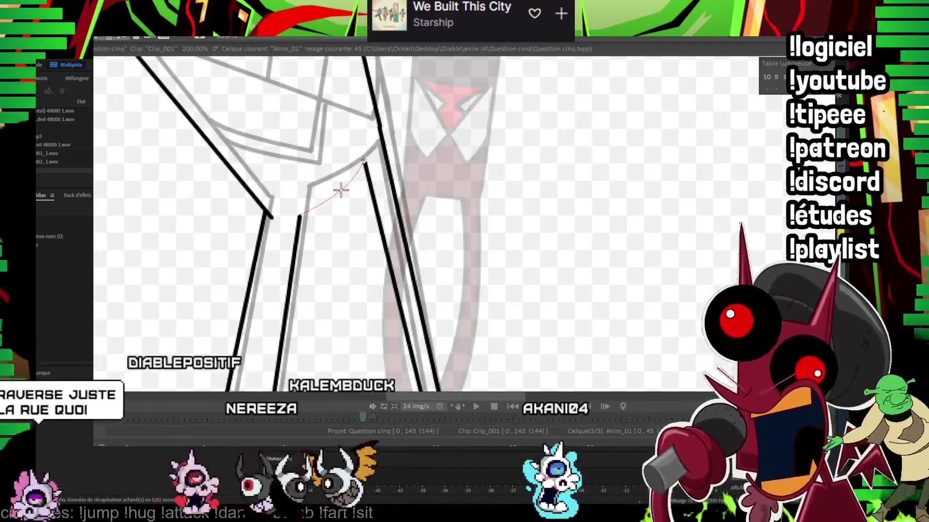
left_click_drag(300, 216, 373, 152)
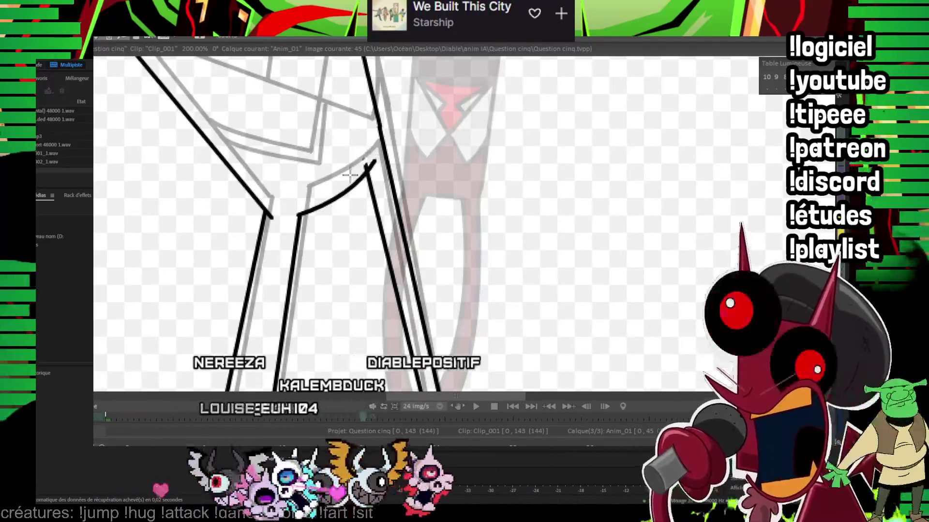
left_click_drag(300, 158, 279, 219)
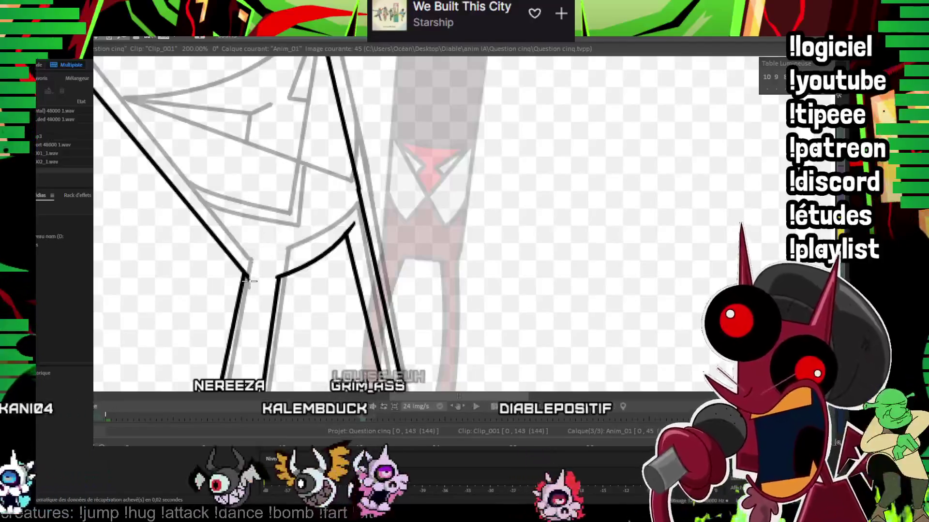
scroll(248, 281, "down", 1)
scroll(248, 282, "down", 1)
scroll(248, 282, "down", 1)
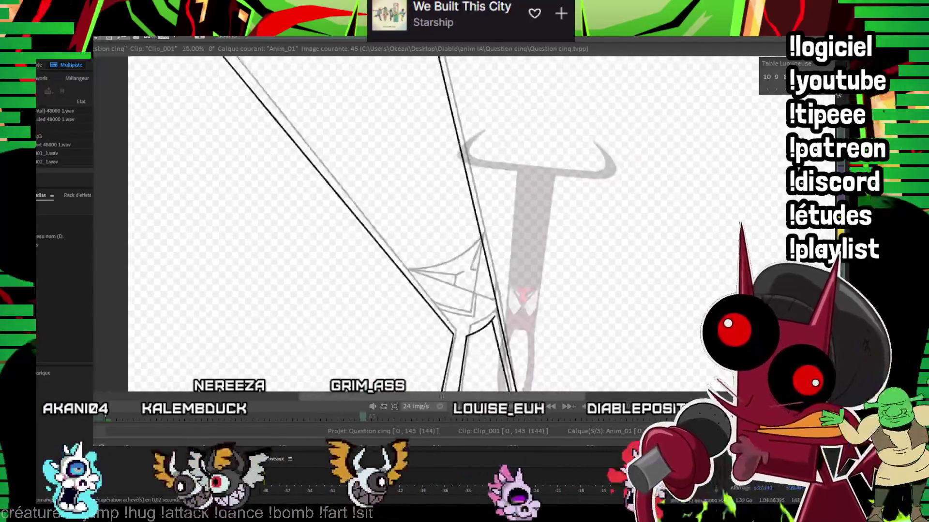
scroll(248, 282, "up", 5)
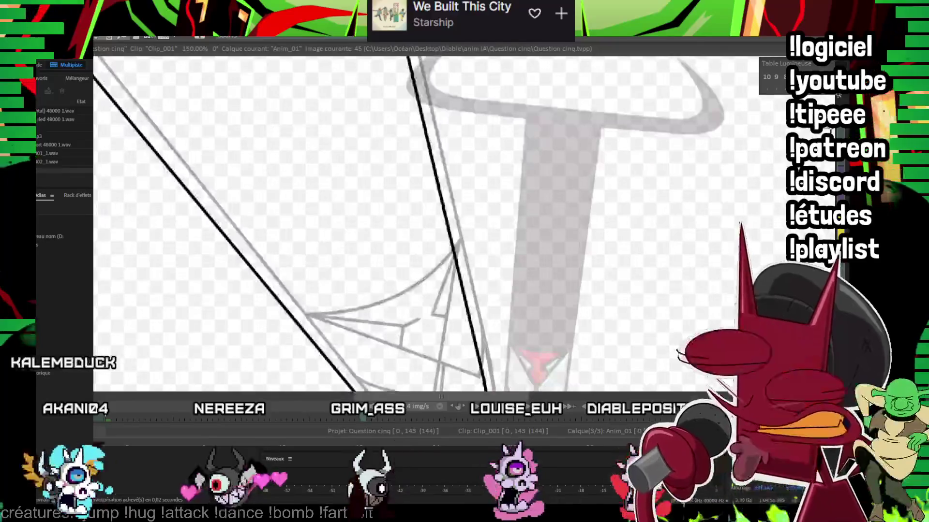
Step: Ink the knee's crossing line, right edge, inner hook and inner angle
left_click_drag(282, 293, 255, 262)
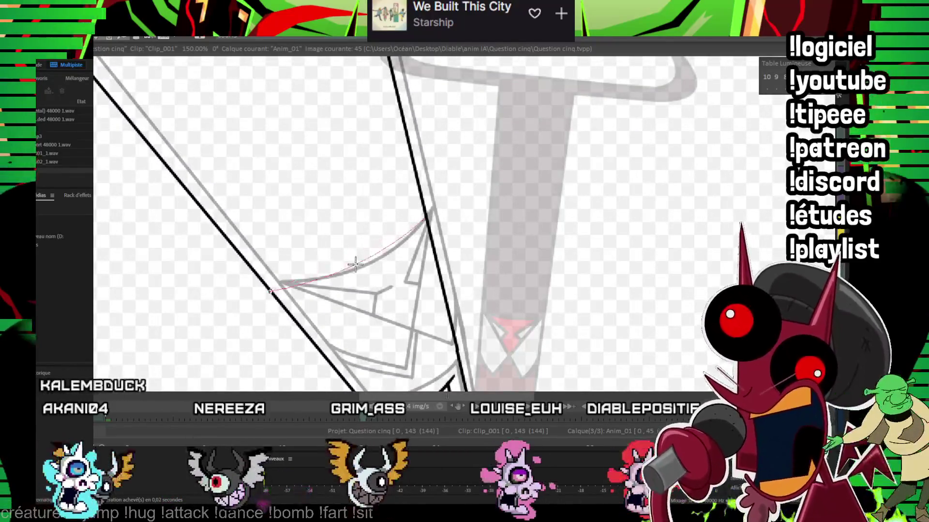
left_click_drag(273, 289, 244, 235)
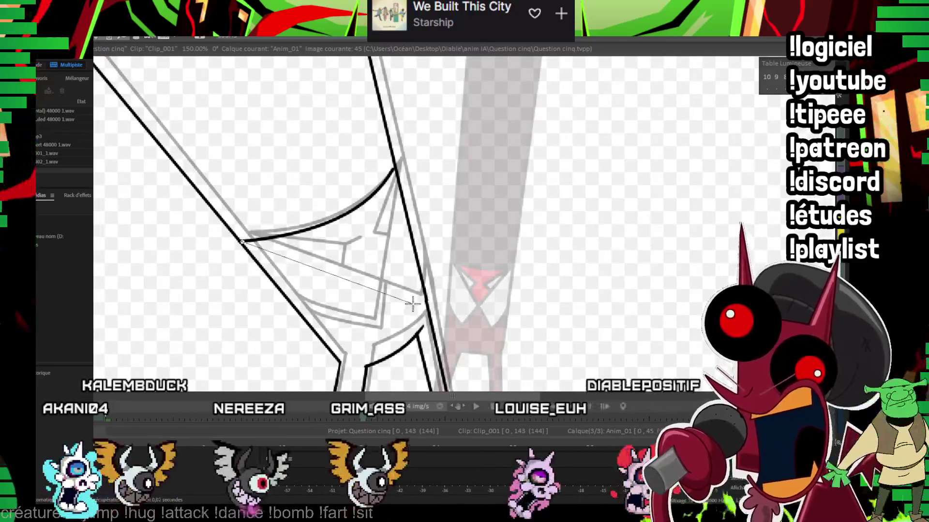
left_click_drag(409, 301, 414, 303)
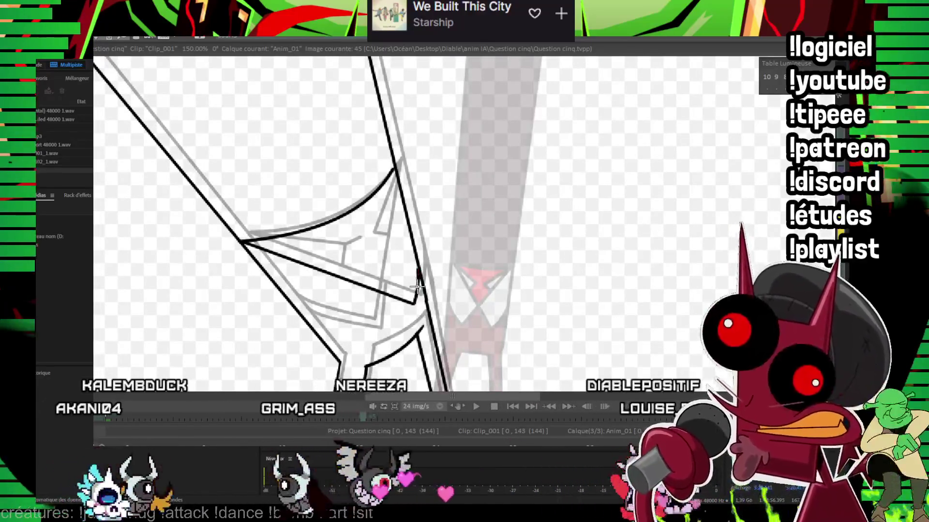
left_click_drag(376, 294, 370, 314)
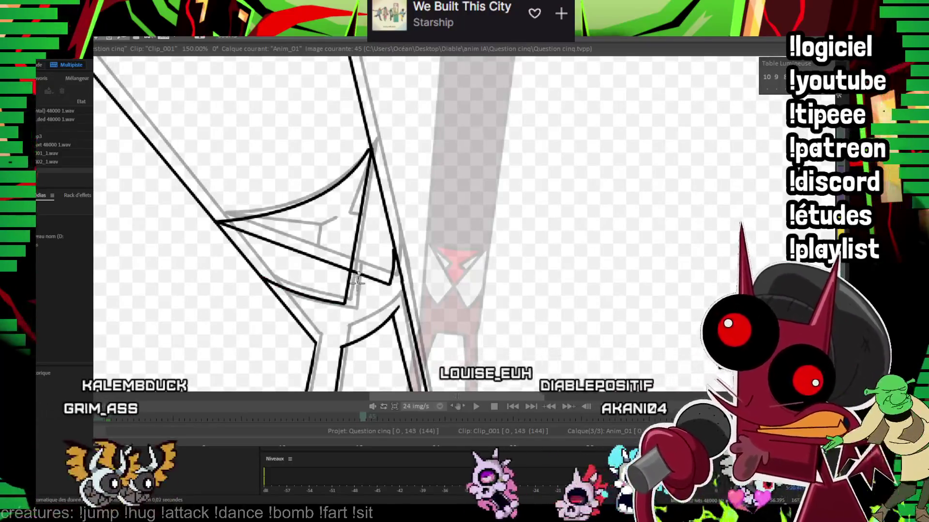
left_click(353, 313)
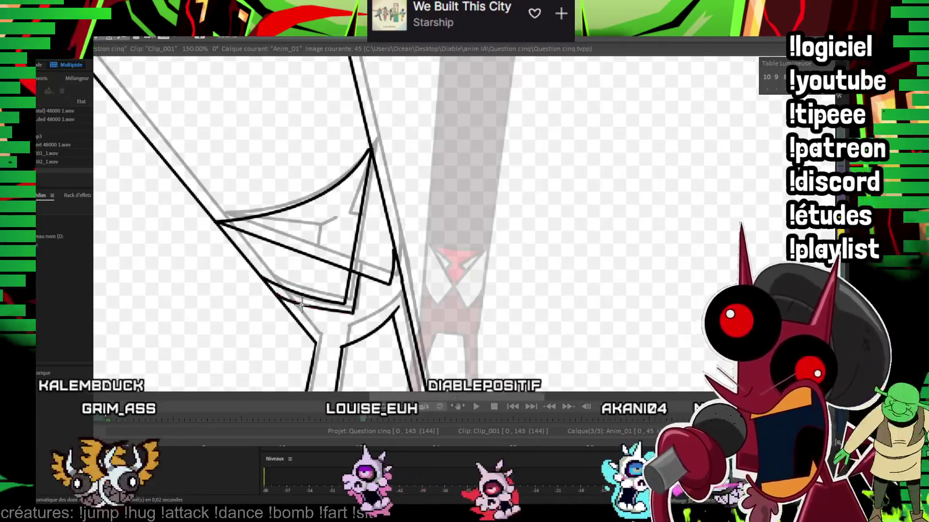
left_click_drag(317, 236, 329, 225)
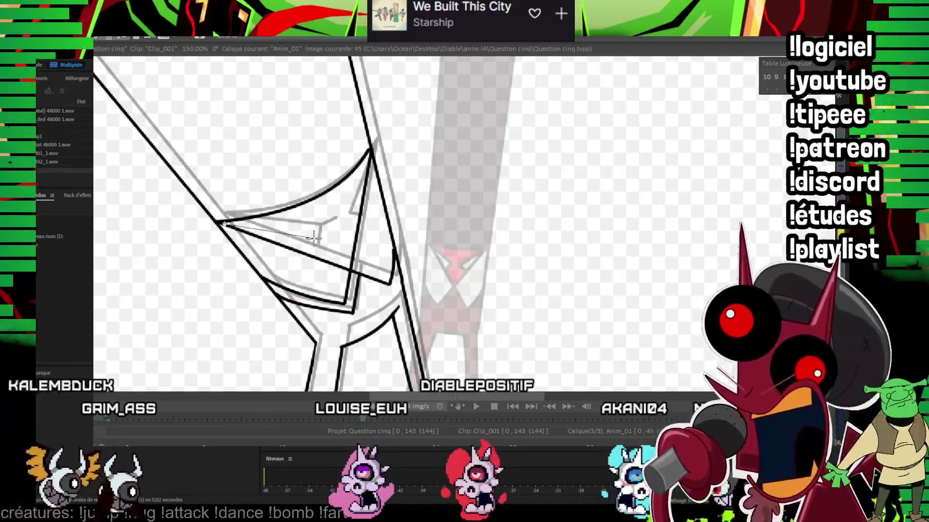
left_click_drag(369, 154, 358, 224)
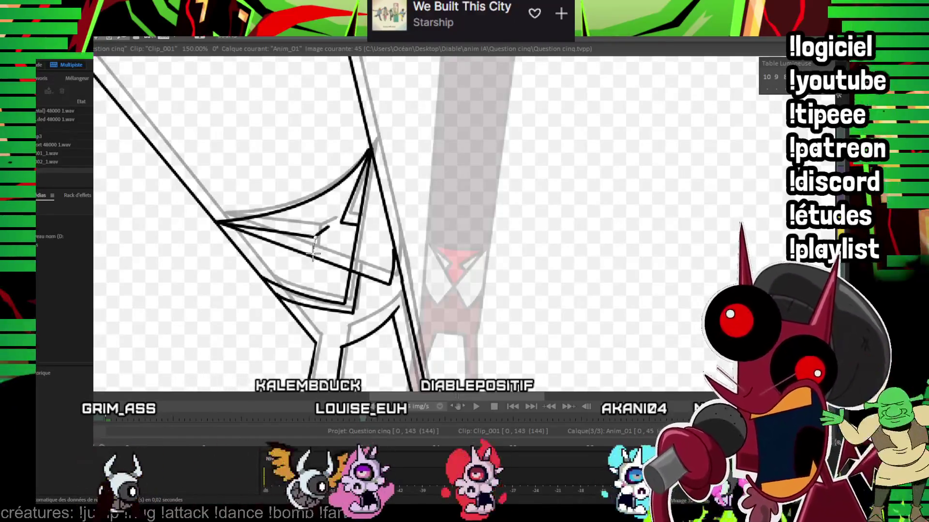
Step: Zoom out and advance to frame 48
scroll(740, 123, "down", 3)
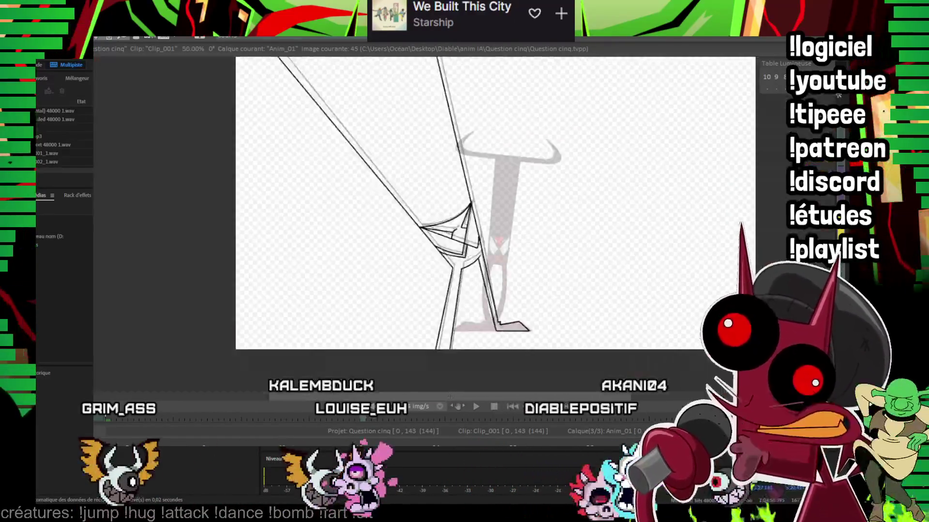
scroll(524, 222, "down", 1)
key("Right")
key("Right")
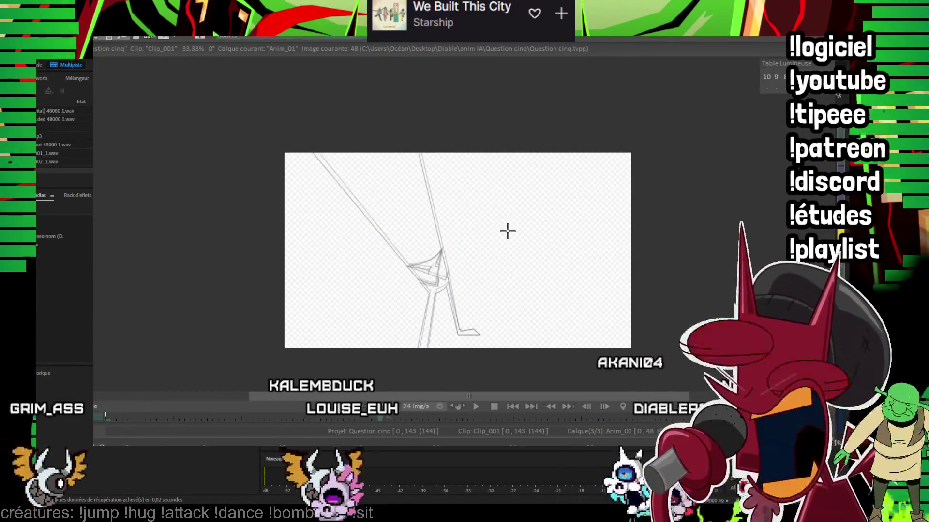
scroll(507, 231, "up", 2)
scroll(717, 155, "down", 1)
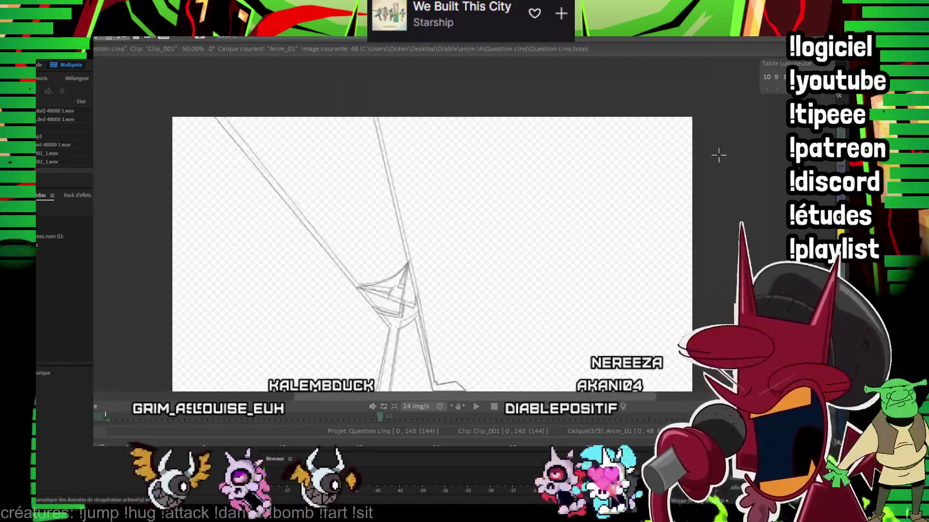
Step: Ink the left and right thigh lines over their grey guides
scroll(520, 148, "up", 1)
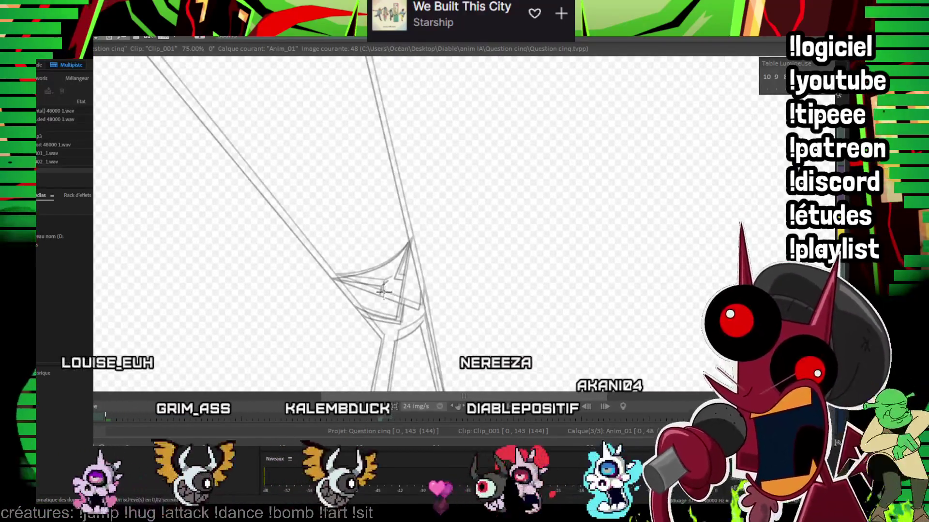
left_click_drag(222, 128, 235, 146)
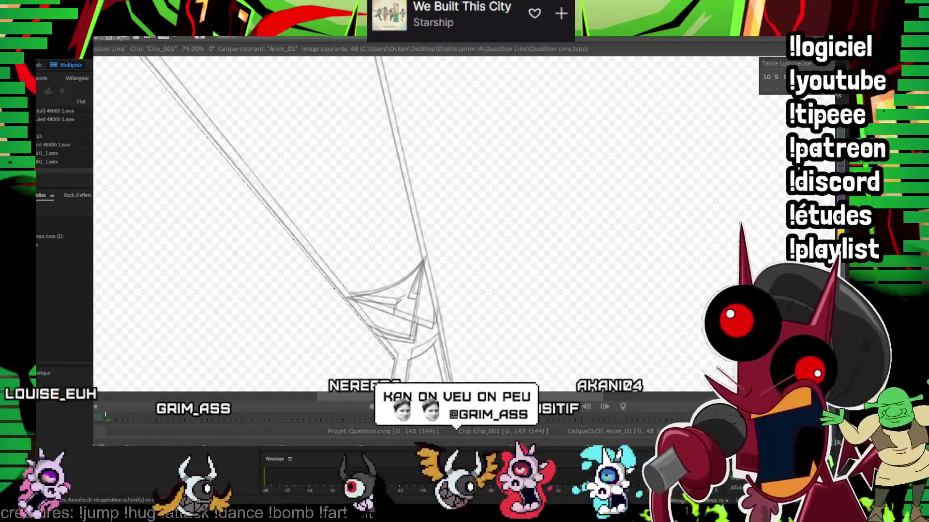
left_click_drag(145, 57, 394, 358)
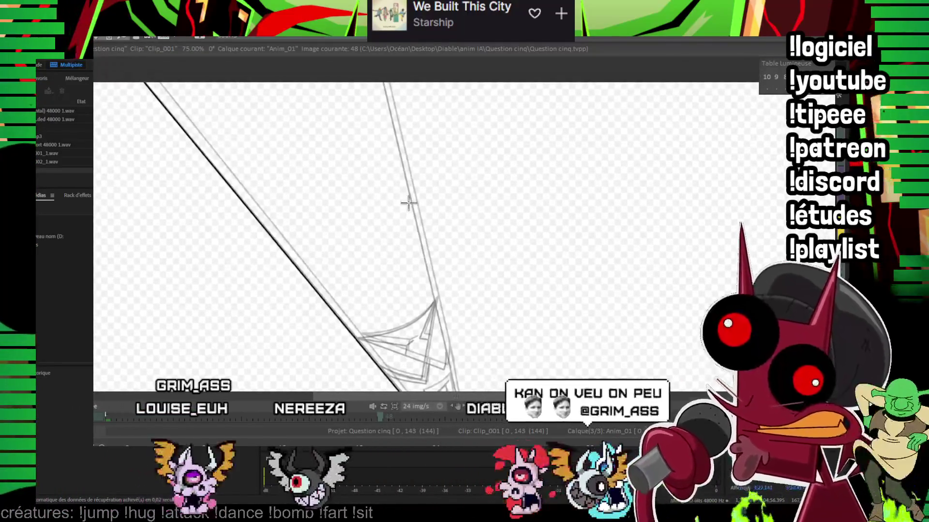
mouse_move(379, 80)
left_mouse_down()
mouse_move(450, 375)
mouse_move(469, 152)
left_mouse_up()
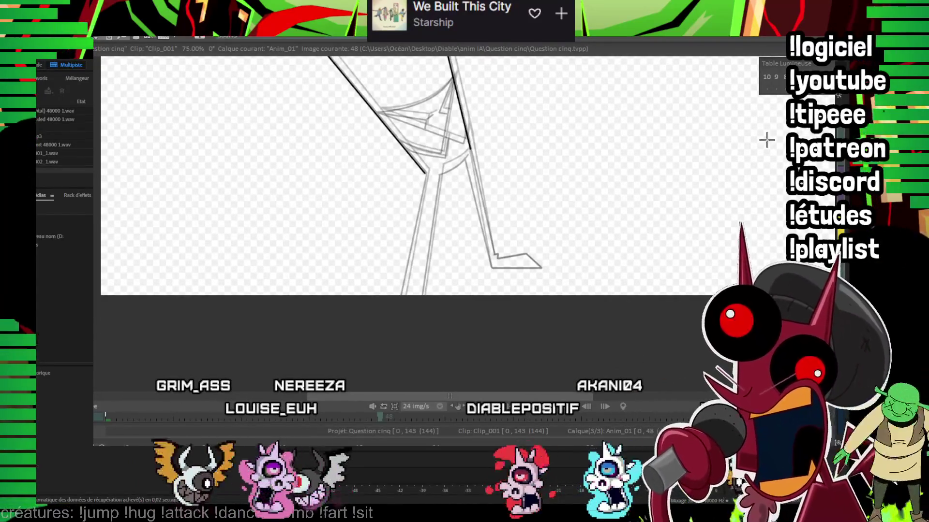
Step: Ink the lower-leg edges, the curve at the leg top and the closed foot outline
scroll(340, 112, "up", 2)
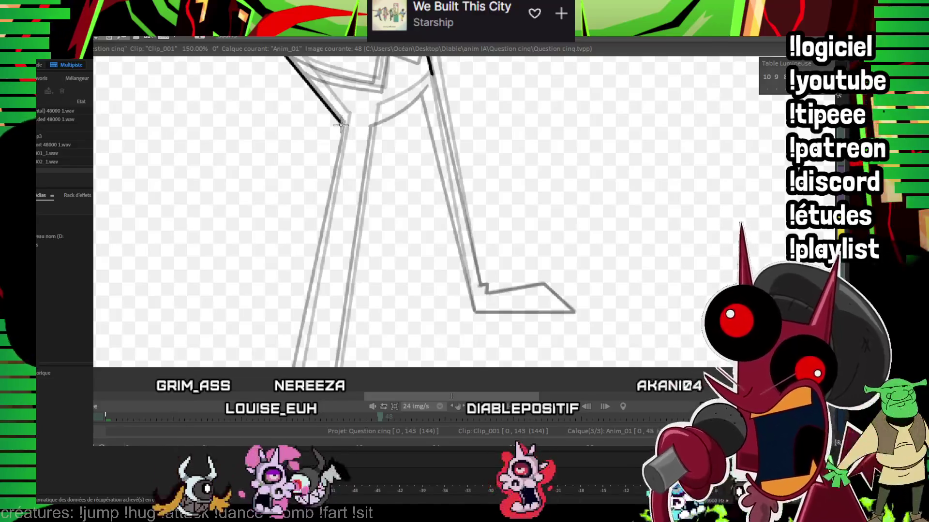
left_click_drag(342, 123, 289, 380)
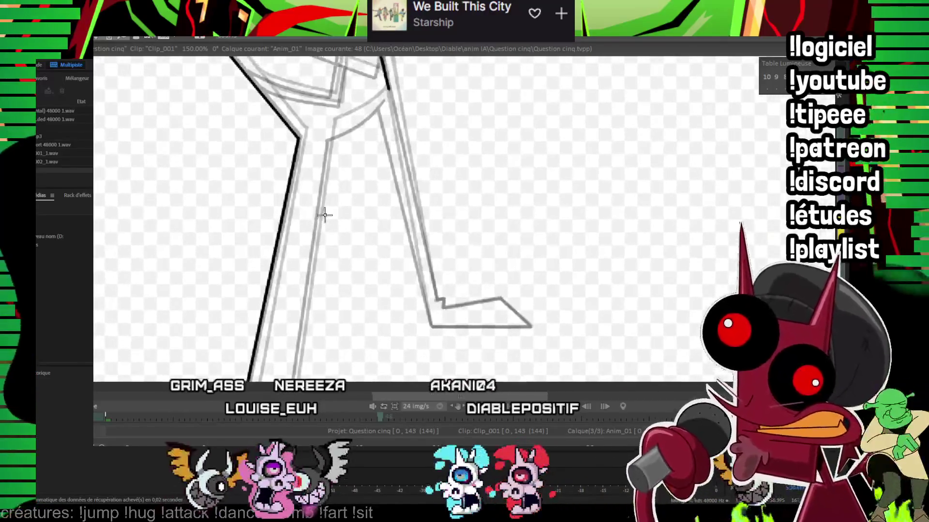
left_click_drag(327, 142, 291, 381)
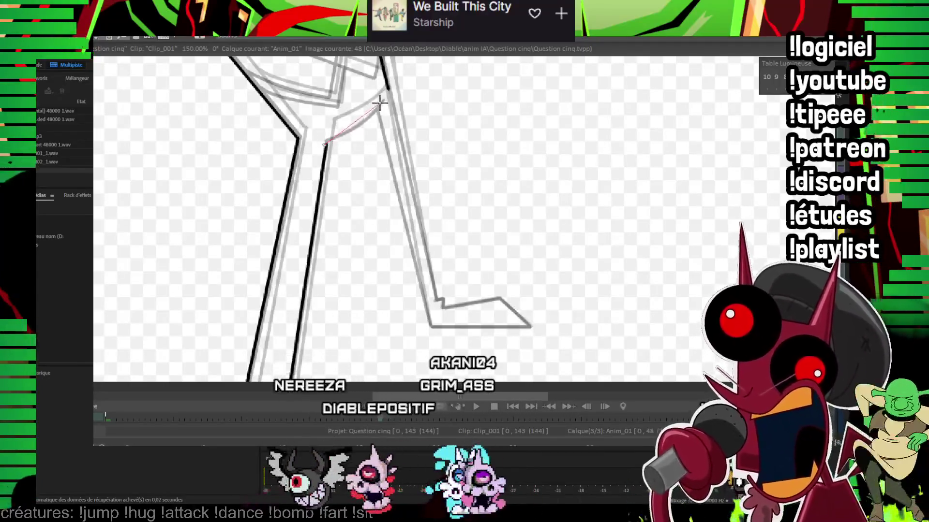
left_click(361, 124)
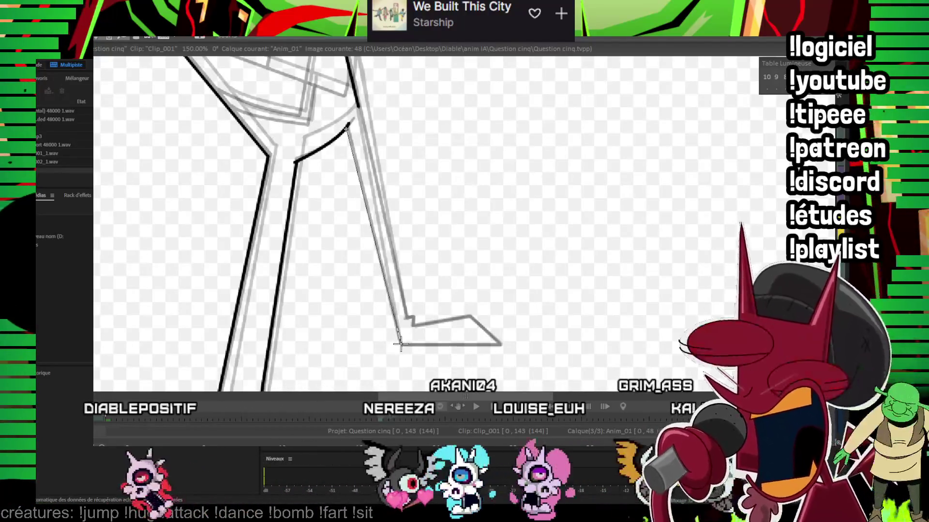
left_click(401, 344)
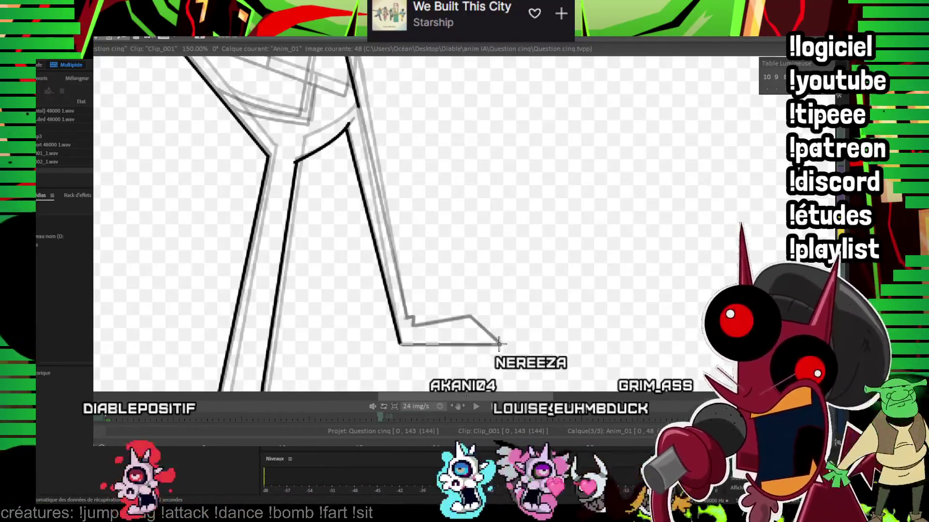
left_click(496, 343)
left_click(469, 317)
left_click(412, 323)
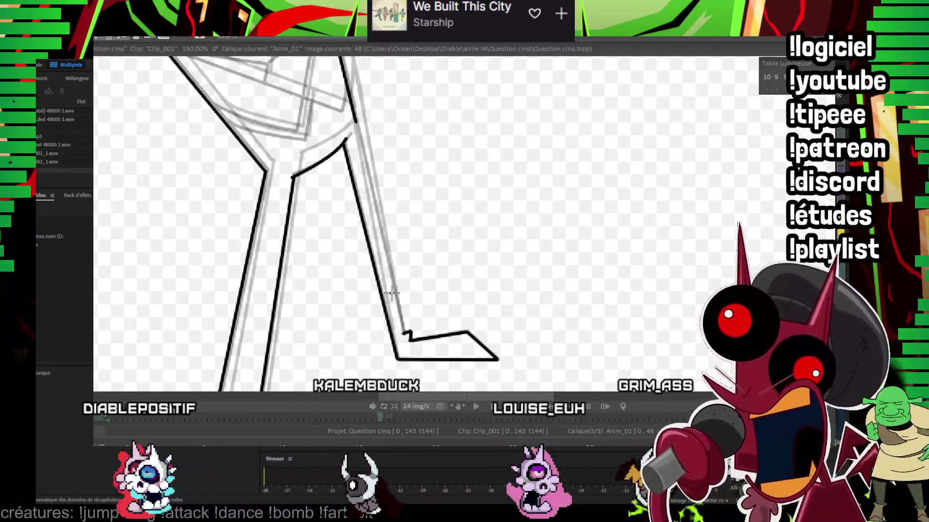
left_click_drag(355, 118, 400, 332)
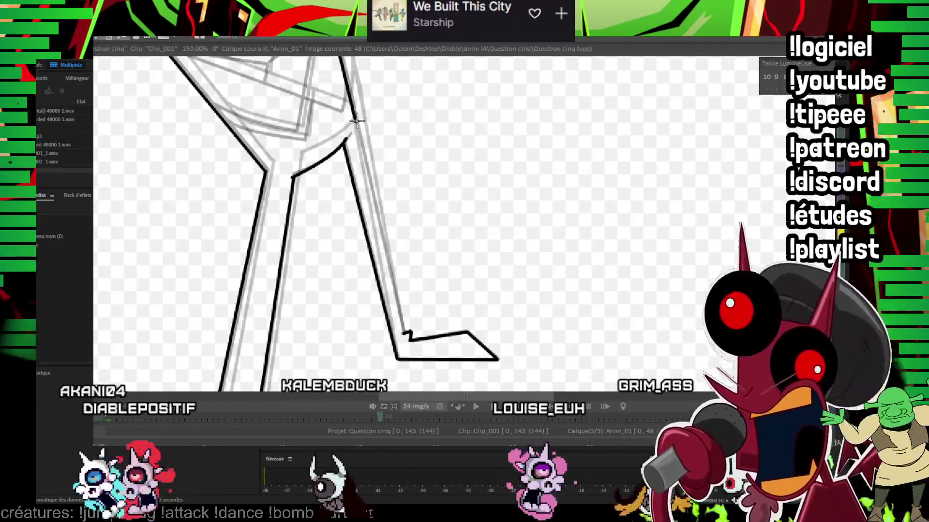
Step: Ink the knee arc plus its straight, lower diagonal and corner lines, then centre the frame
scroll(338, 242, "up", 5)
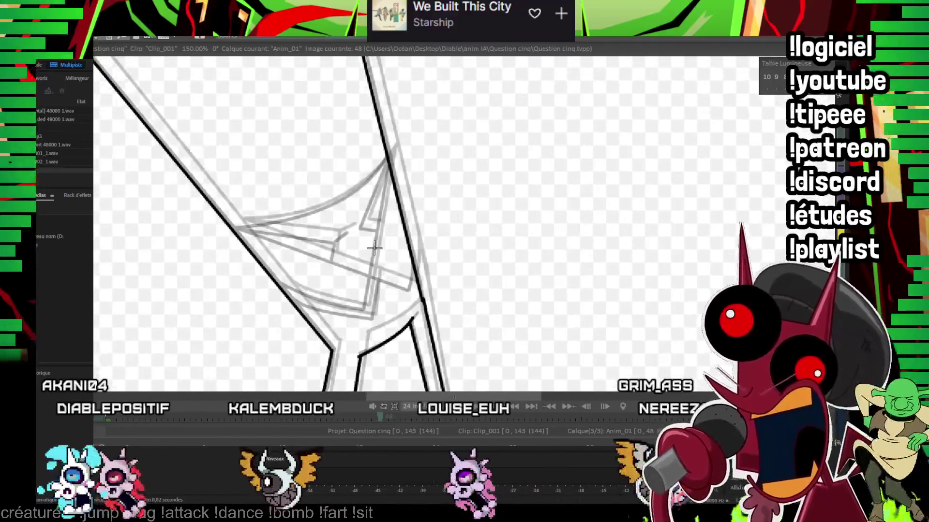
left_click_drag(233, 231, 387, 160)
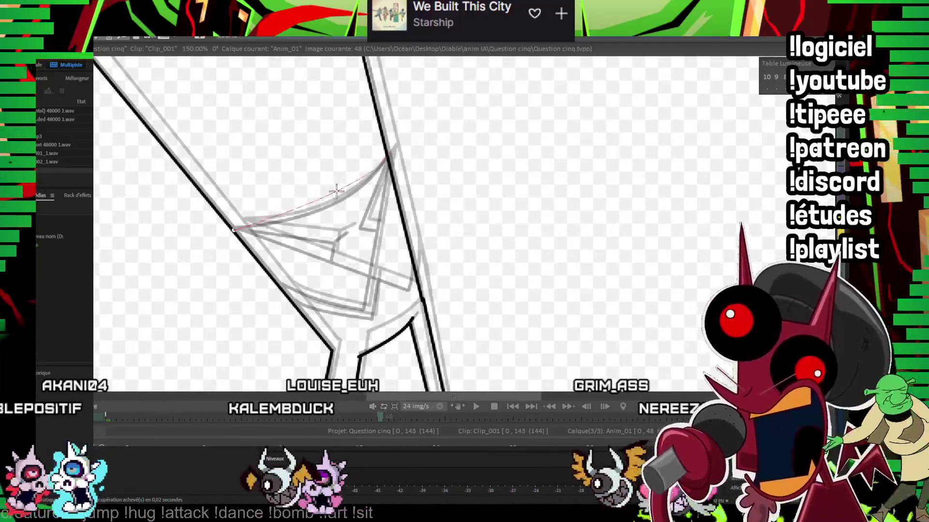
left_click(332, 205)
mouse_move(200, 237)
left_mouse_down()
mouse_move(272, 251)
mouse_move(370, 297)
left_mouse_up()
left_click_drag(348, 167, 326, 315)
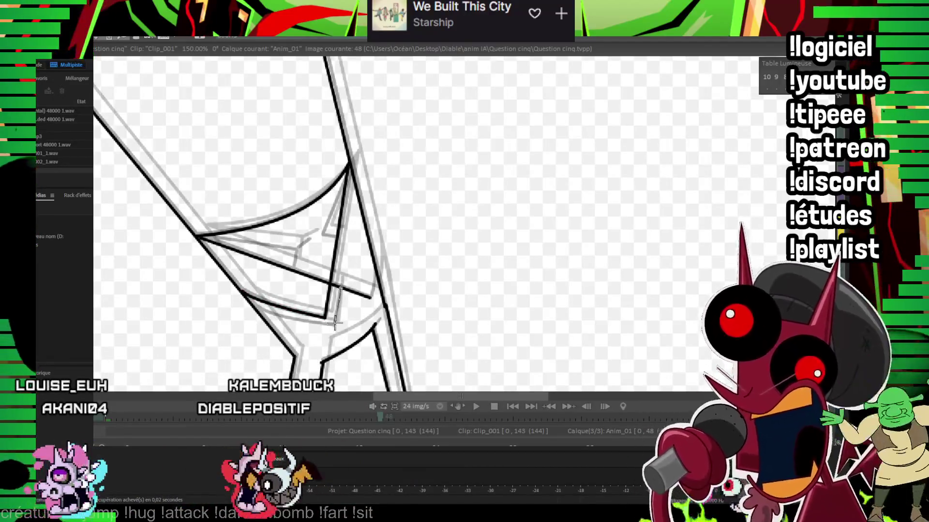
left_click_drag(273, 314, 261, 309)
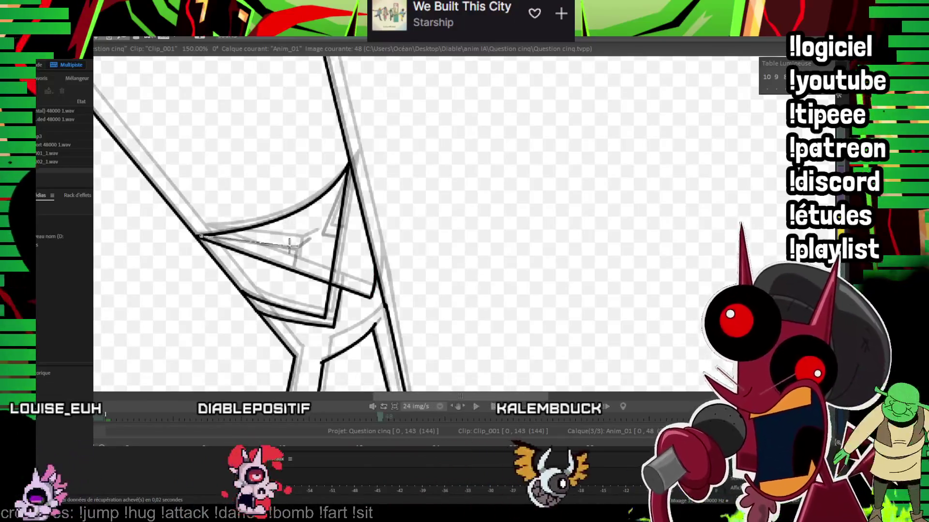
left_click_drag(208, 237, 296, 249)
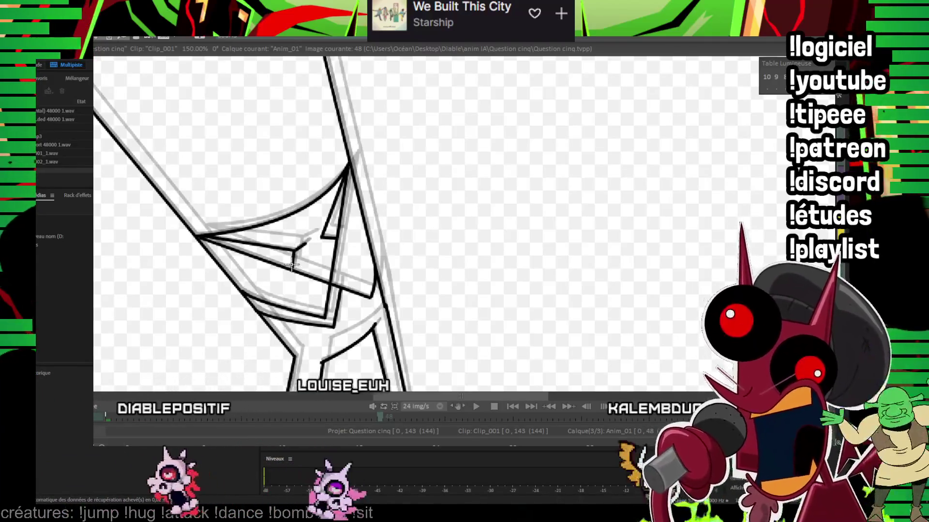
scroll(294, 249, "down", 4)
left_click_drag(559, 219, 506, 247)
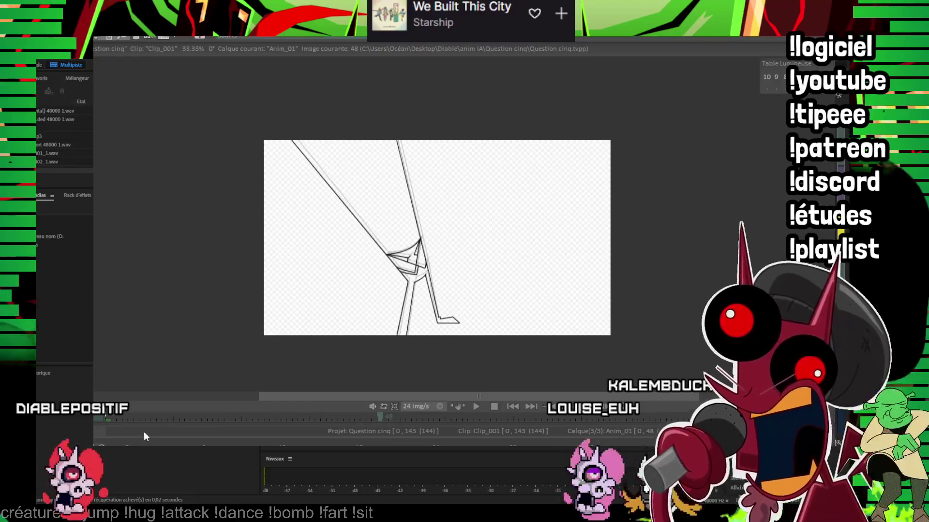
Step: Return to the first frame, play the animation back, then step to frame 73
scroll(508, 223, "up", 1)
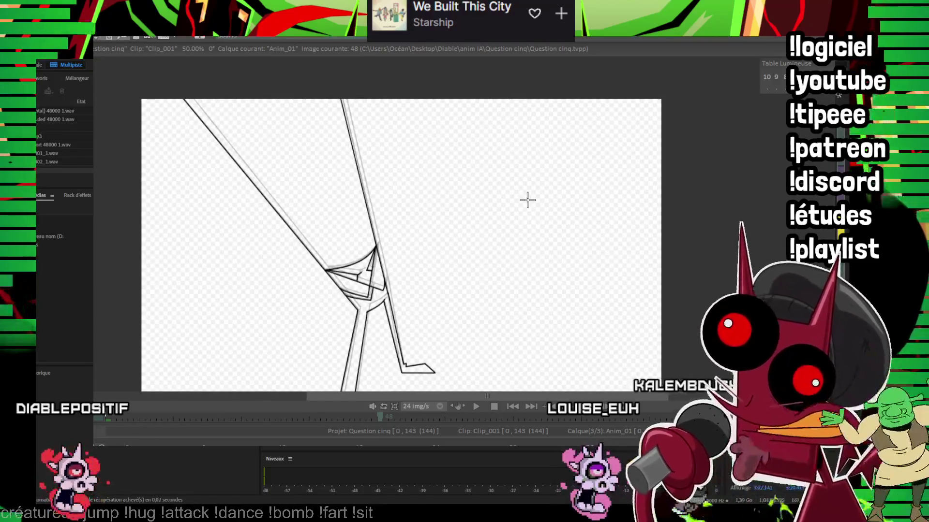
scroll(498, 198, "down", 2)
scroll(415, 193, "up", 1)
scroll(402, 209, "up", 2)
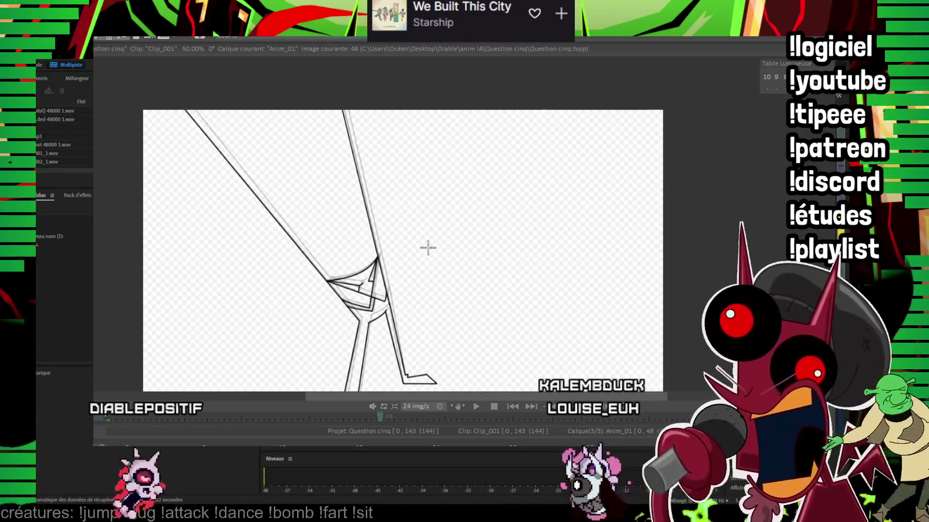
scroll(407, 191, "down", 4)
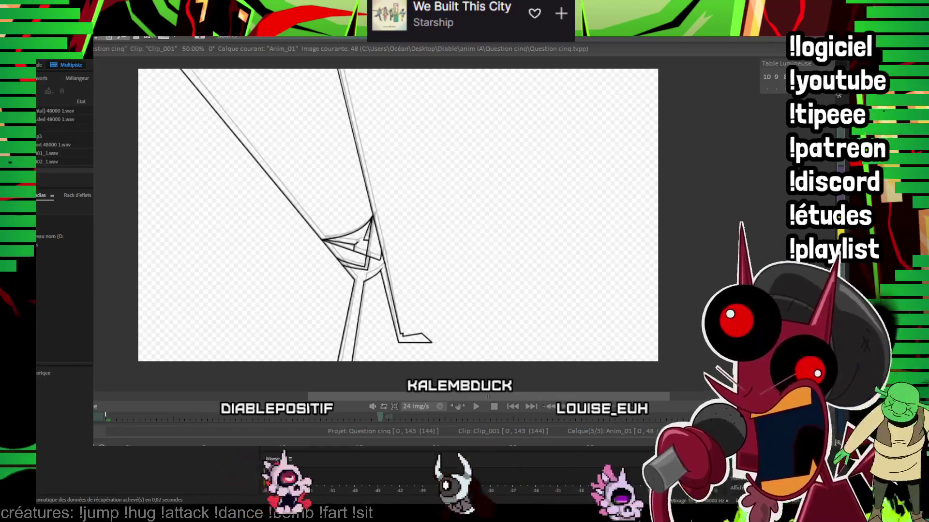
left_click(105, 417)
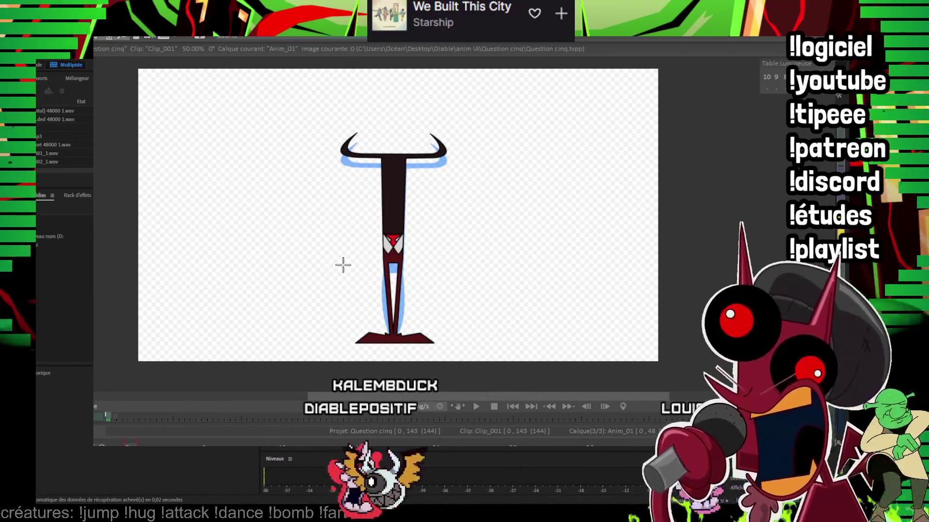
key("space")
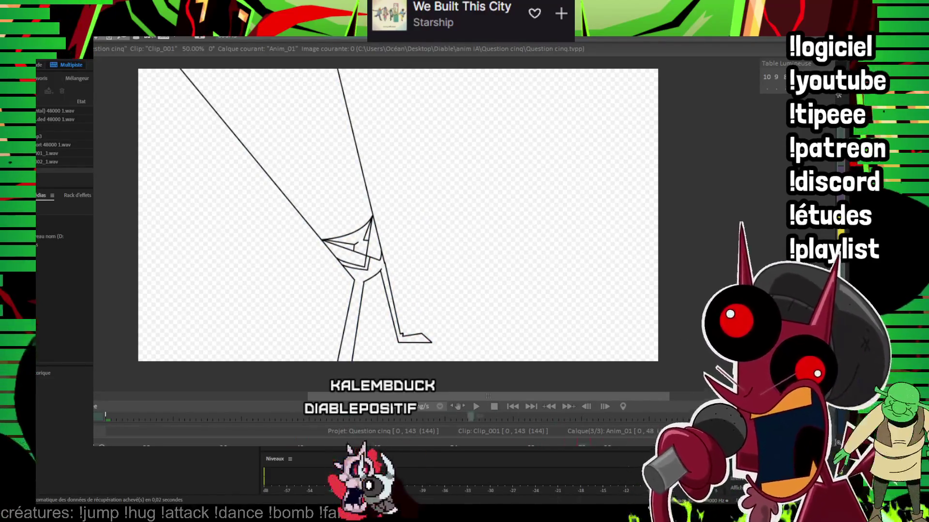
key("Right")
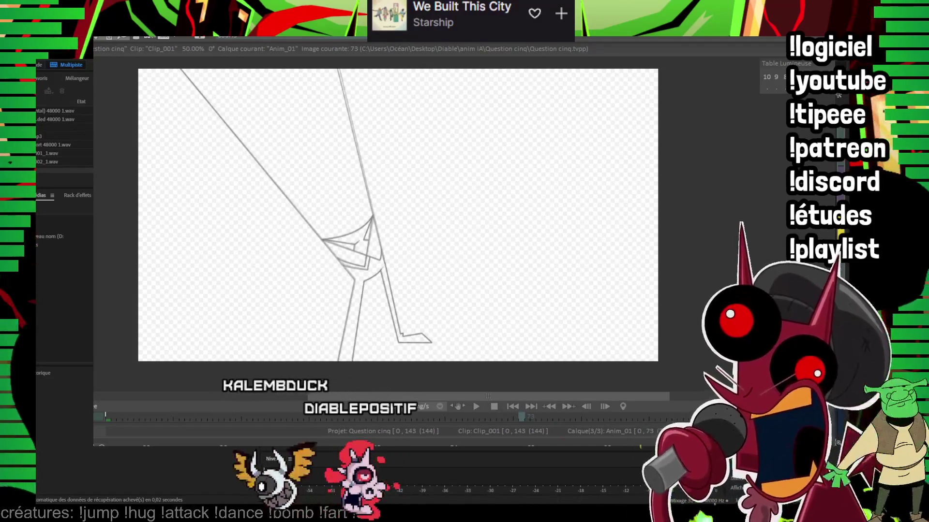
Step: Ink a straight line up the right leg and a short hook at the heel corner
scroll(442, 234, "up", 2)
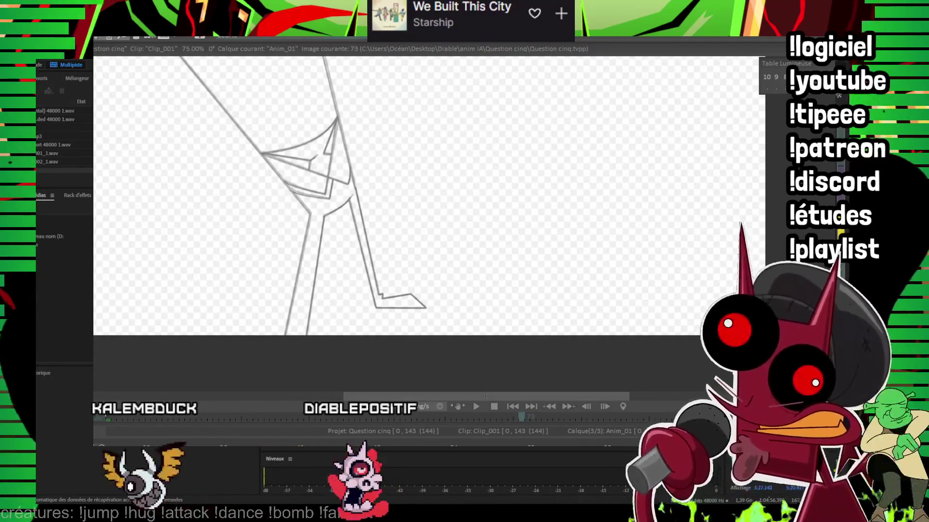
scroll(403, 316, "up", 1)
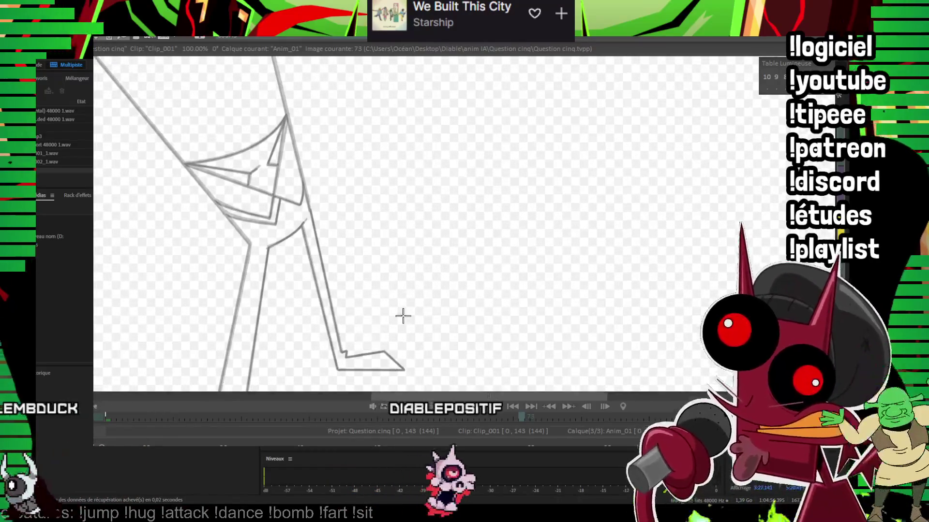
left_click_drag(341, 356, 302, 102)
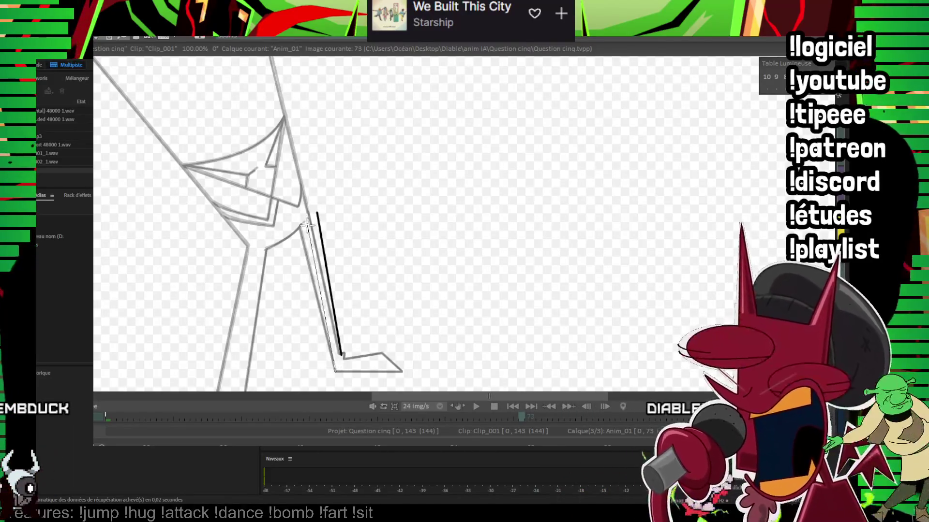
left_click_drag(413, 272, 424, 210)
scroll(294, 195, "up", 2)
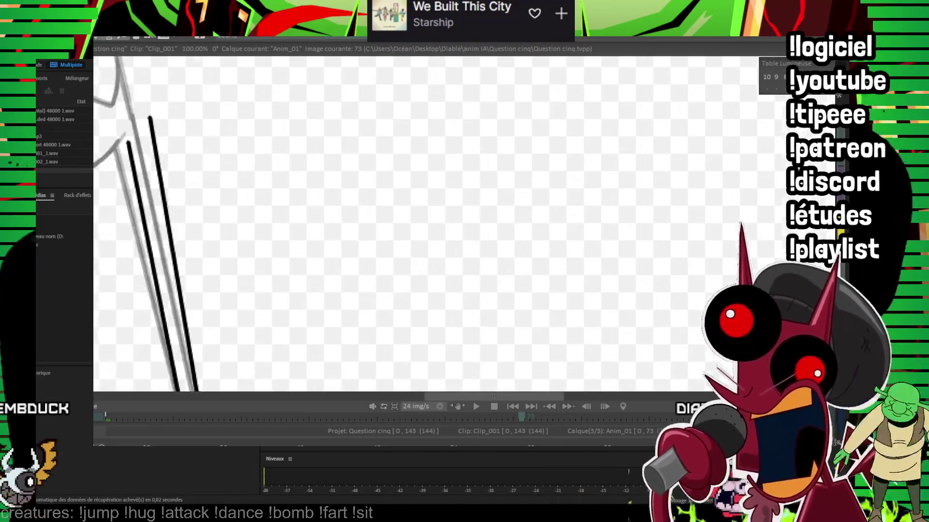
mouse_move(245, 227)
left_mouse_down()
mouse_move(252, 235)
mouse_move(236, 276)
left_mouse_up()
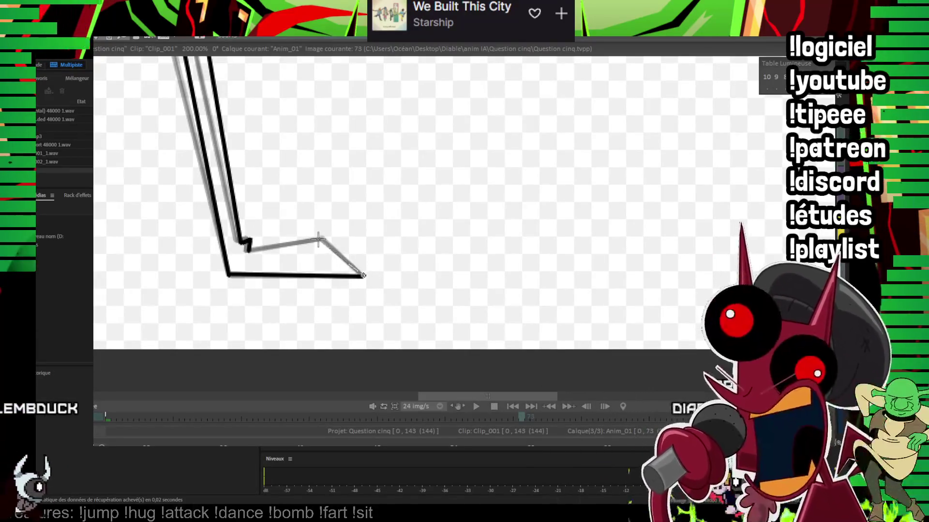
Step: Pan up to the hip area and zoom out to see the whole leg sketch
scroll(415, 323, "down", 2)
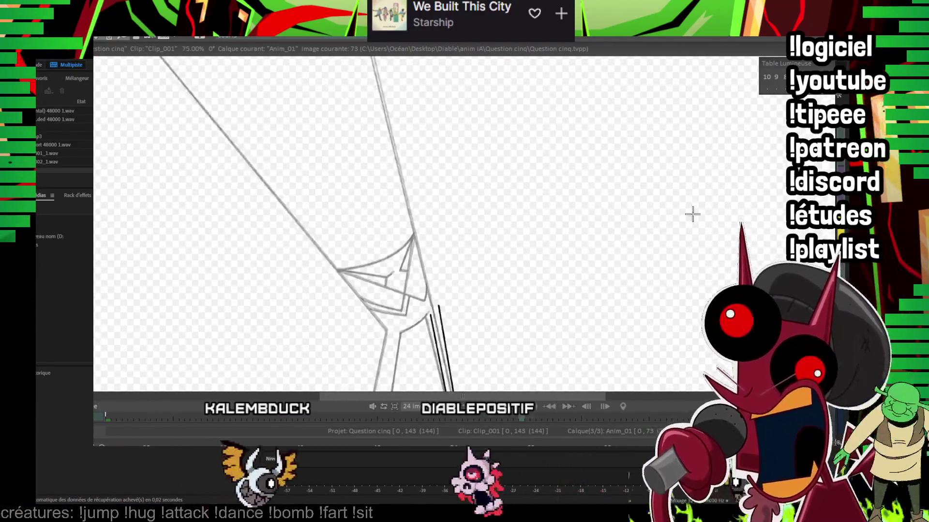
scroll(479, 301, "down", 1)
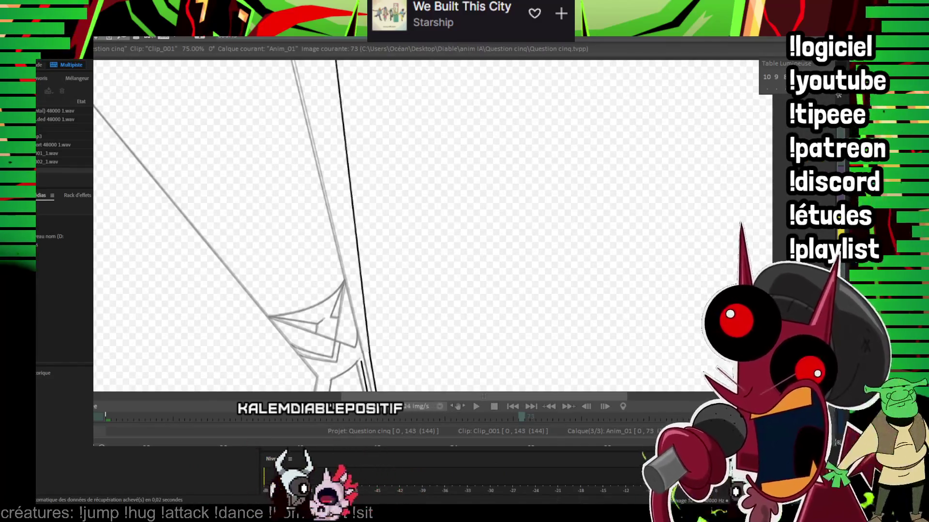
left_click_drag(368, 334, 424, 165)
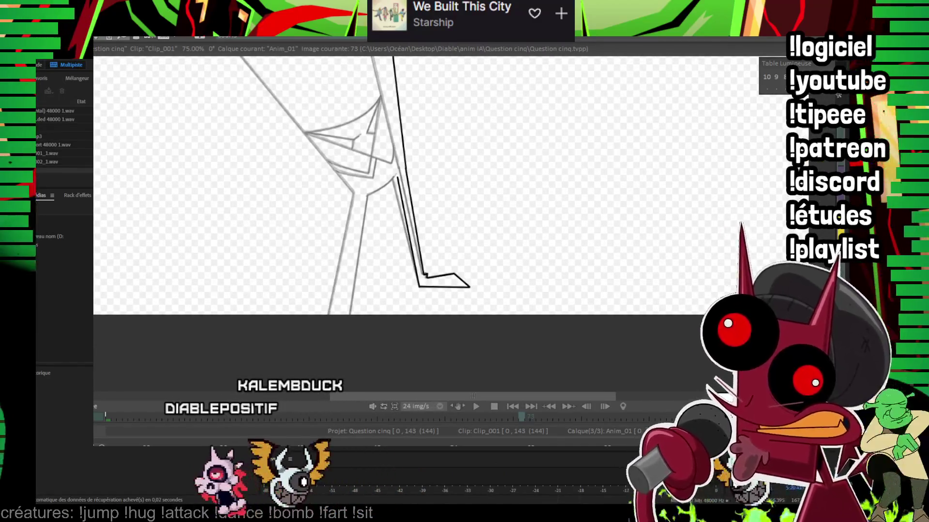
scroll(482, 169, "up", 1)
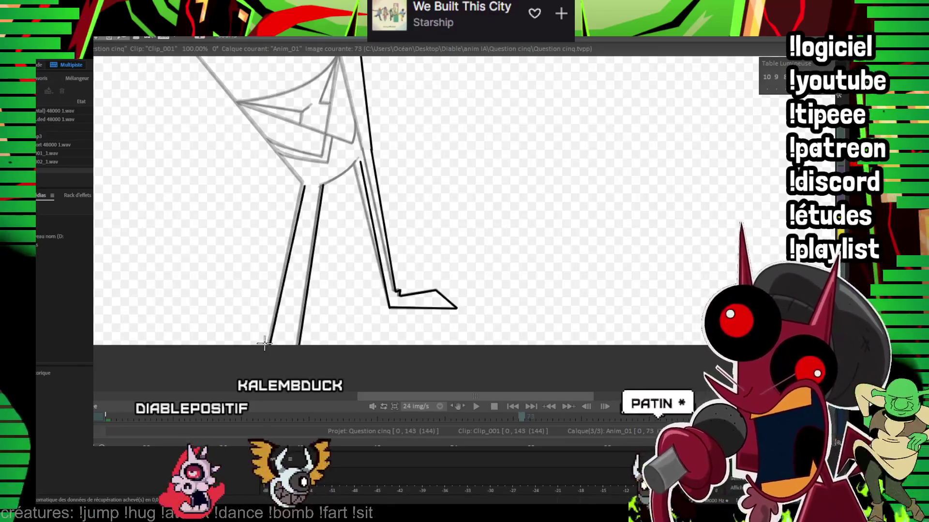
scroll(286, 207, "up", 1)
scroll(286, 207, "up", 1)
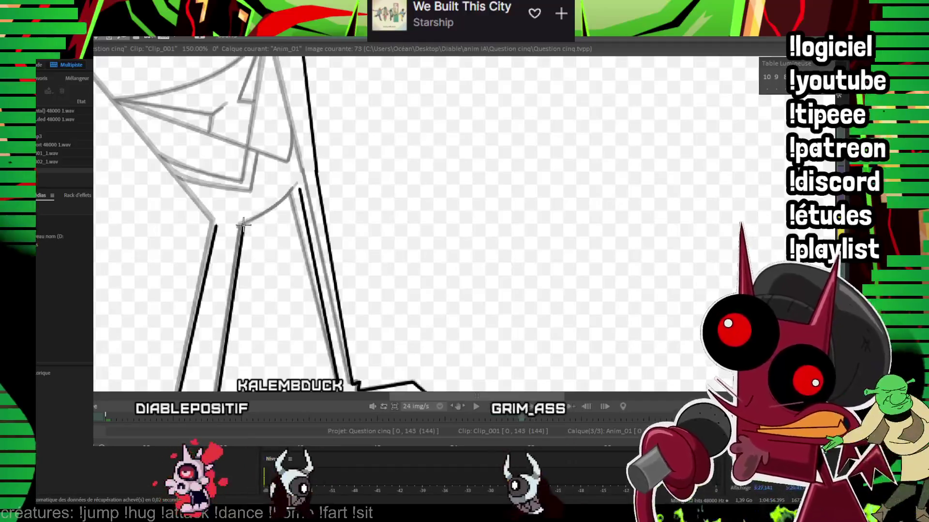
left_click_drag(289, 197, 369, 299)
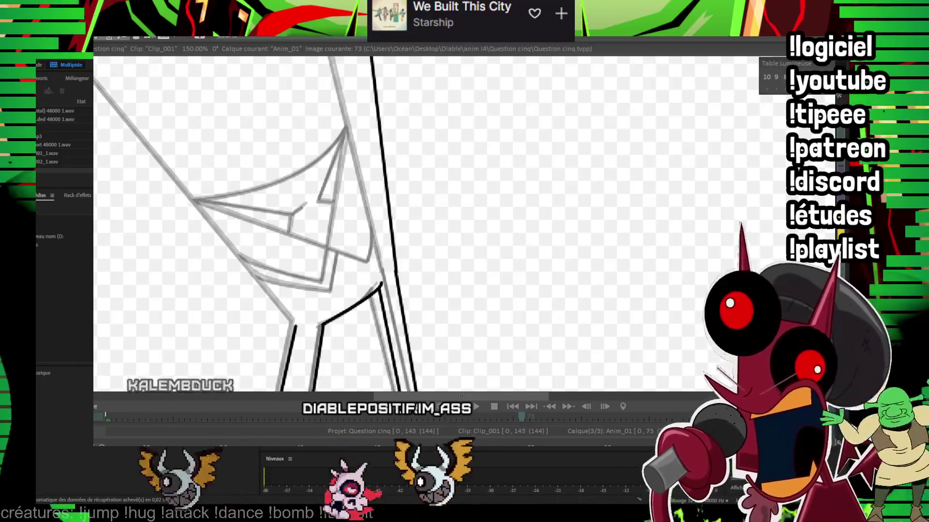
left_click_drag(355, 155, 375, 197)
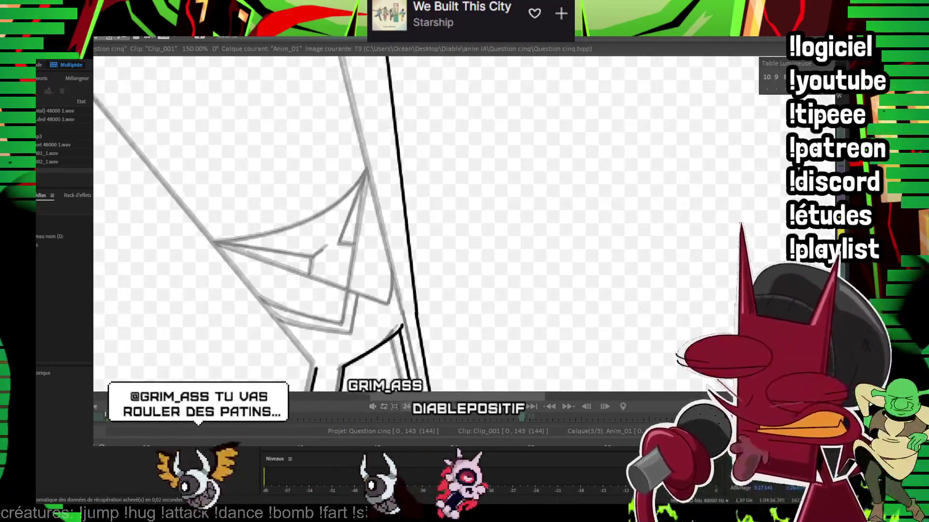
key("minus")
key("minus")
left_click_drag(760, 157, 717, 274)
key("minus")
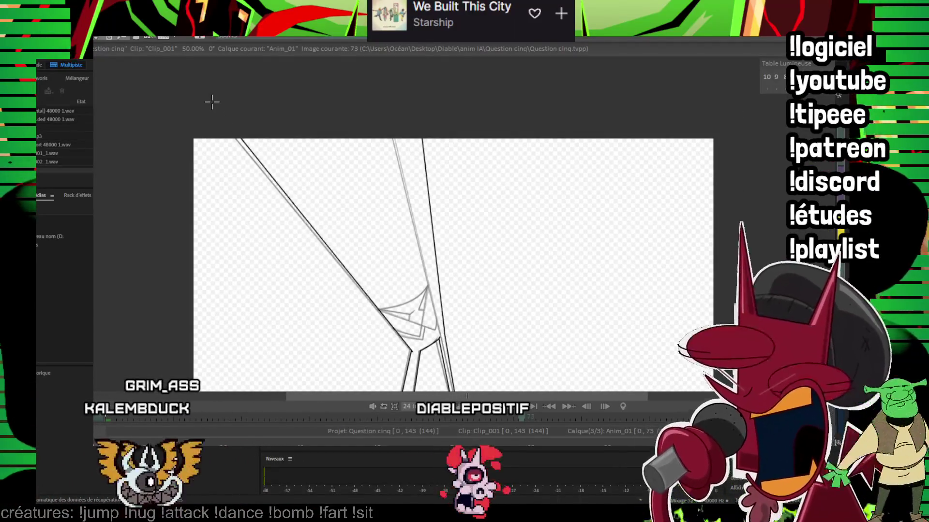
Step: Ink the long left-leg line and the curved waistband across the hips
key("space")
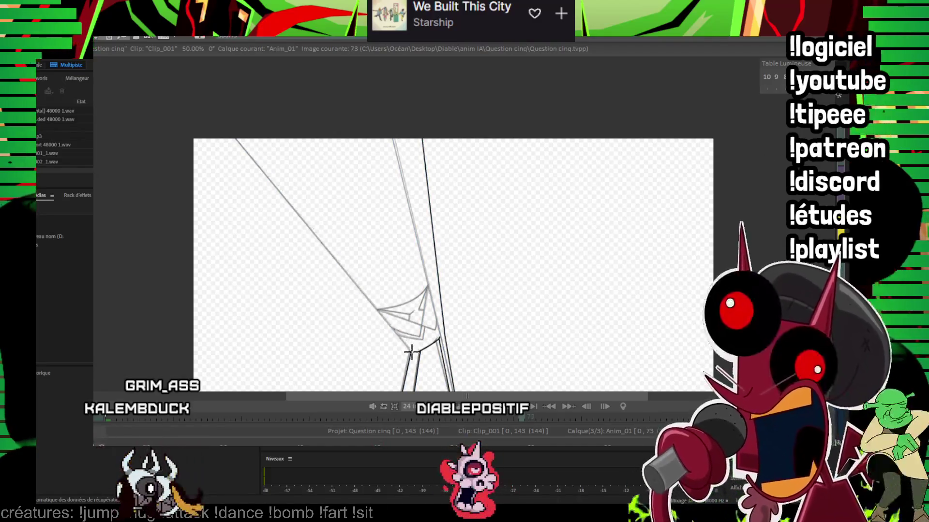
left_click(247, 100)
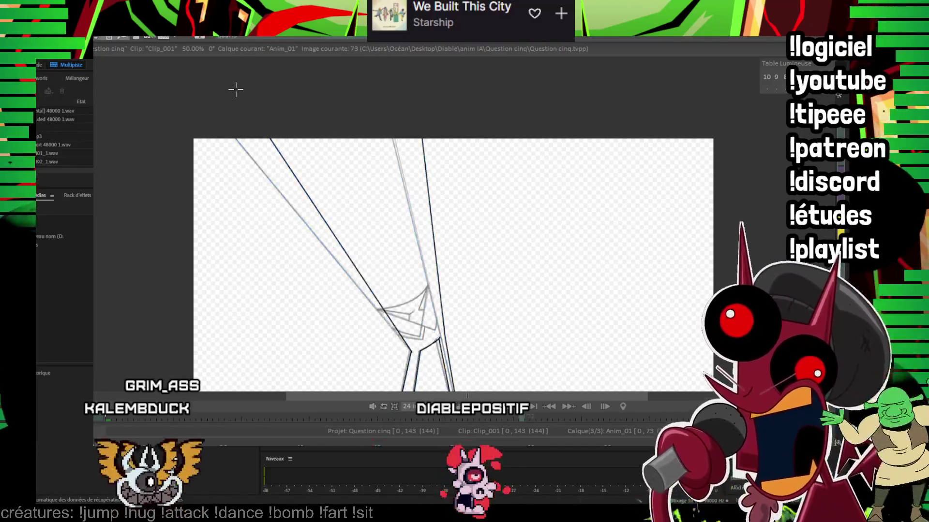
left_click_drag(235, 89, 184, 6)
scroll(435, 228, "up", 2)
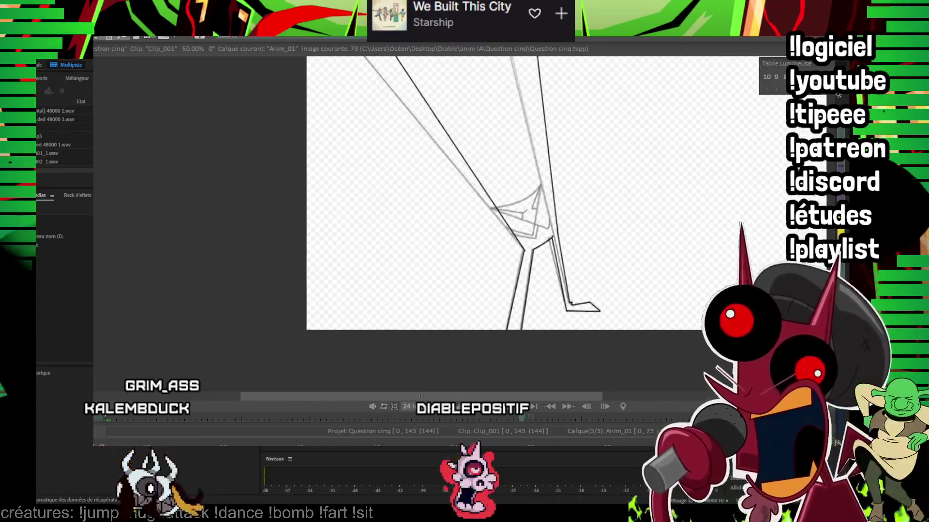
scroll(434, 227, "up", 2)
scroll(434, 227, "up", 1)
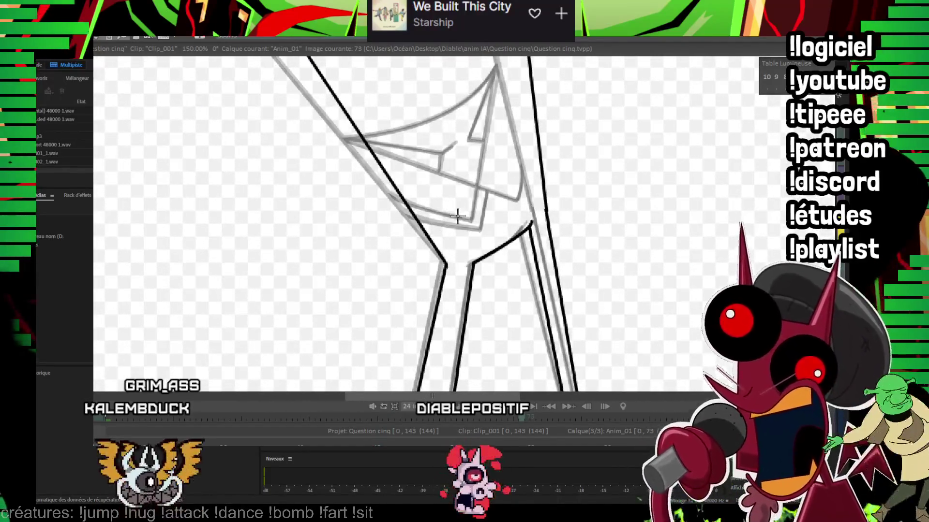
left_click_drag(458, 215, 450, 290)
left_click_drag(400, 231, 494, 174)
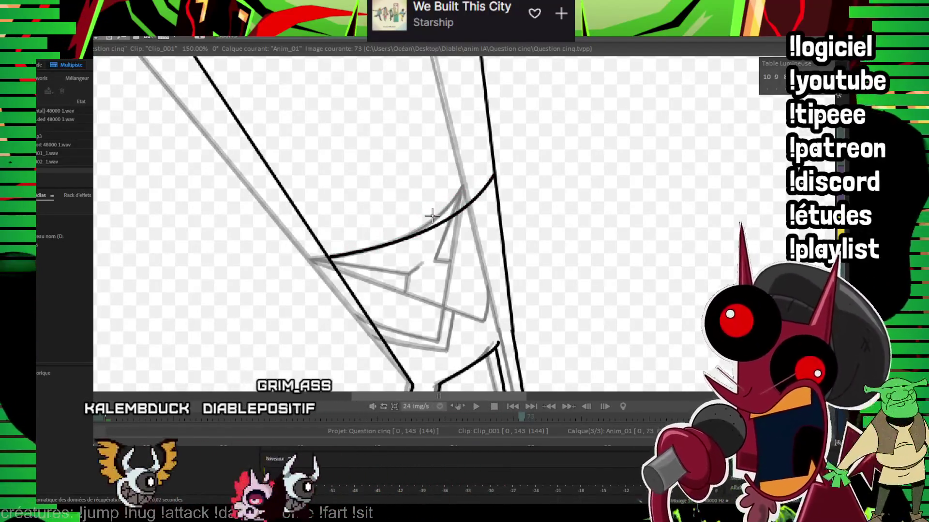
Step: Ink the lower-hip diagonal, the inner diagonal and the curved lower hip edge
left_click_drag(432, 215, 423, 170)
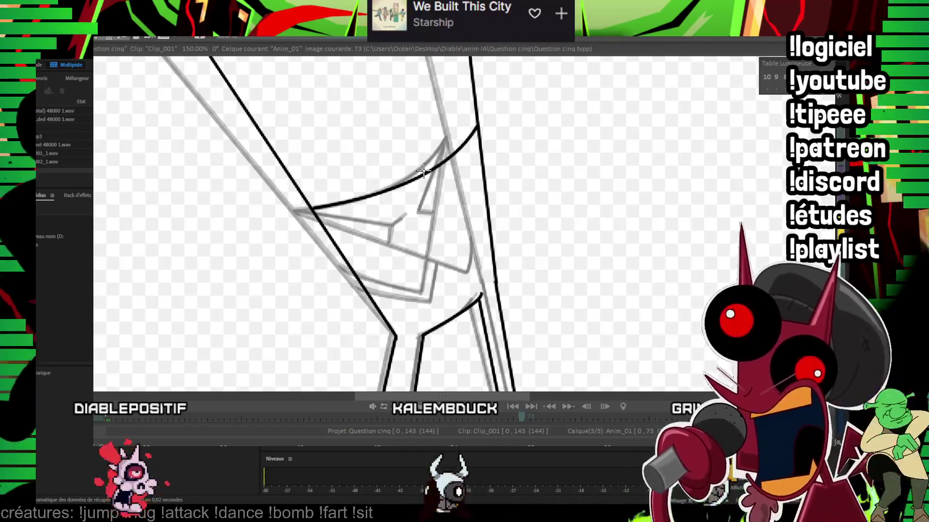
left_click_drag(468, 152, 387, 178)
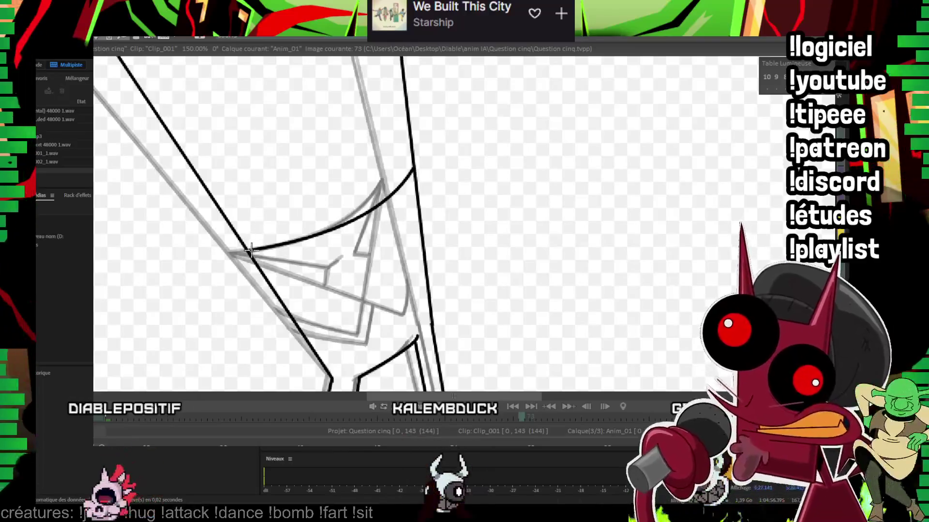
left_click_drag(416, 303, 422, 309)
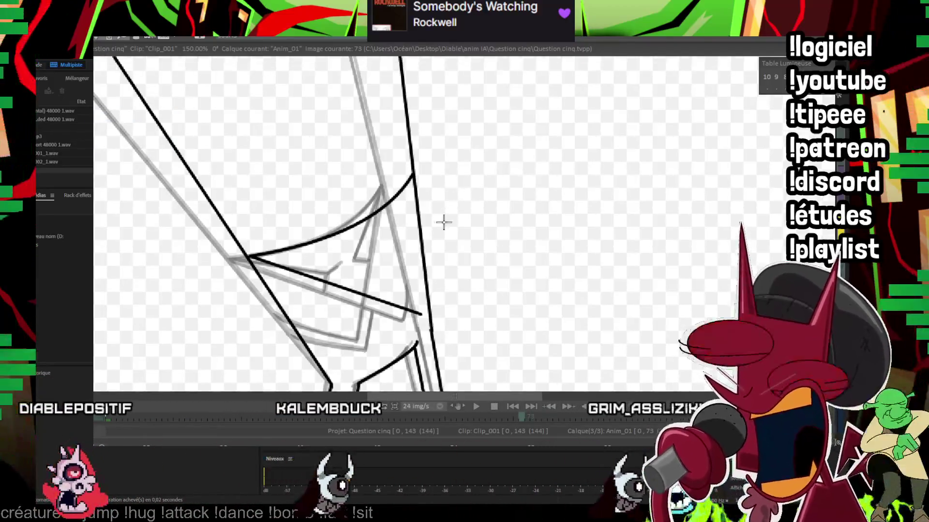
left_click_drag(445, 218, 380, 191)
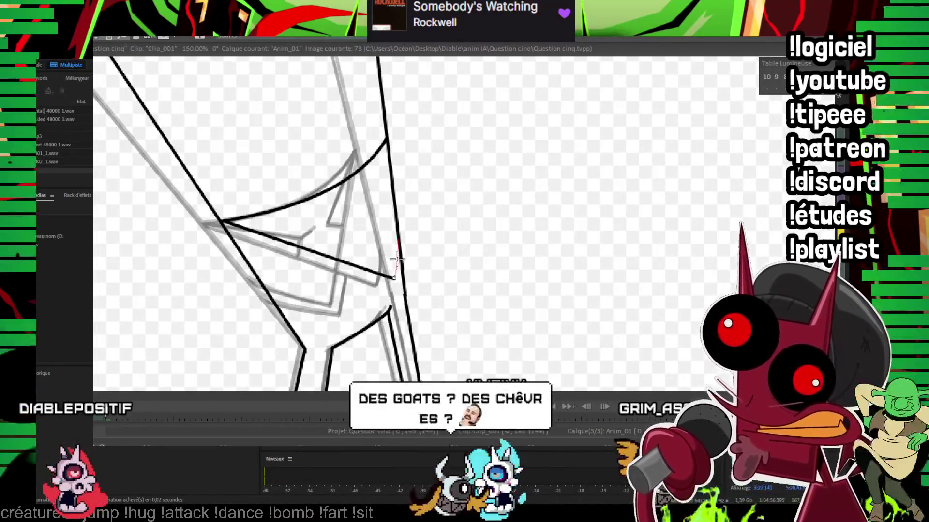
left_click_drag(396, 259, 378, 221)
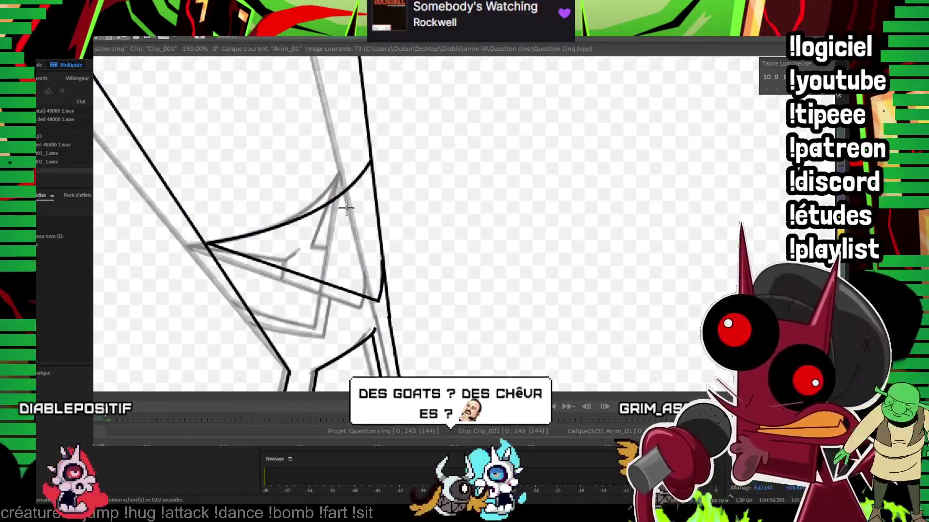
left_click_drag(356, 174, 359, 175)
left_click_drag(317, 337, 316, 338)
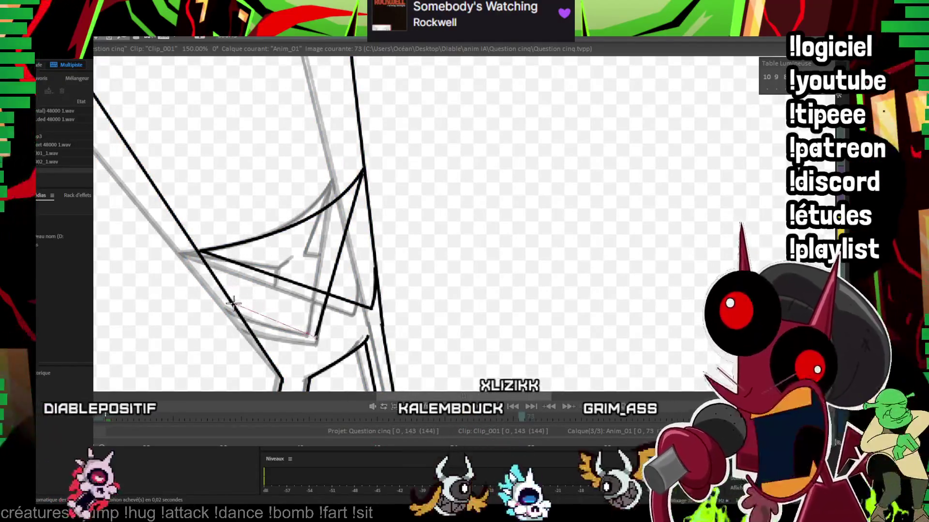
left_click_drag(234, 304, 232, 306)
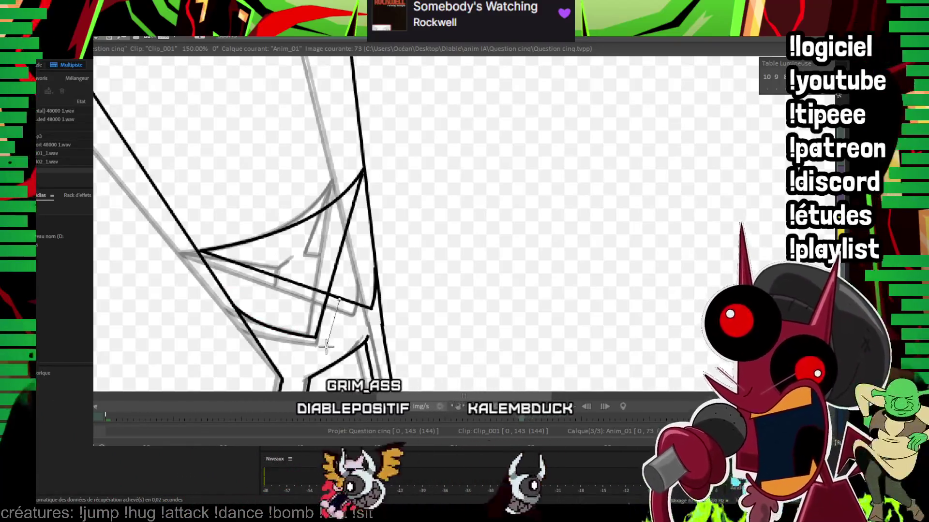
Step: Finish the lower hip outline and the line down from the upper hip point, then zoom out to 50%
left_click_drag(325, 348, 254, 313)
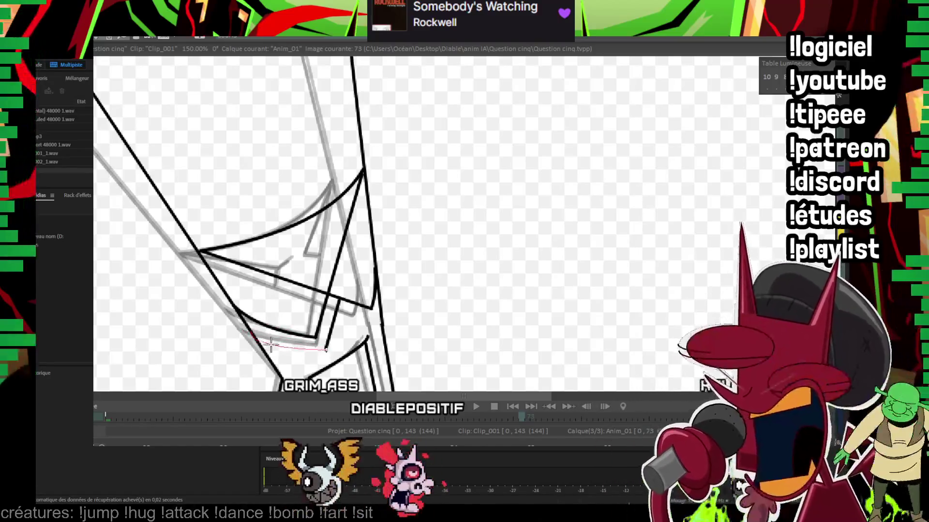
left_click_drag(287, 344, 286, 345)
left_click_drag(268, 222, 209, 260)
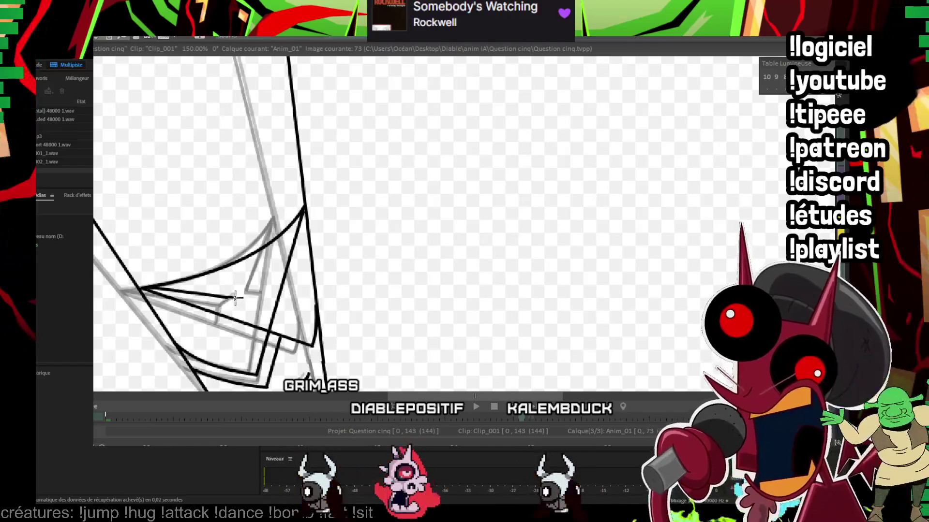
left_click_drag(261, 244, 233, 236)
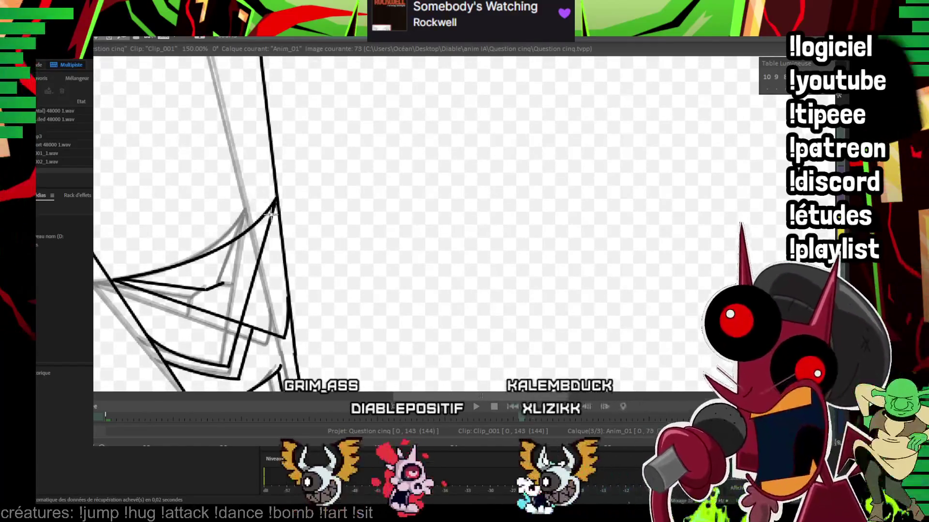
mouse_move(274, 206)
left_mouse_down()
mouse_move(237, 280)
mouse_move(250, 285)
mouse_move(203, 310)
mouse_move(215, 283)
left_mouse_up()
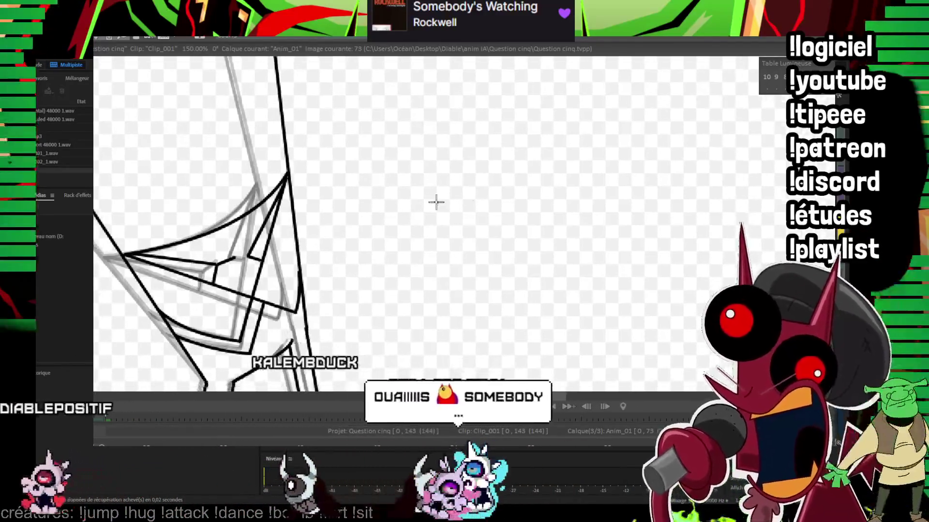
scroll(467, 240, "down", 2)
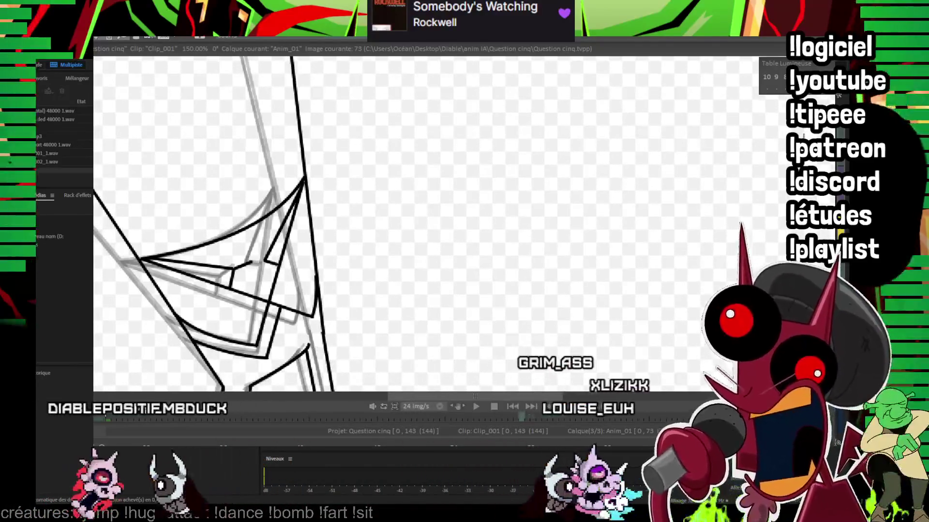
scroll(745, 155, "down", 2)
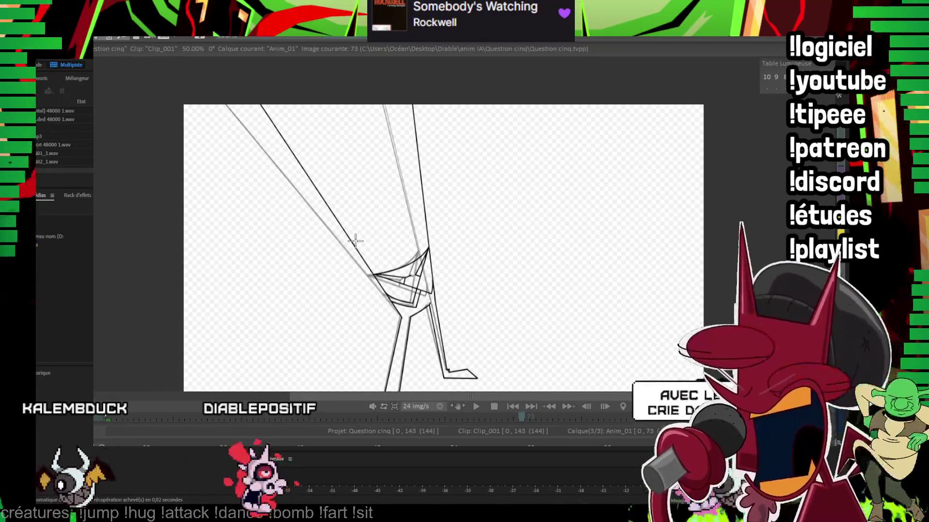
Step: Ink the outer upper-leg line and the front thigh outline of frame 76 in black
left_click_drag(369, 240, 371, 213)
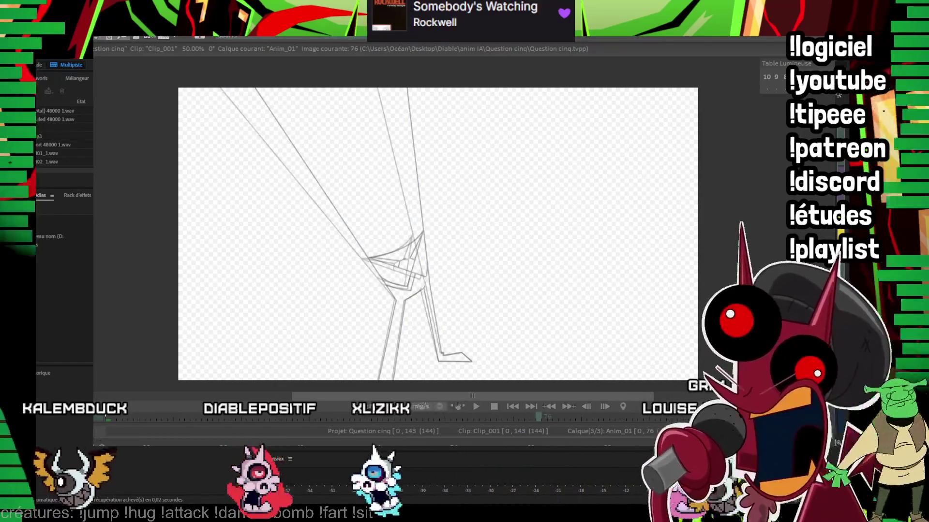
left_click_drag(502, 230, 506, 241)
scroll(510, 225, "up", 1)
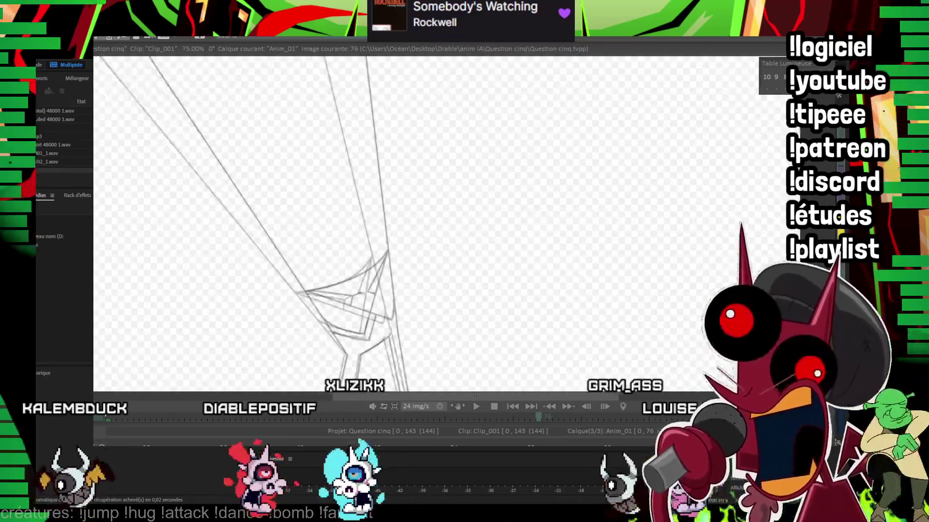
mouse_move(386, 317)
left_mouse_down()
mouse_move(388, 336)
mouse_move(364, 57)
left_mouse_up()
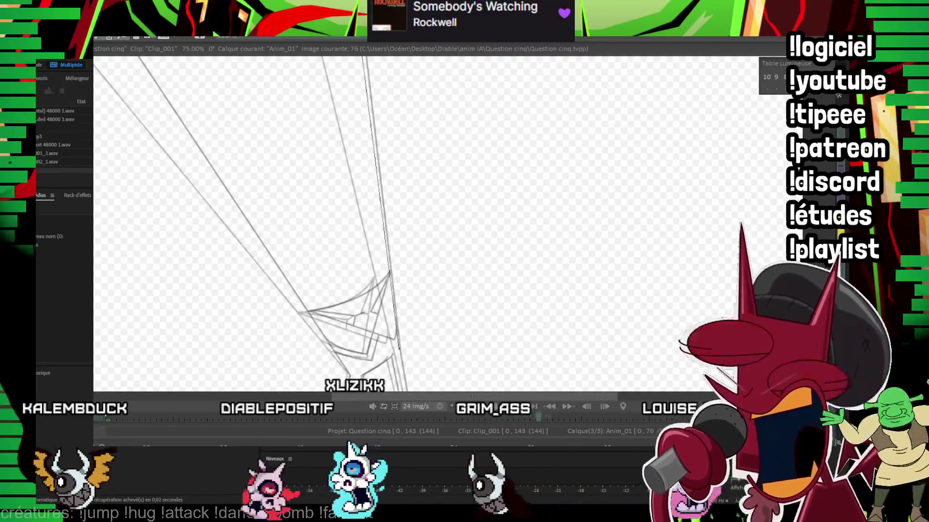
left_click_drag(351, 100, 358, 96)
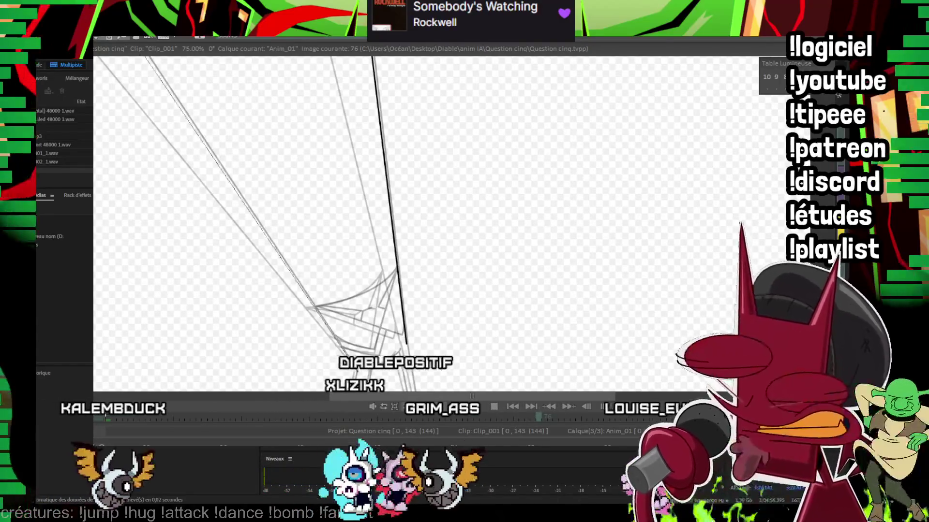
left_click_drag(315, 276, 442, 224)
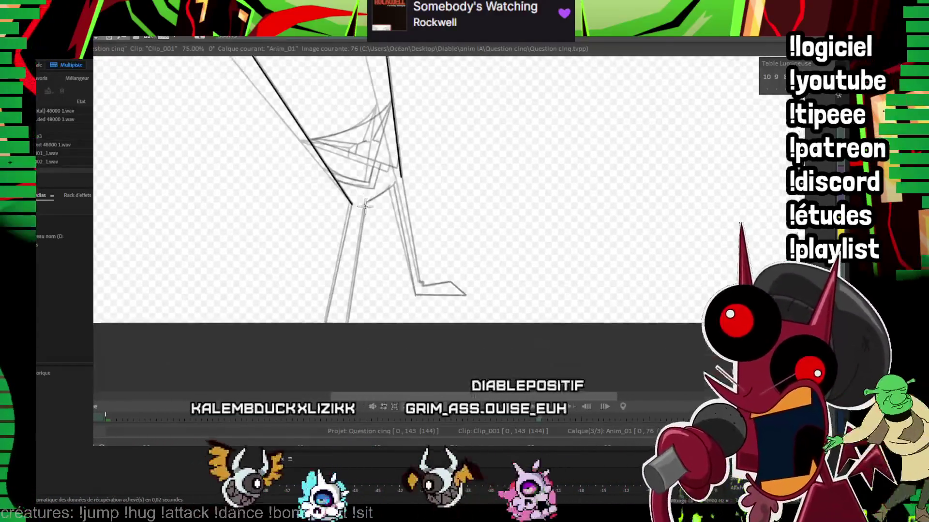
scroll(420, 127, "up", 2)
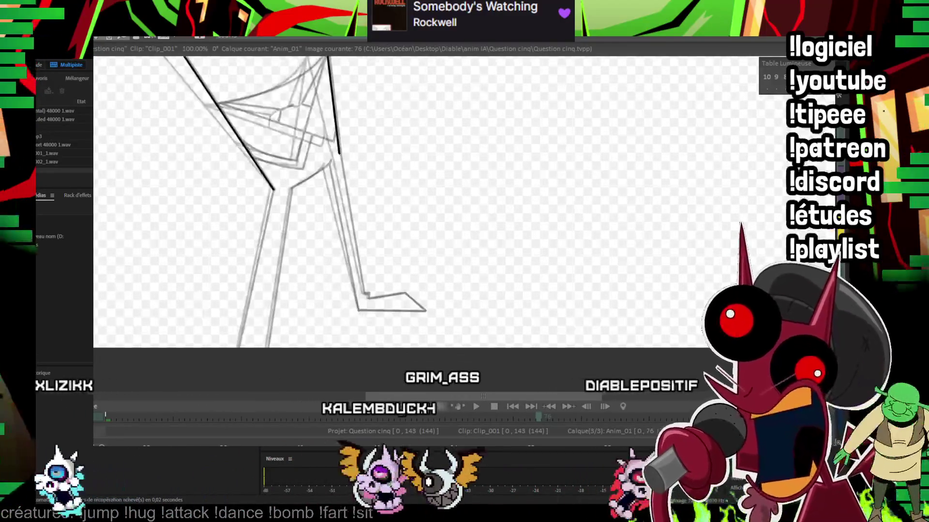
left_click_drag(420, 126, 621, 185)
Step: Ink the inner leg line, the lower leg's front edge and the top of the foot
scroll(458, 207, "up", 1)
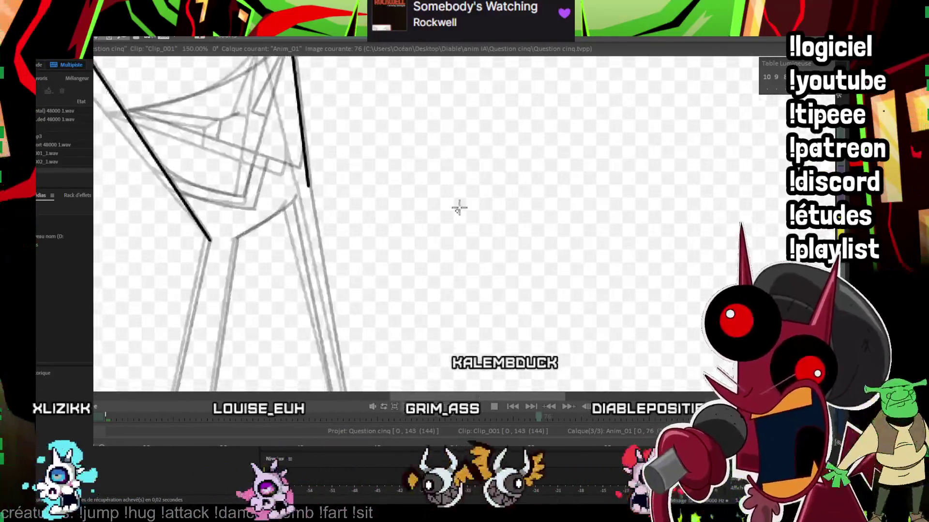
scroll(458, 207, "up", 1)
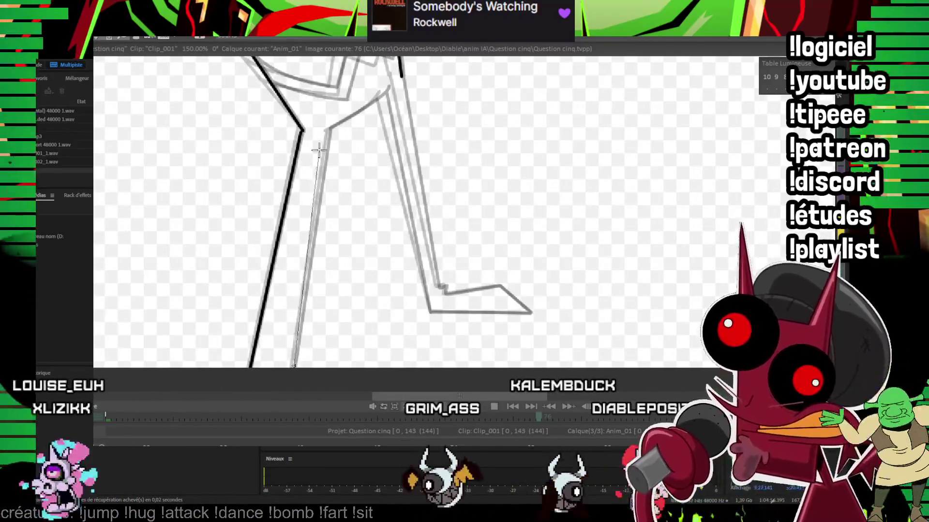
mouse_move(326, 129)
left_mouse_down()
mouse_move(297, 174)
mouse_move(270, 141)
left_mouse_up()
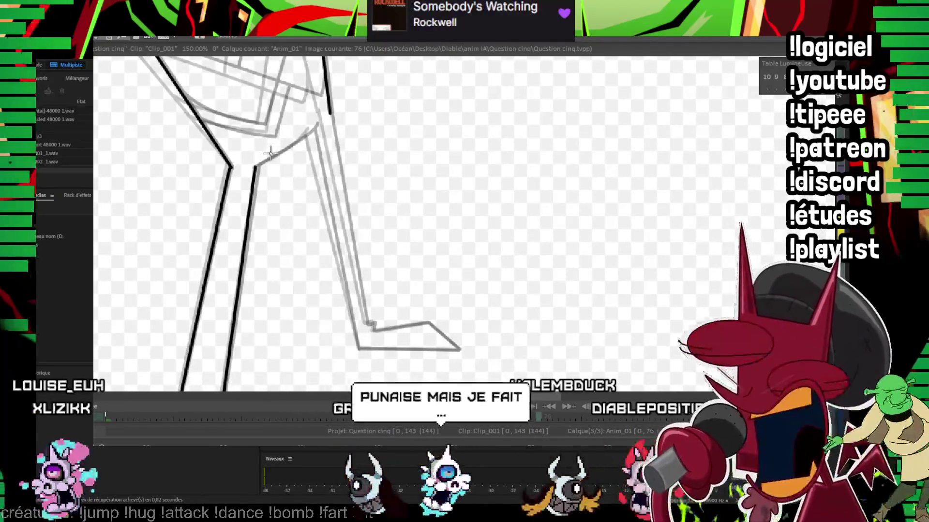
mouse_move(255, 168)
left_mouse_down()
mouse_move(313, 125)
mouse_move(278, 124)
left_mouse_up()
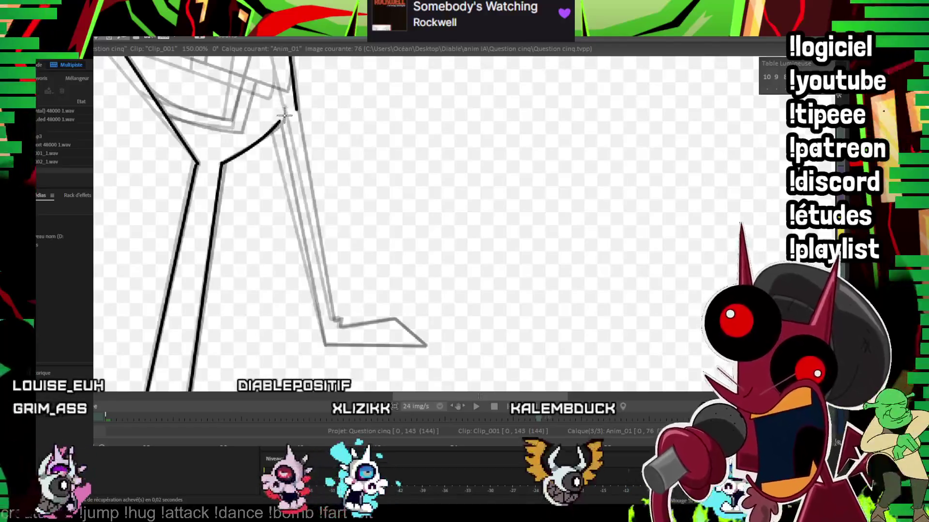
left_click_drag(279, 123, 322, 342)
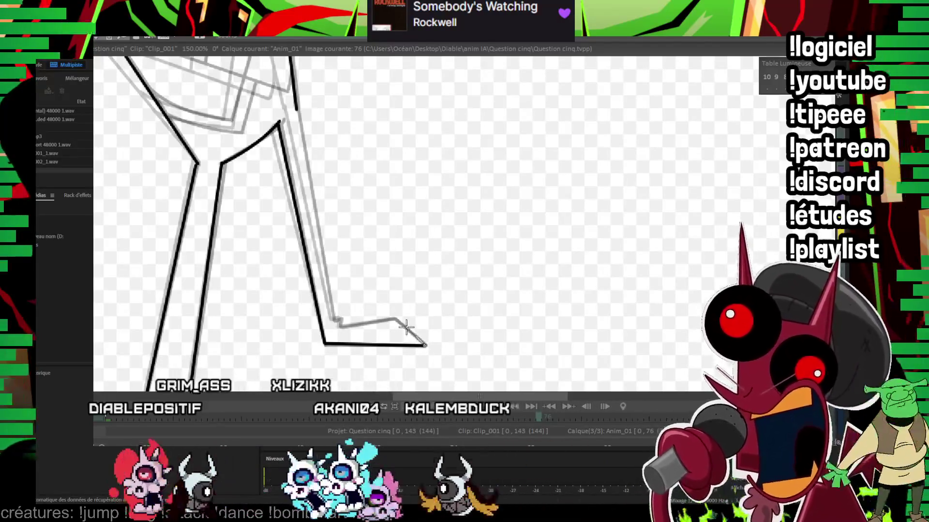
mouse_move(407, 323)
left_mouse_down()
mouse_move(340, 327)
mouse_move(334, 319)
mouse_move(332, 342)
left_mouse_up()
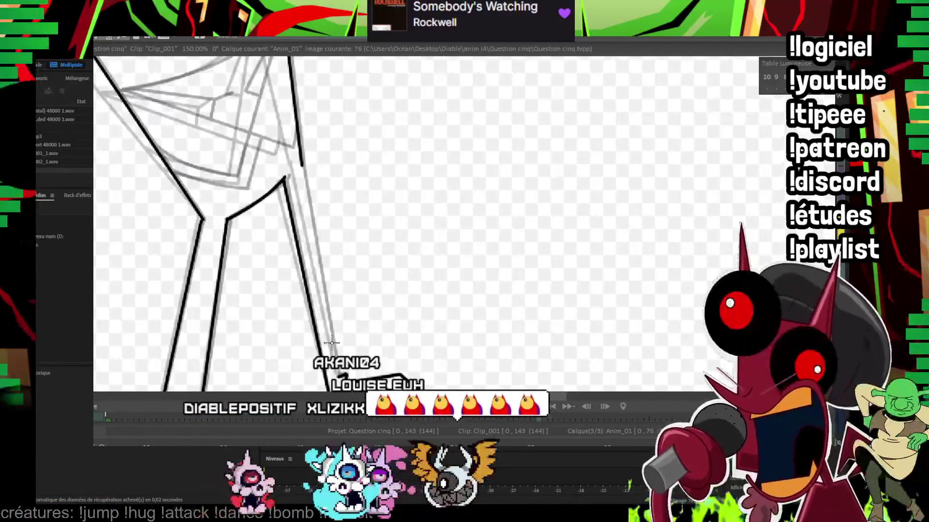
Step: Ink the curved upper crotch line and the connected straight crotch lines
left_click_drag(301, 148, 313, 249)
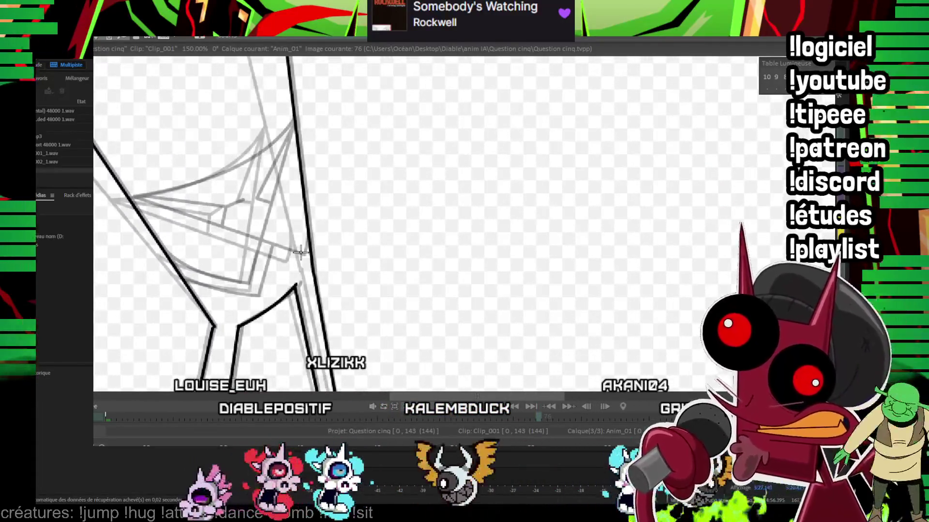
scroll(298, 164, "up", 3)
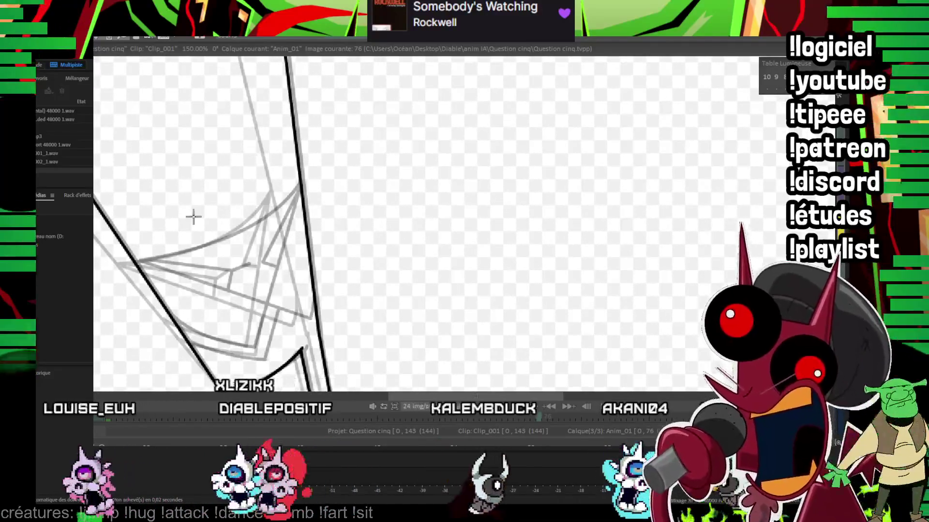
left_click_drag(137, 264, 299, 179)
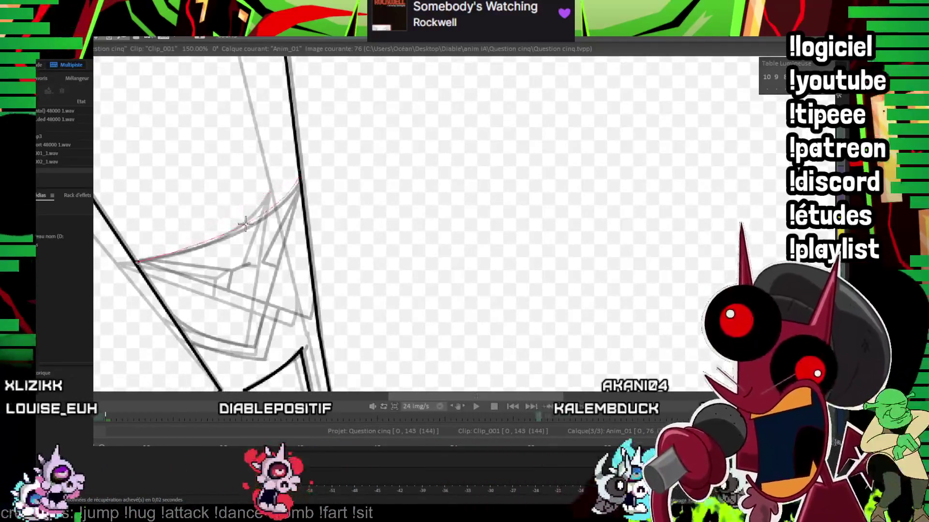
left_click(246, 225)
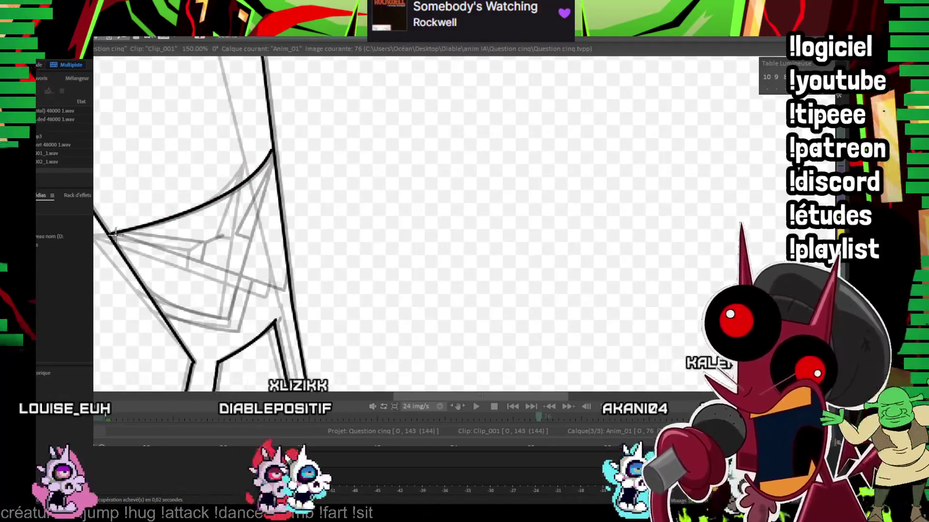
left_click(226, 317)
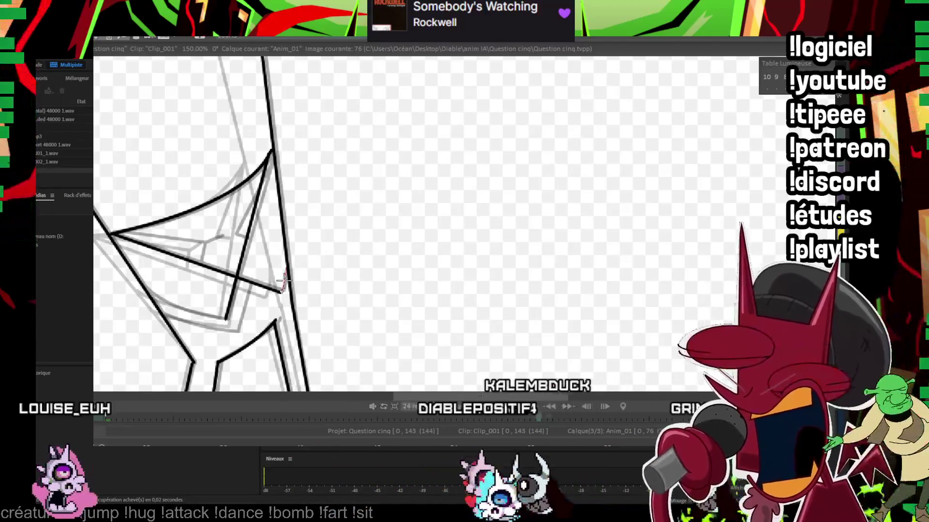
left_click(283, 280)
left_click_drag(226, 317, 149, 292)
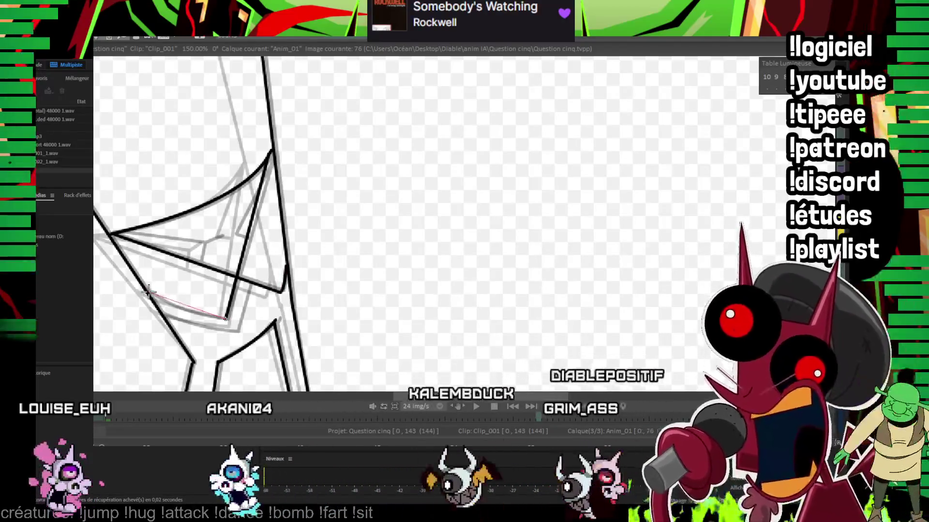
Step: Add the sagging lower crotch curve, inner leg segment and hooked fold line, then zoom out
left_click(179, 320)
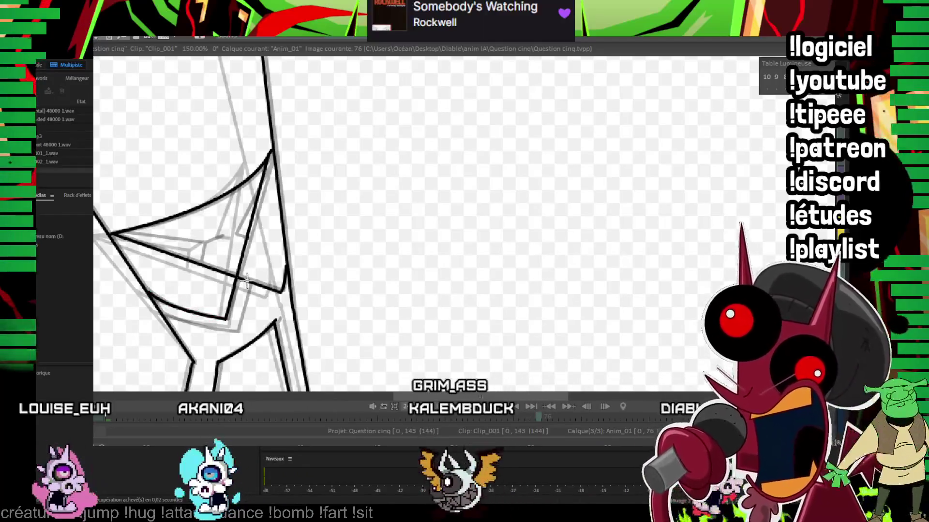
left_click_drag(235, 332, 165, 317)
left_click(195, 320)
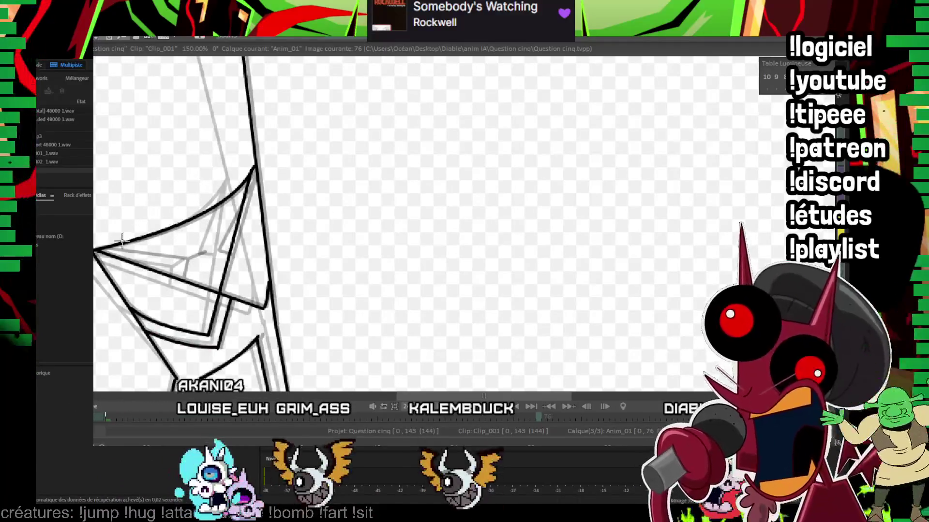
left_click_drag(99, 250, 185, 258)
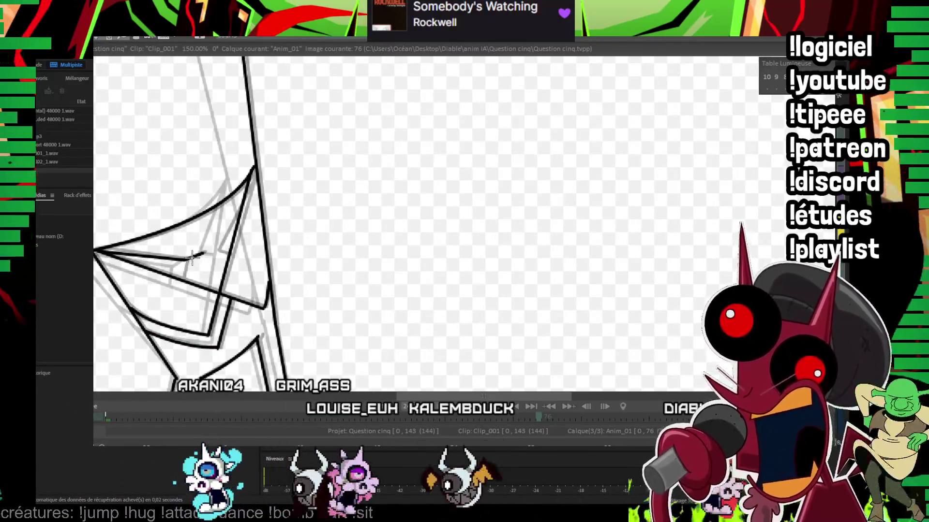
left_click_drag(259, 180, 231, 251)
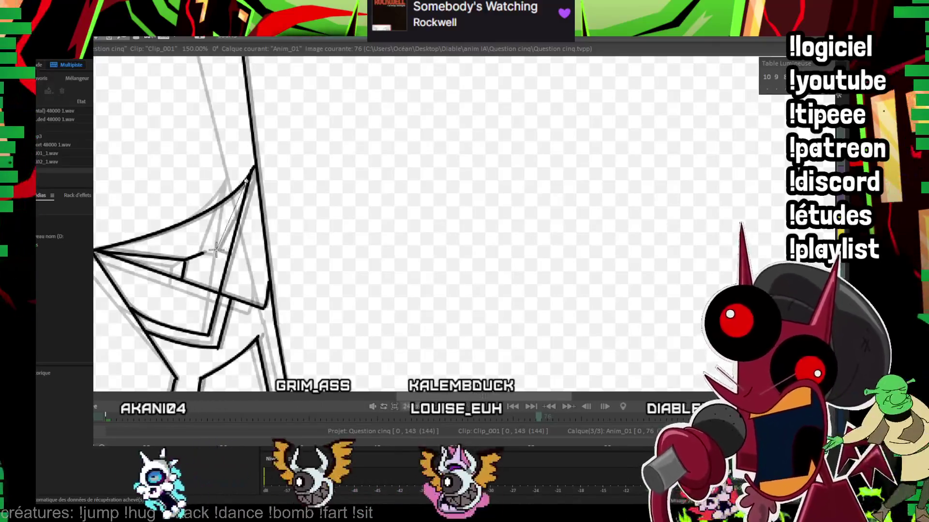
scroll(453, 239, "down", 2)
scroll(452, 239, "down", 2)
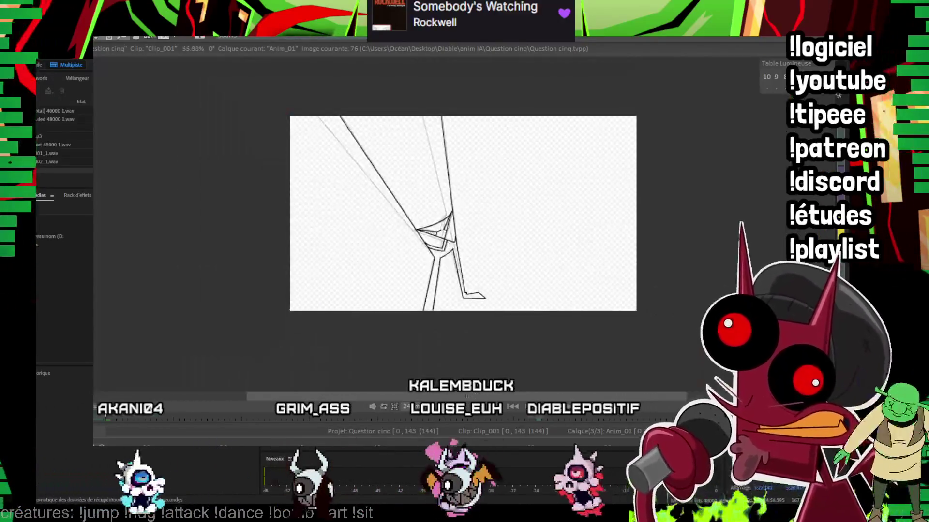
Step: Flip between neighbouring frames to check the inking, then go to frame 97 and zoom in
scroll(453, 239, "down", 1)
key("Left")
key("Left")
key("Left")
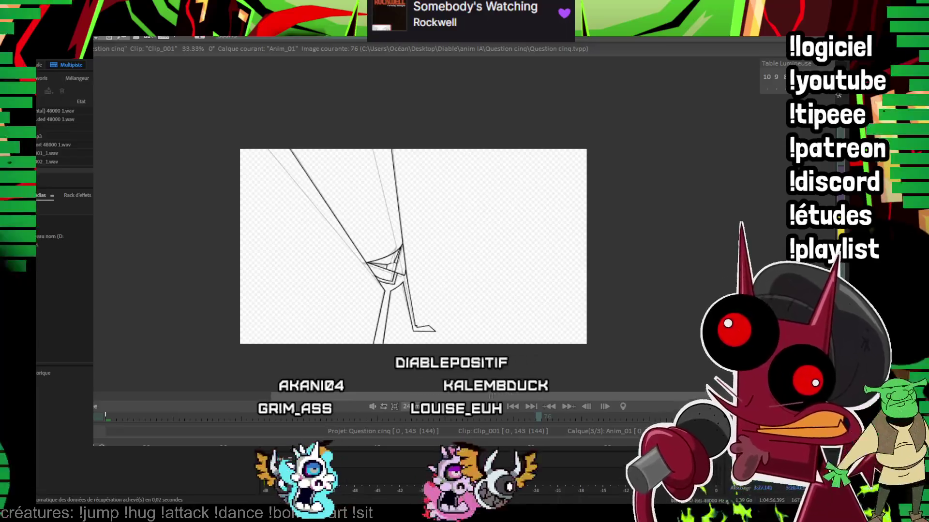
key("Right")
key("Right")
key("Right")
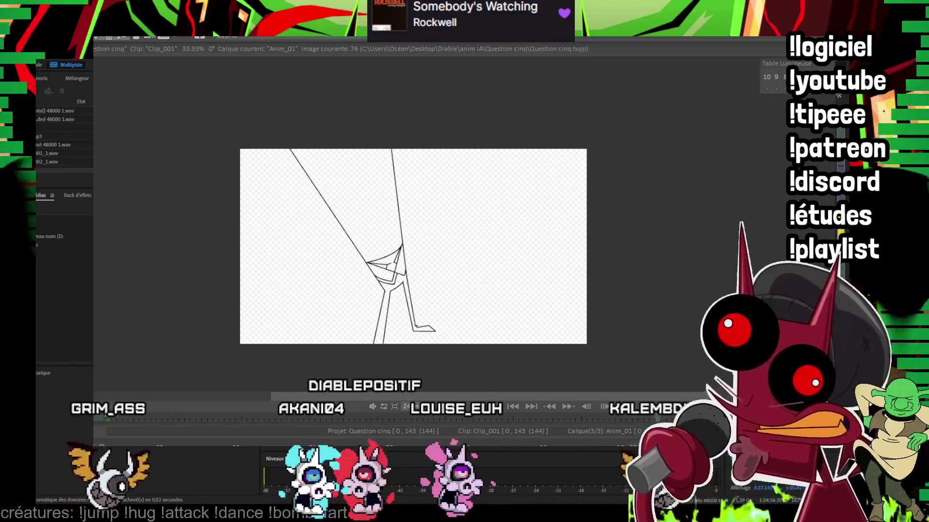
key("Return")
scroll(508, 226, "up", 3)
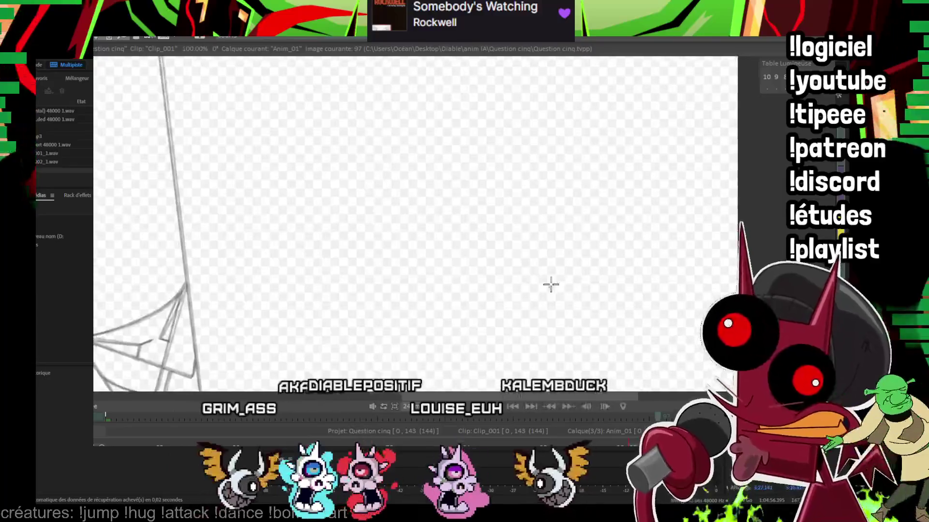
left_click_drag(550, 284, 533, 225)
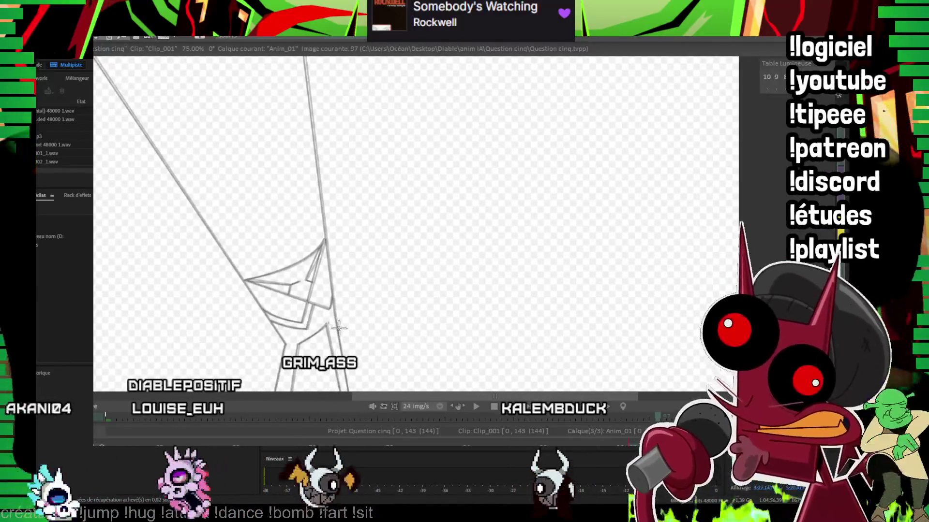
Step: Draw the large curved outer stroke forming the tail's long upper line
left_click_drag(340, 329, 451, 65)
left_click(483, 207)
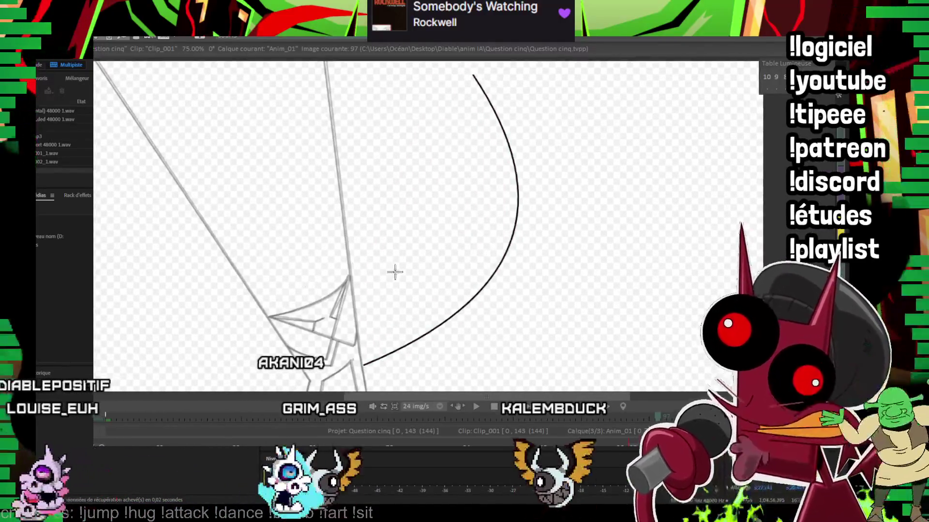
left_click_drag(348, 115, 323, 76)
left_click(367, 199)
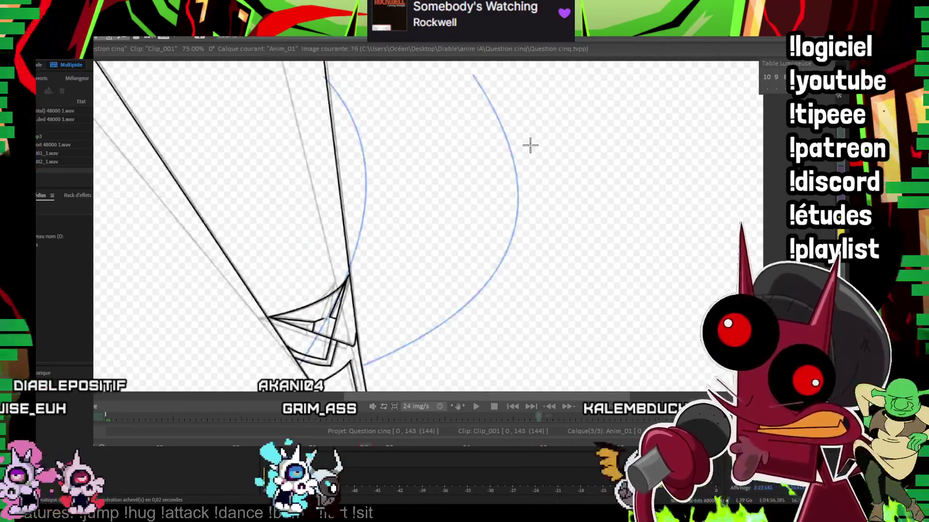
left_click_drag(485, 169, 459, 257)
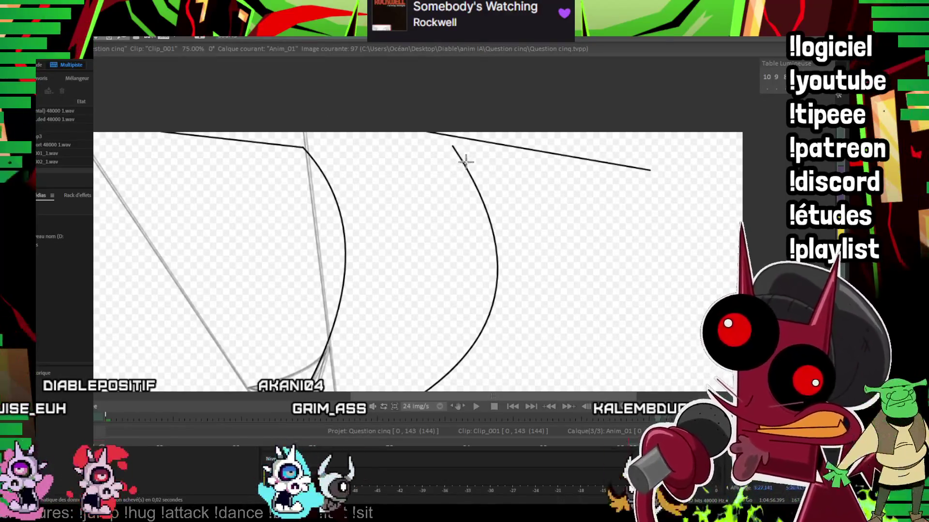
left_click(647, 191)
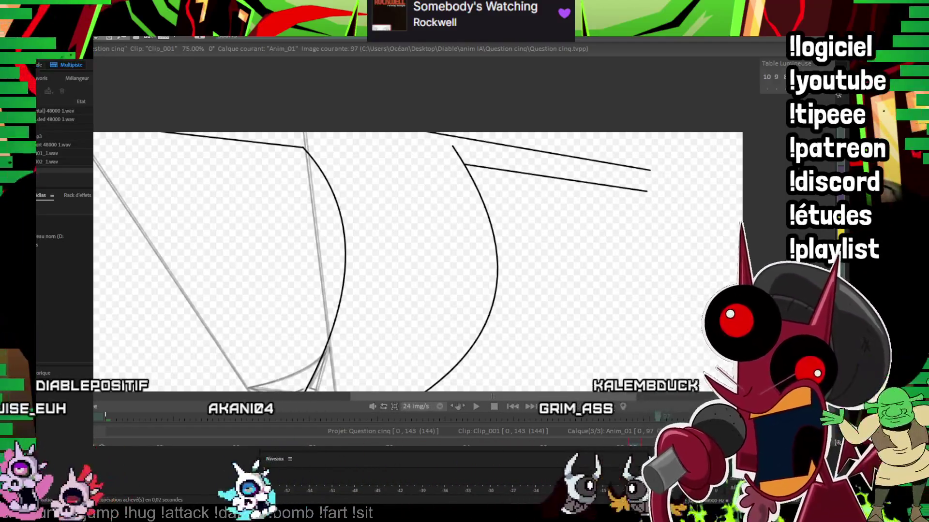
Step: Add the hooked lower tail edge and close both lines with a rounded tip
scroll(647, 191, "up", 1)
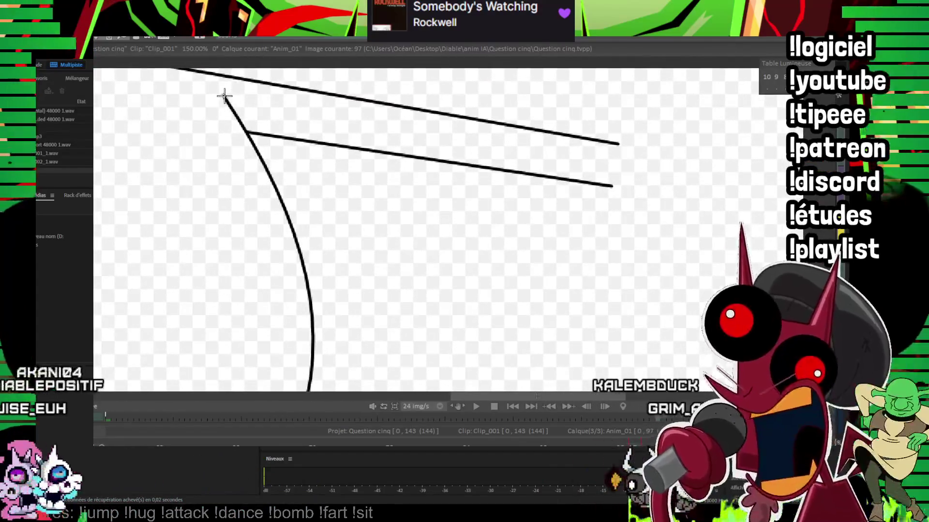
left_click(268, 134)
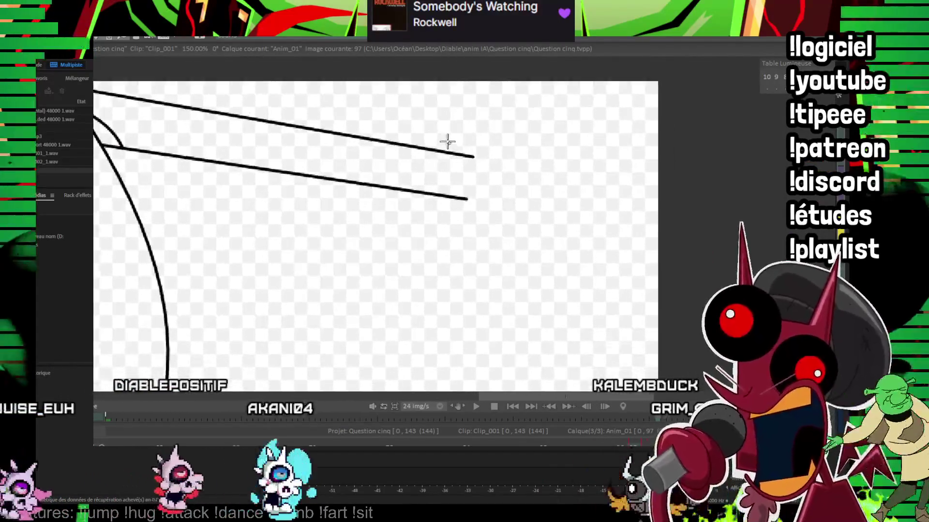
left_click_drag(464, 147, 435, 209)
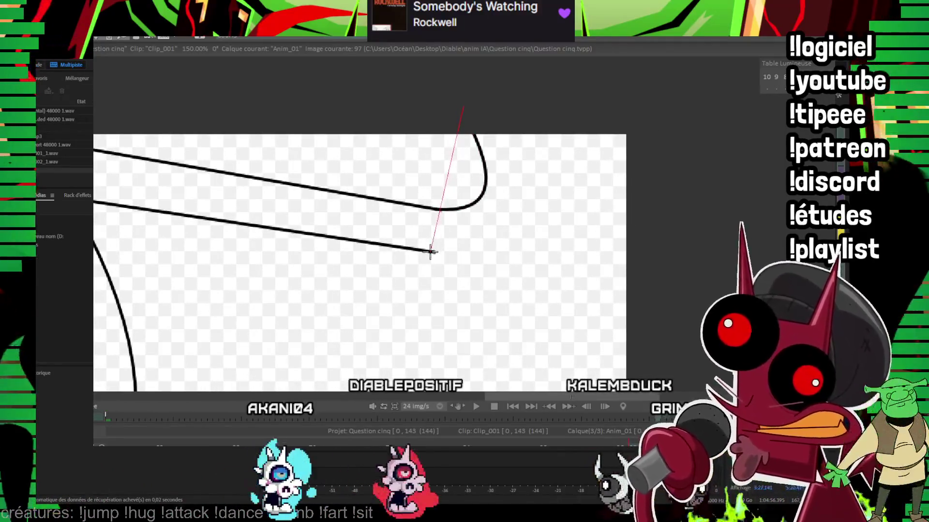
left_click(528, 223)
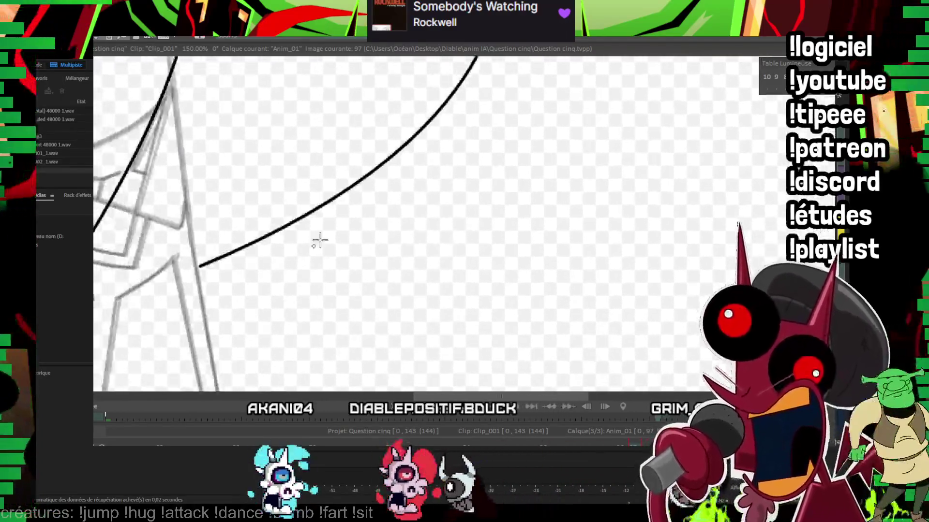
left_click_drag(319, 240, 502, 143)
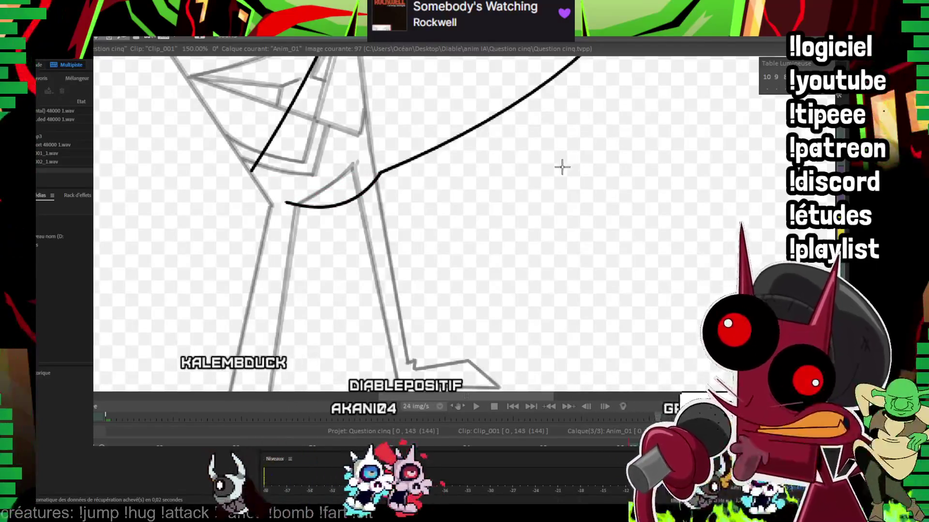
Step: Ink the curved back line of the leg and its second outline along the rough
left_click_drag(545, 174, 534, 133)
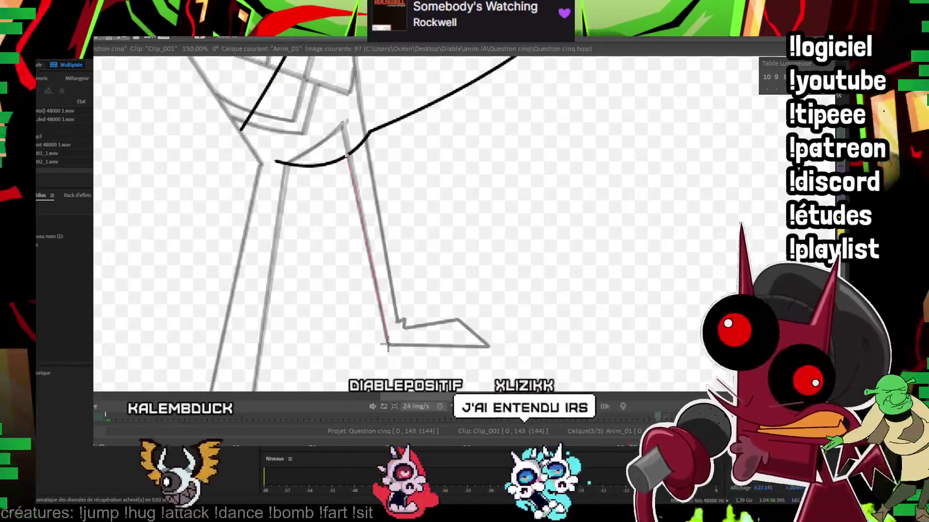
left_click_drag(347, 156, 389, 334)
left_click(399, 244)
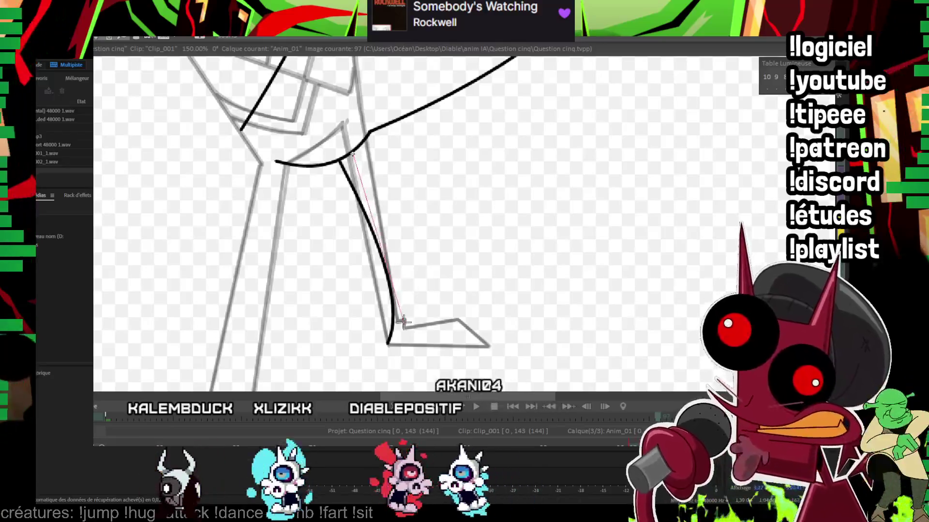
left_click_drag(404, 324, 405, 324)
left_click(395, 245)
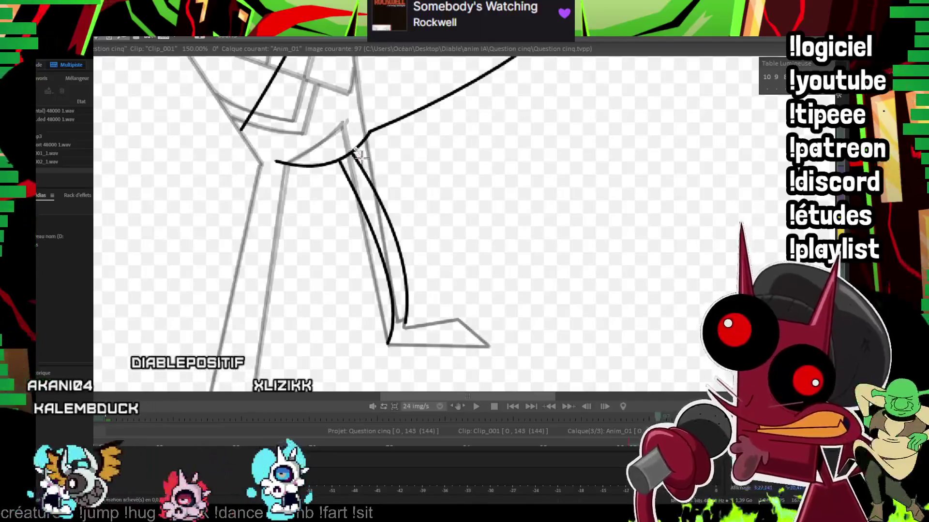
left_click_drag(404, 309, 394, 298)
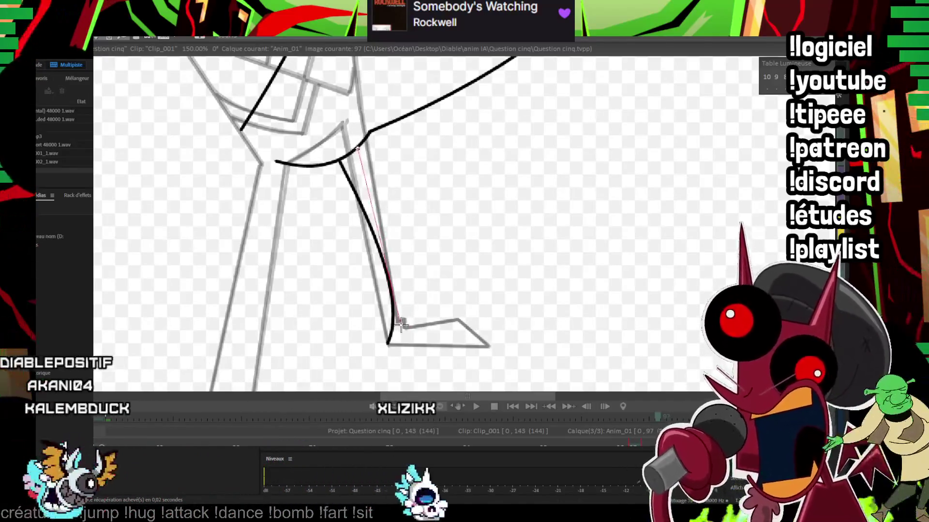
left_click(394, 298)
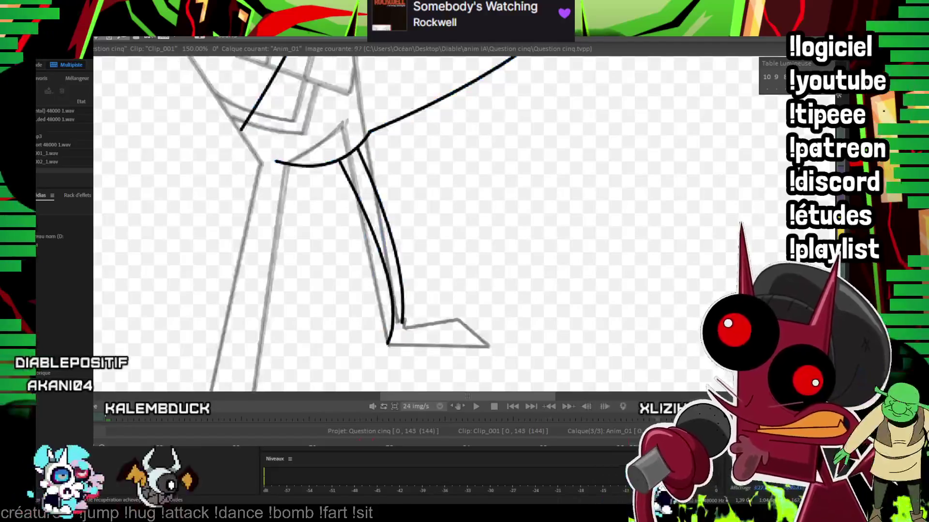
Step: Bring the foot into view and ink the other leg's outer line, cancelling a stray curve
scroll(517, 198, "up", 1)
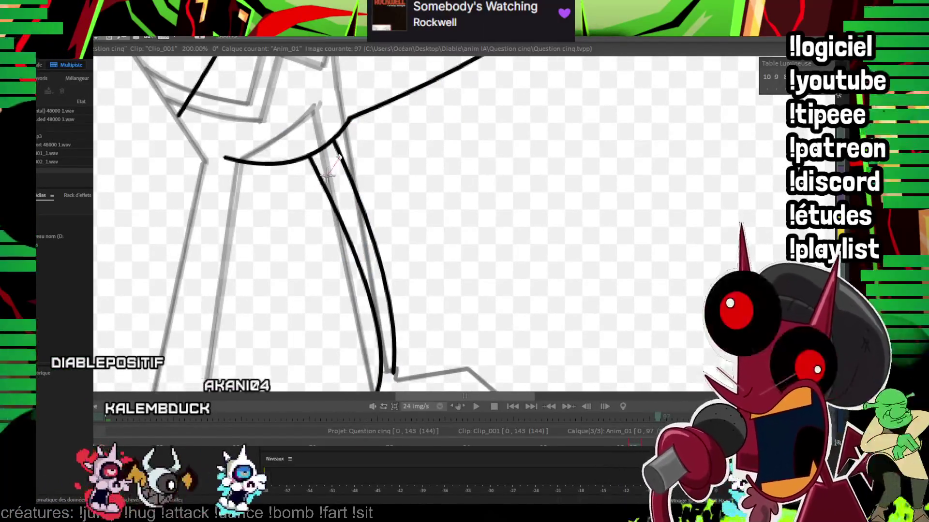
left_click_drag(385, 280, 361, 185)
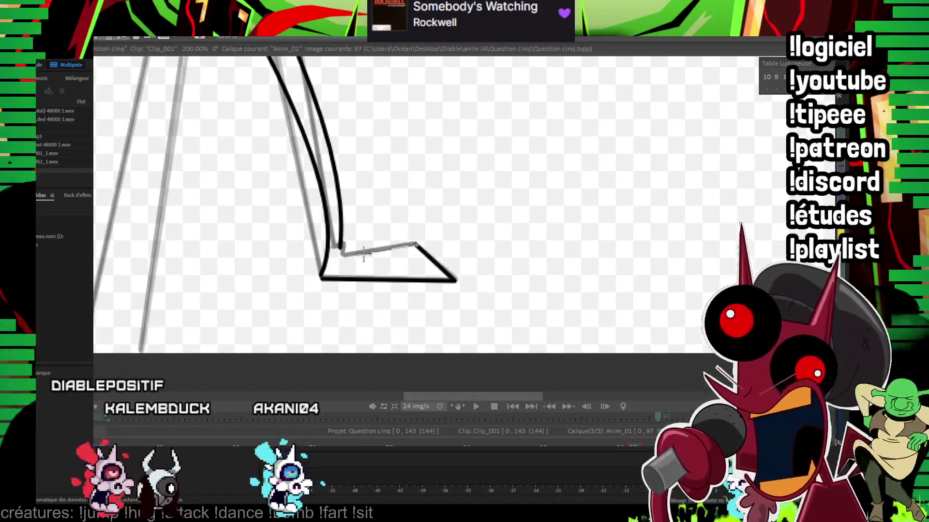
scroll(510, 226, "down", 2)
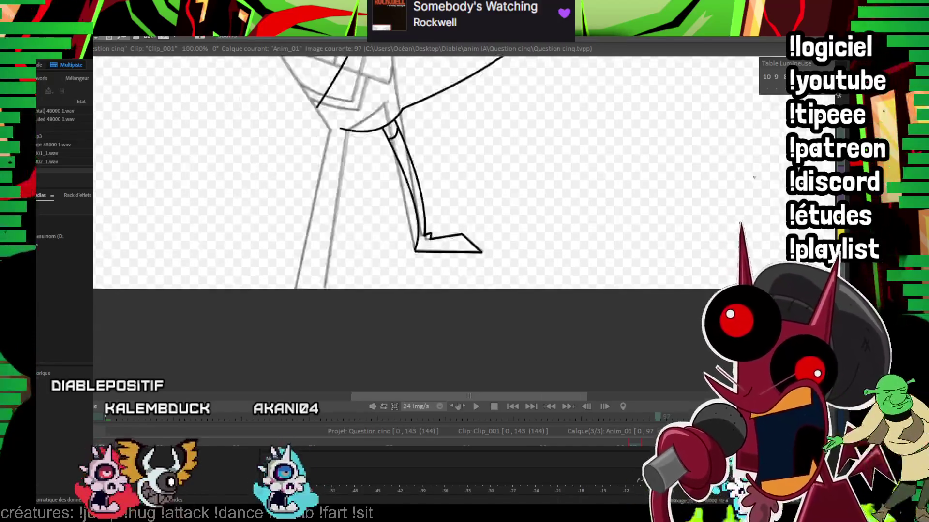
scroll(510, 226, "down", 2)
scroll(509, 225, "up", 2)
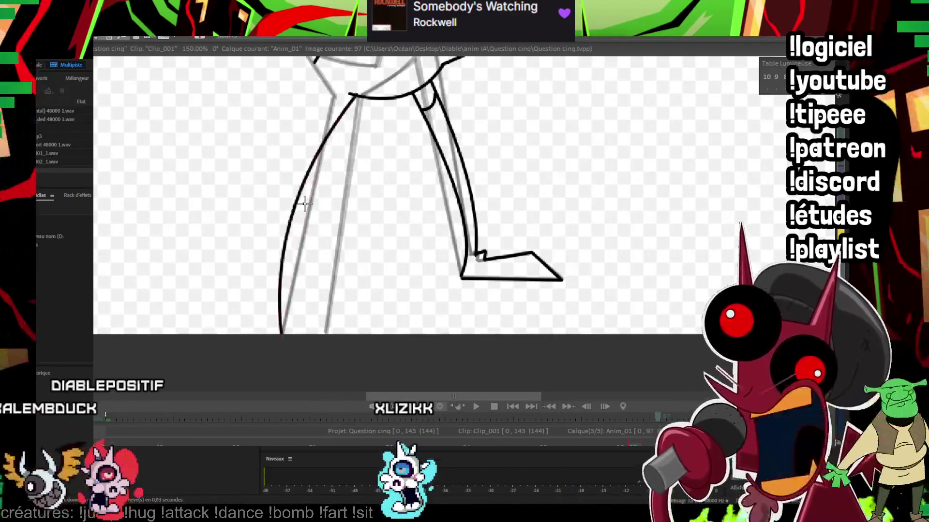
left_click_drag(382, 140, 414, 166)
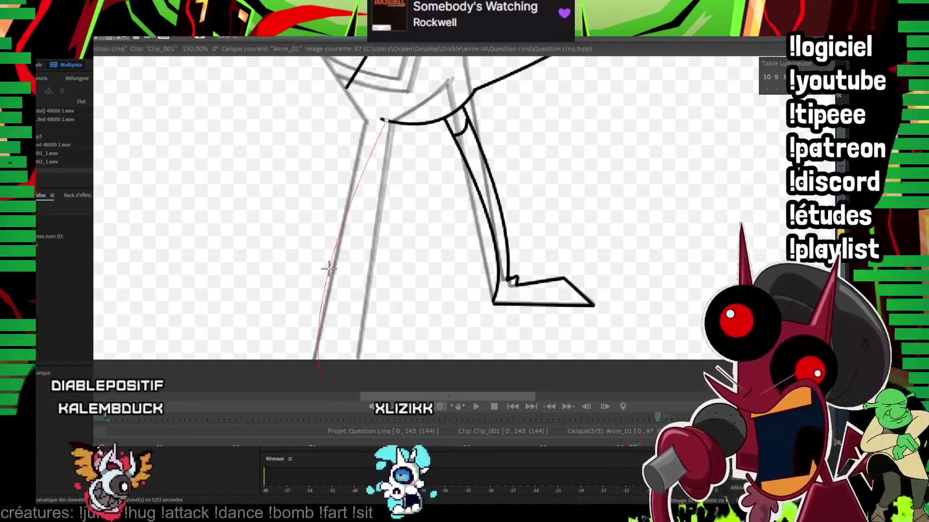
left_click(328, 269)
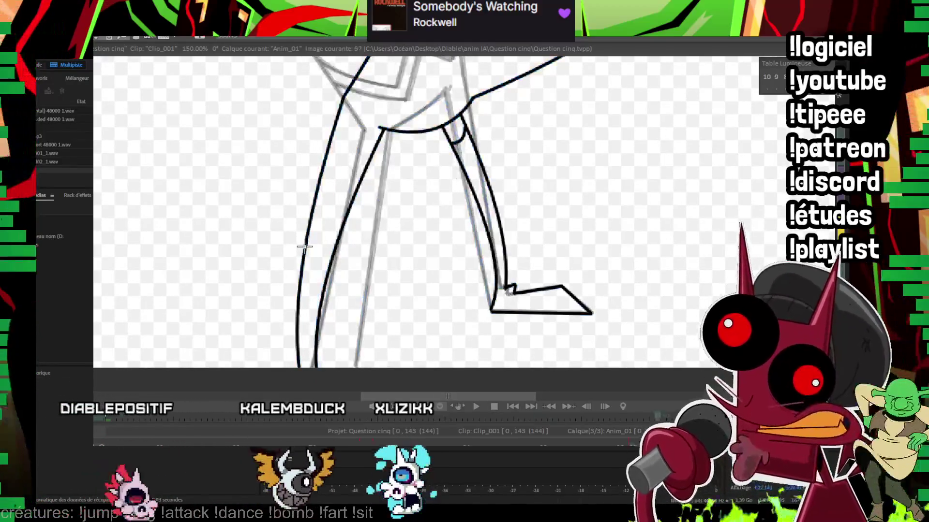
key("Escape")
Step: Ink the inner leg line and join it to the leg at the crotch diagonal
left_click_drag(285, 366, 353, 119)
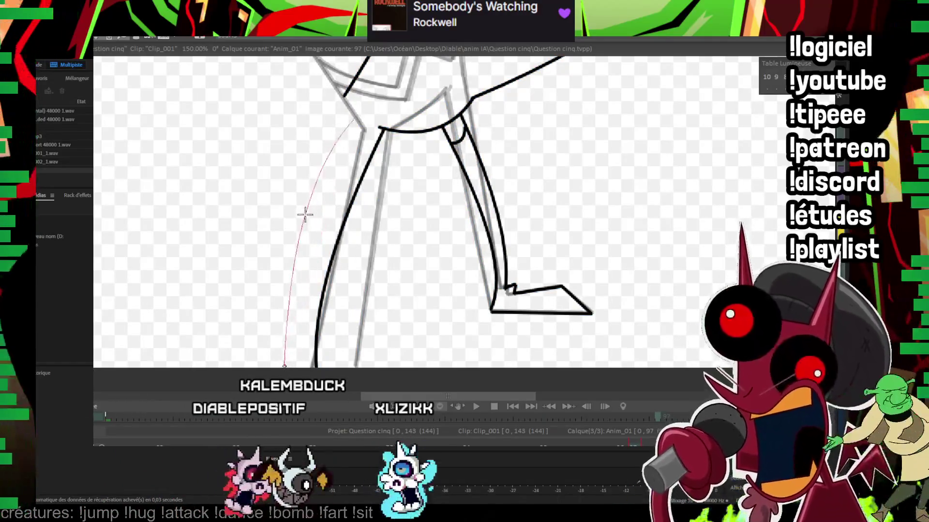
left_click_drag(310, 236, 298, 299)
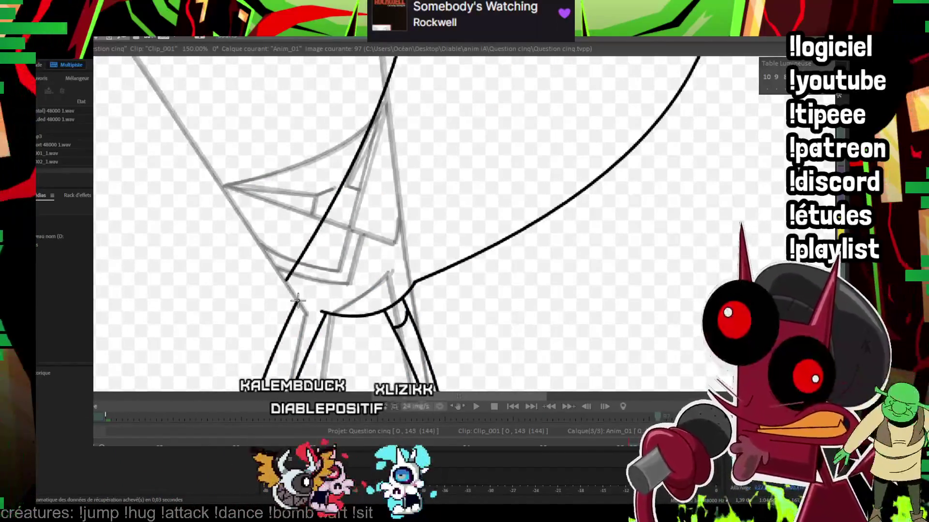
left_click(323, 227)
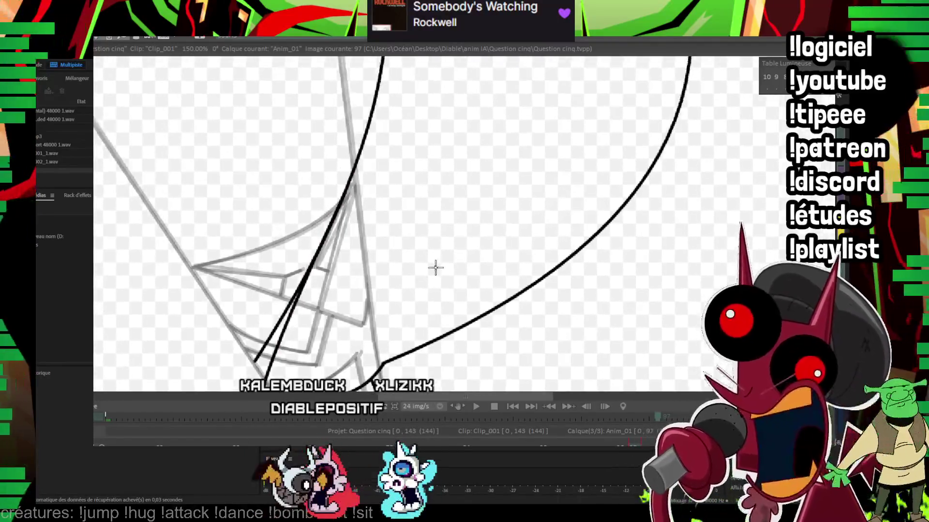
left_click_drag(436, 265, 266, 189)
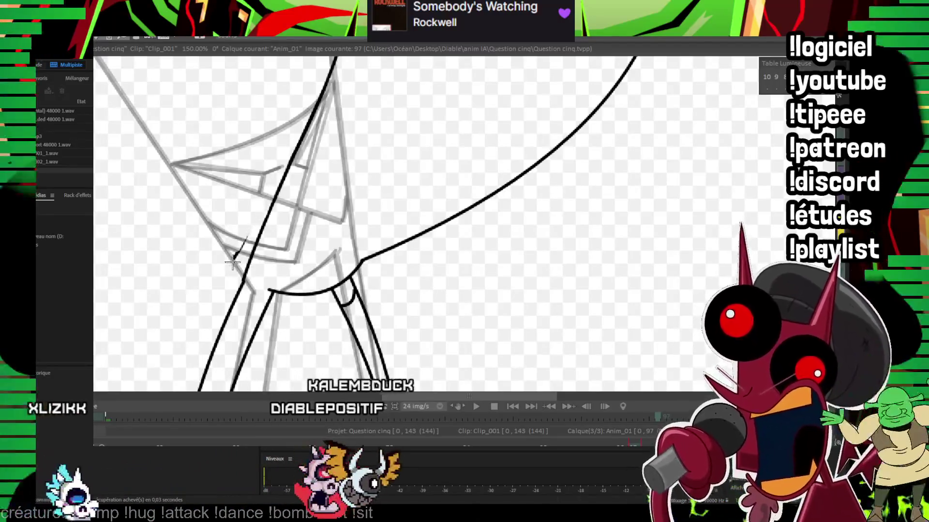
scroll(258, 197, "down", 5)
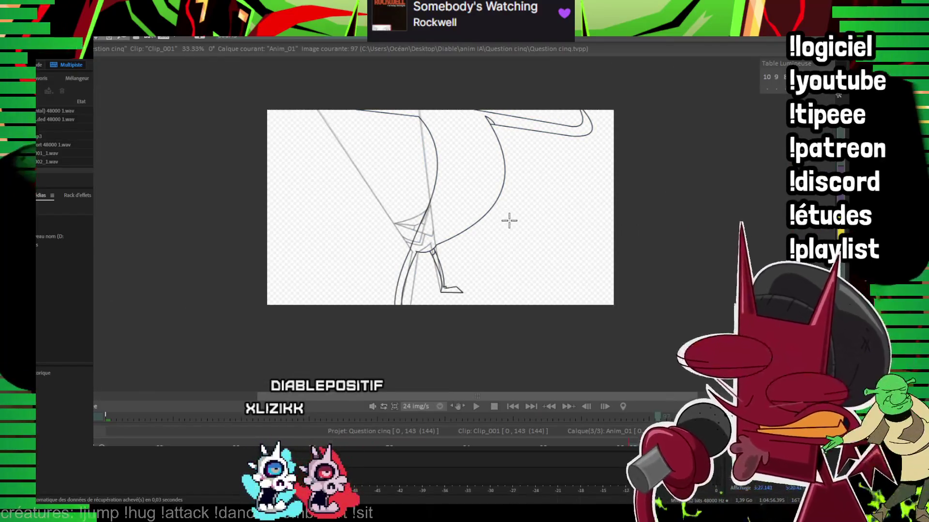
Step: Step forward two frames to the blank keyframe, zoom in, and flip back to the inked drawing
key("Right")
key("Right")
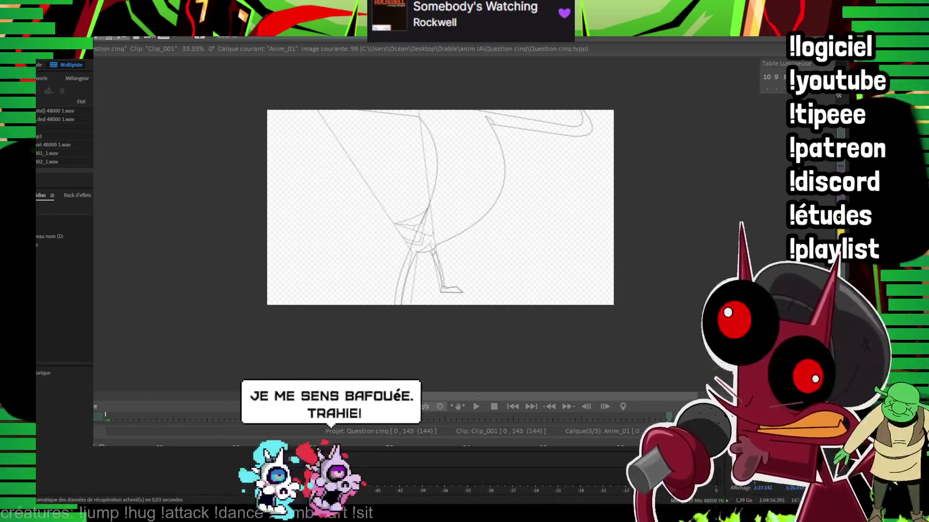
key("Right")
key("Right")
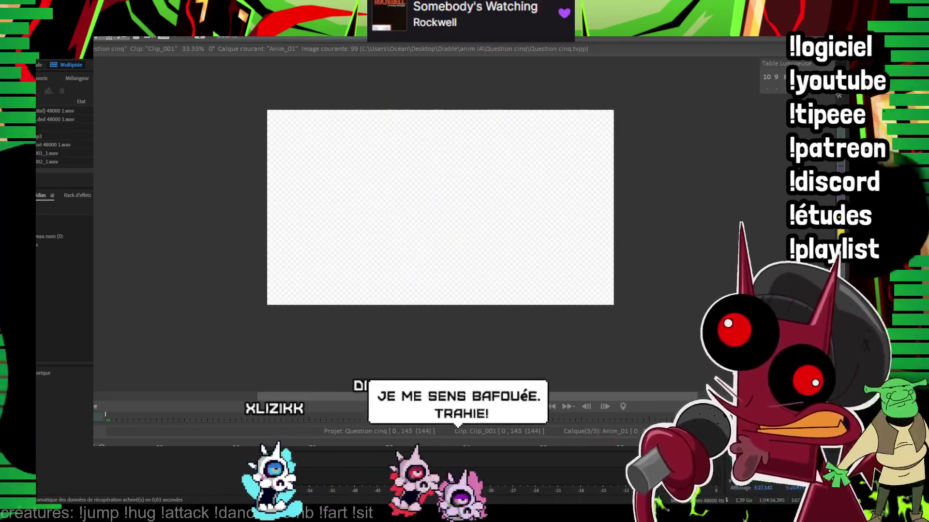
scroll(518, 197, "up", 2)
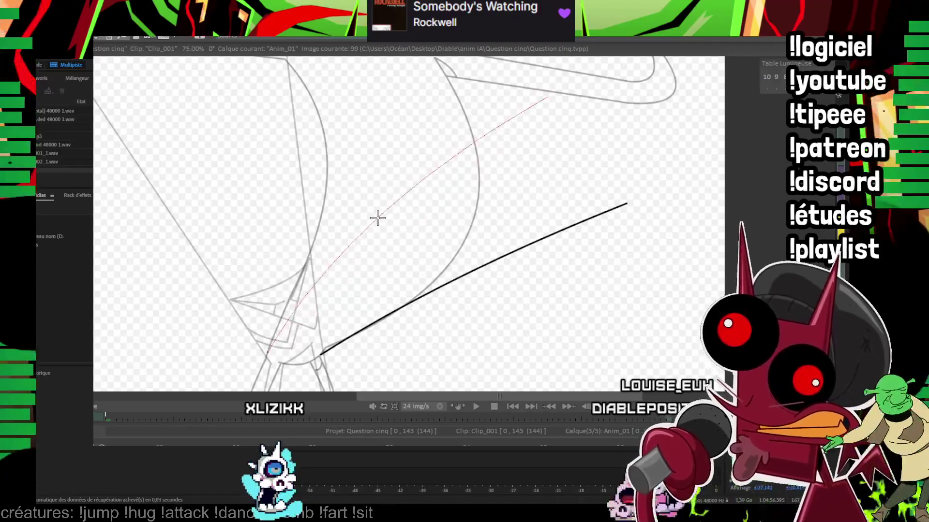
key("Left")
key("Left")
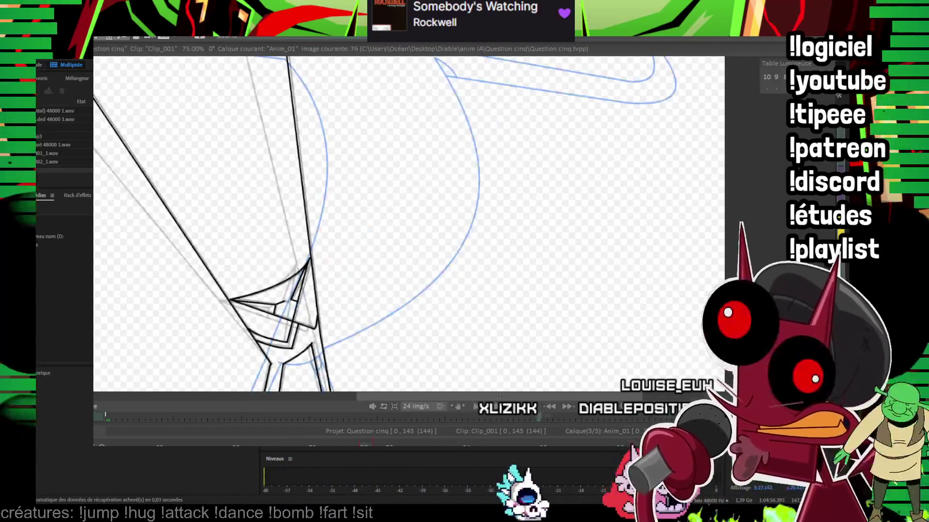
scroll(601, 189, "up", 2)
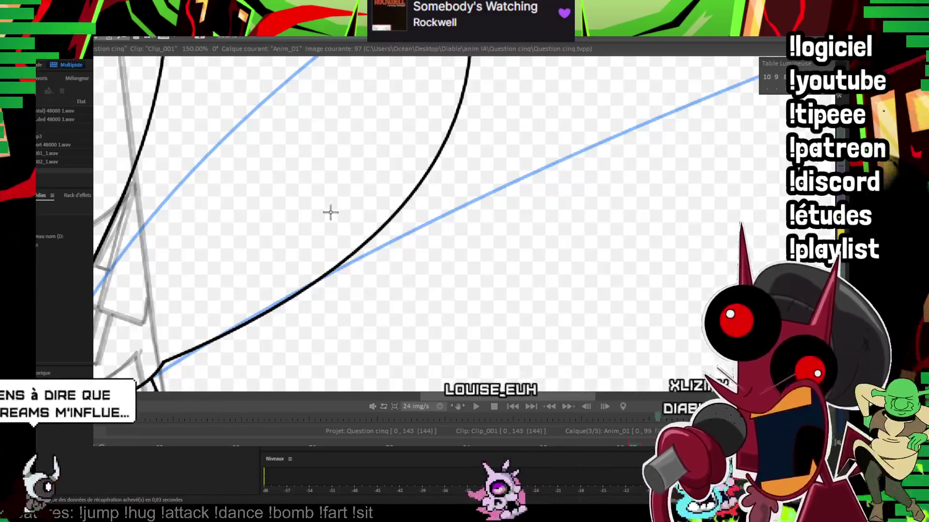
Step: Draw the belly curve, undo it, and redraw it with a better bend
left_click_drag(330, 211, 440, 166)
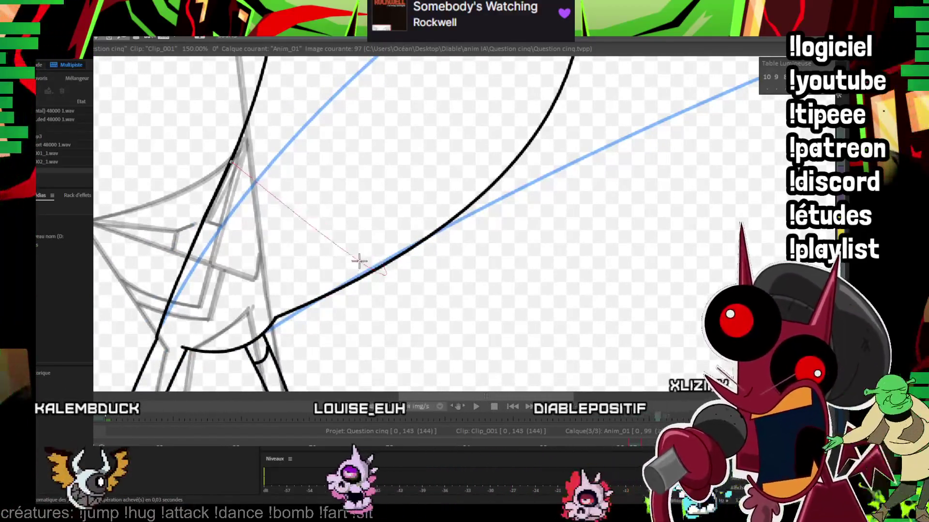
left_click(283, 235)
key("ctrl+z")
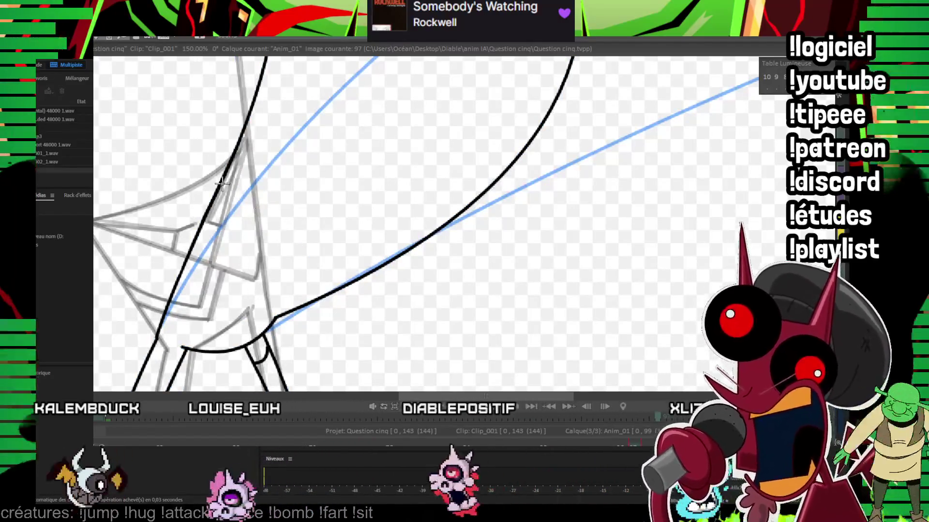
left_click_drag(220, 184, 367, 271)
left_click(291, 256)
Step: Add a short crotch stroke and the curved inner-thigh line, comparing against the previous frame
left_click_drag(201, 309, 266, 312)
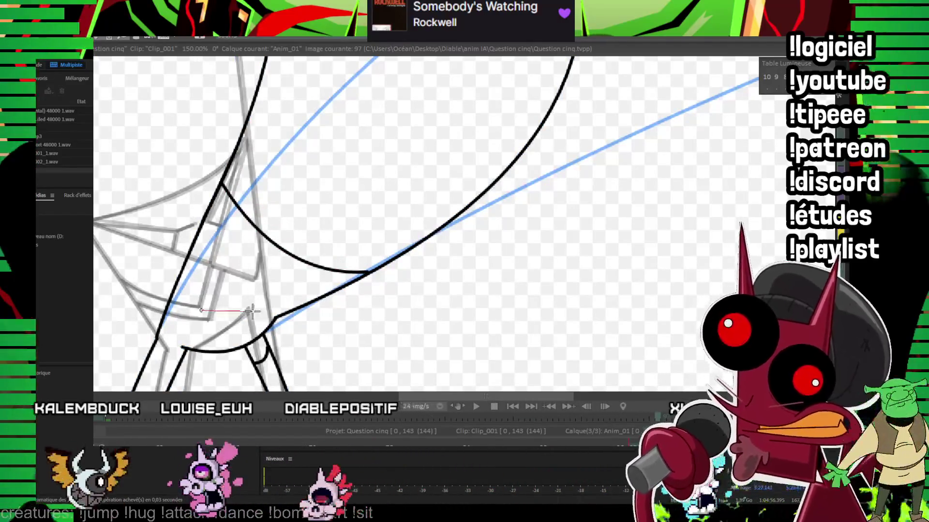
key("Left")
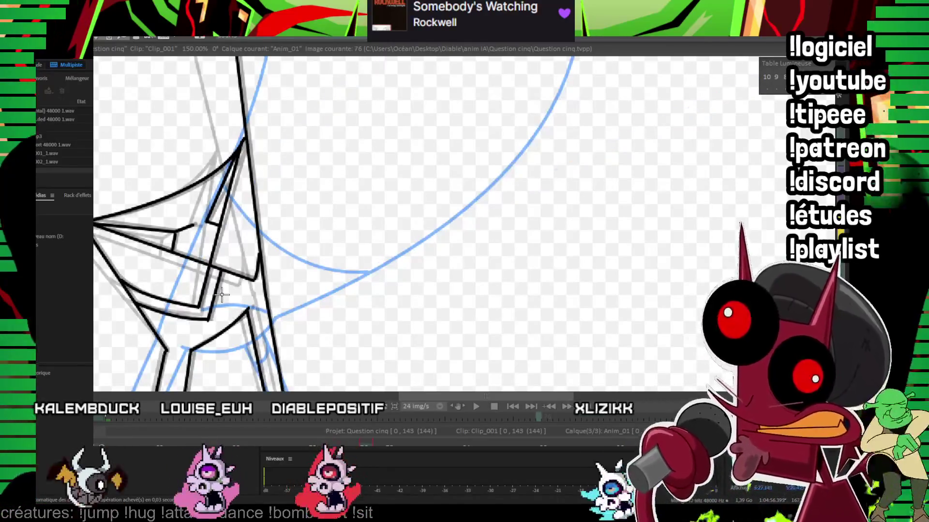
key("Right")
left_click_drag(197, 302, 238, 308)
key("Left")
key("Right")
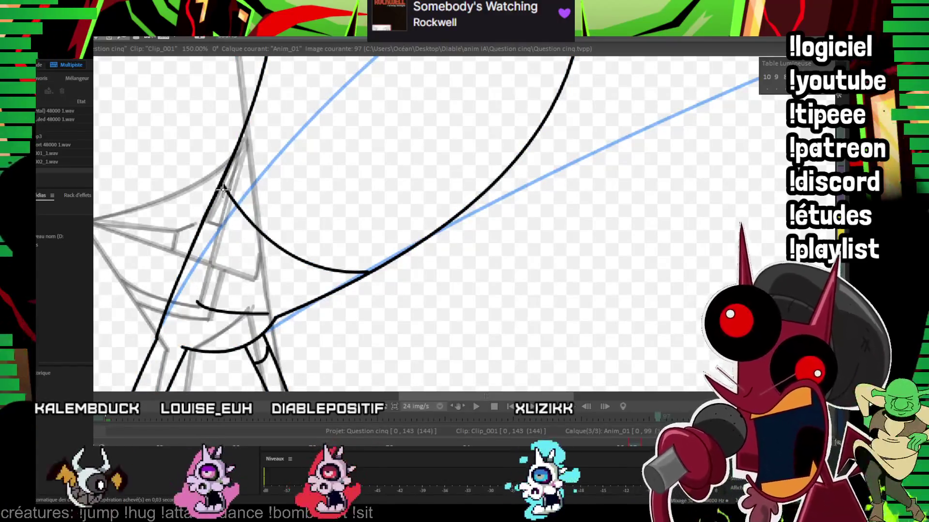
left_click(227, 232)
Step: Ink the curved thigh line and the straight crossing lines at the knee joint
left_click_drag(290, 237, 319, 243)
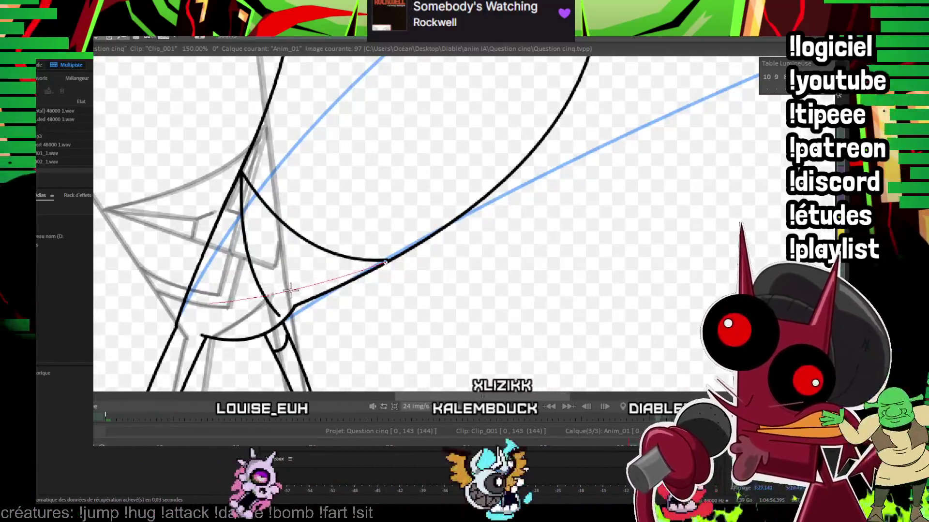
left_click_drag(387, 260, 209, 303)
mouse_move(288, 307)
left_mouse_down()
mouse_move(277, 323)
mouse_move(285, 293)
left_mouse_up()
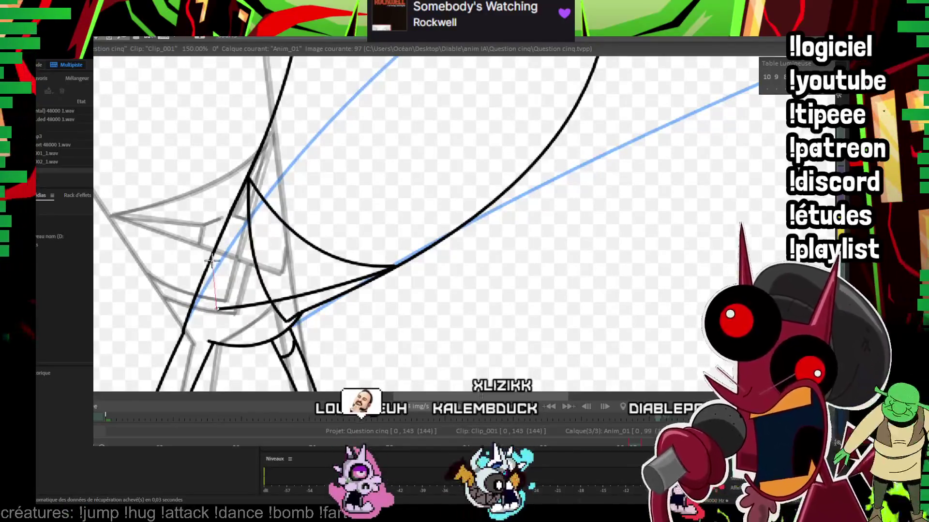
left_click_drag(212, 262, 217, 308)
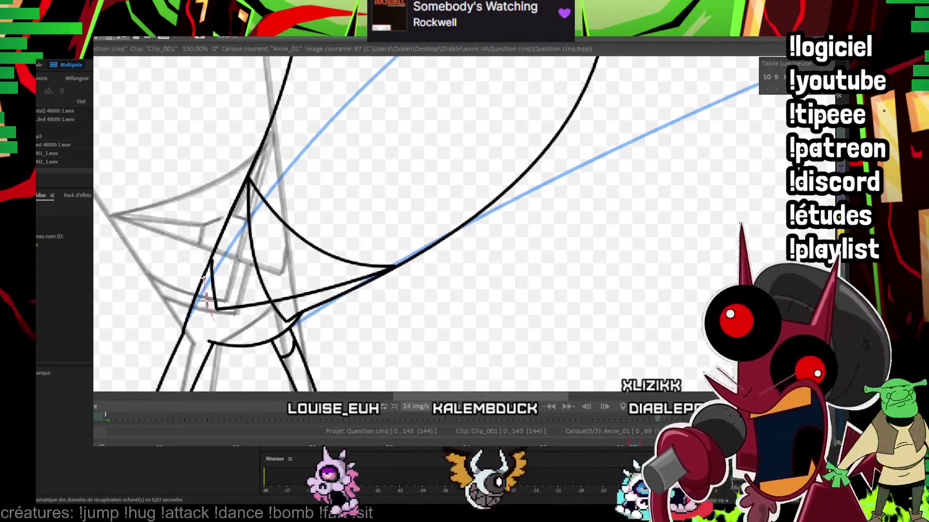
left_click(273, 310)
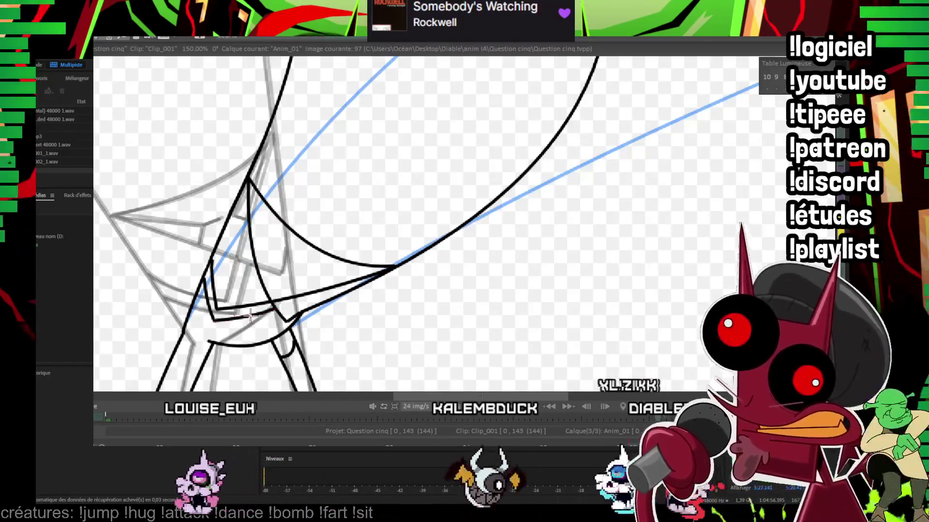
left_click(274, 259)
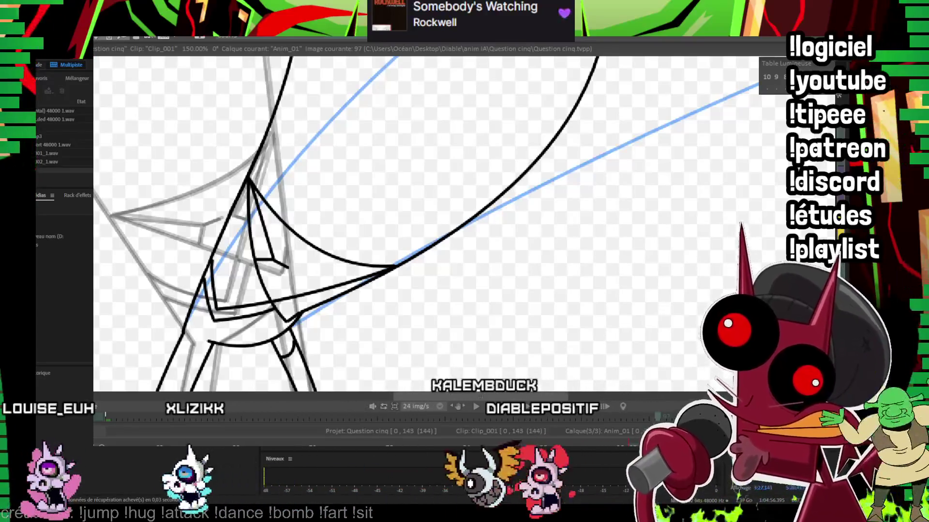
Step: Add a straight line from the joint, then advance to image 99
left_click_drag(453, 183, 417, 124)
left_click_drag(350, 208, 265, 213)
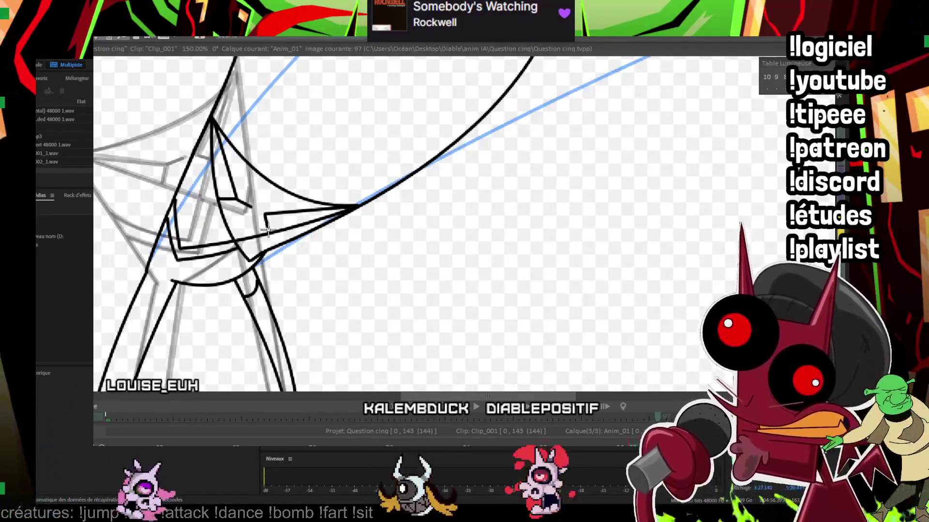
key("Right")
key("Right")
left_click_drag(334, 260, 376, 175)
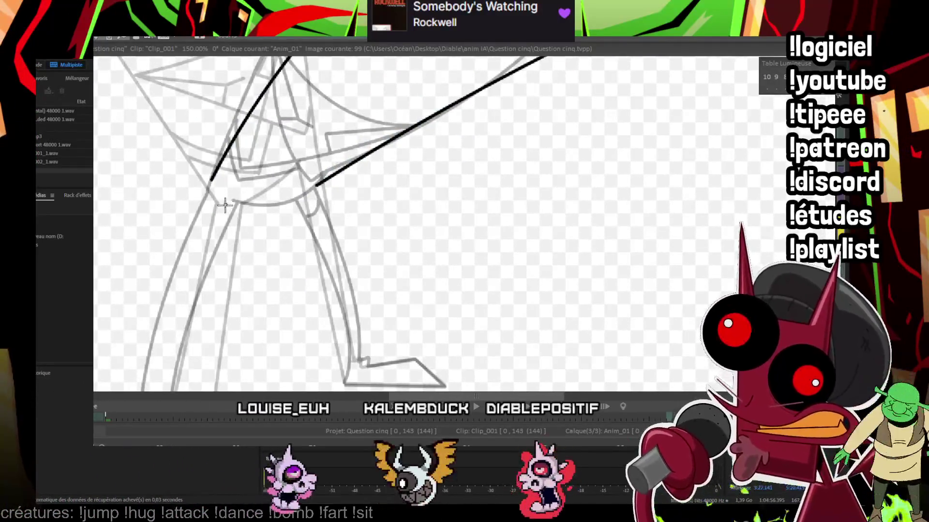
Step: Ink the curve down the back of the leg and the sole of the foot on image 99
key("Left")
key("Right")
mouse_move(283, 209)
left_mouse_down()
mouse_move(291, 151)
mouse_move(340, 329)
left_mouse_up()
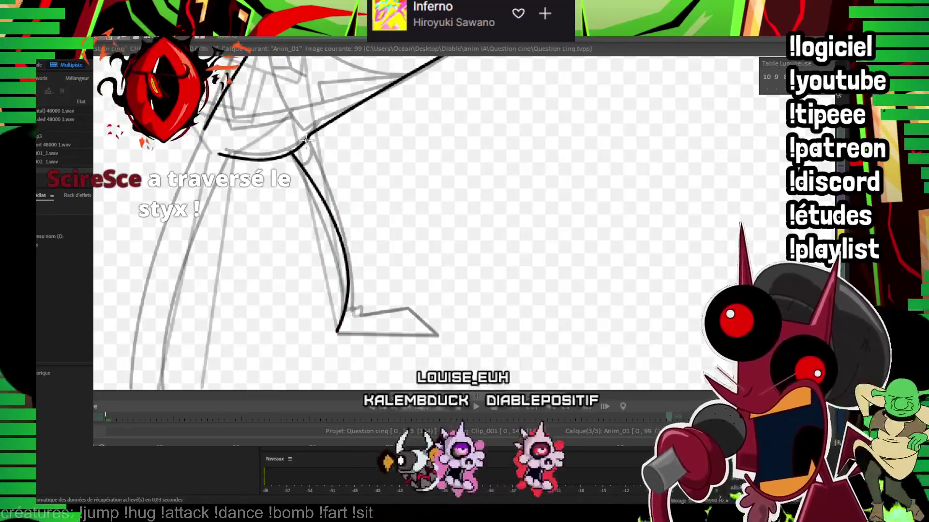
left_click_drag(306, 140, 353, 313)
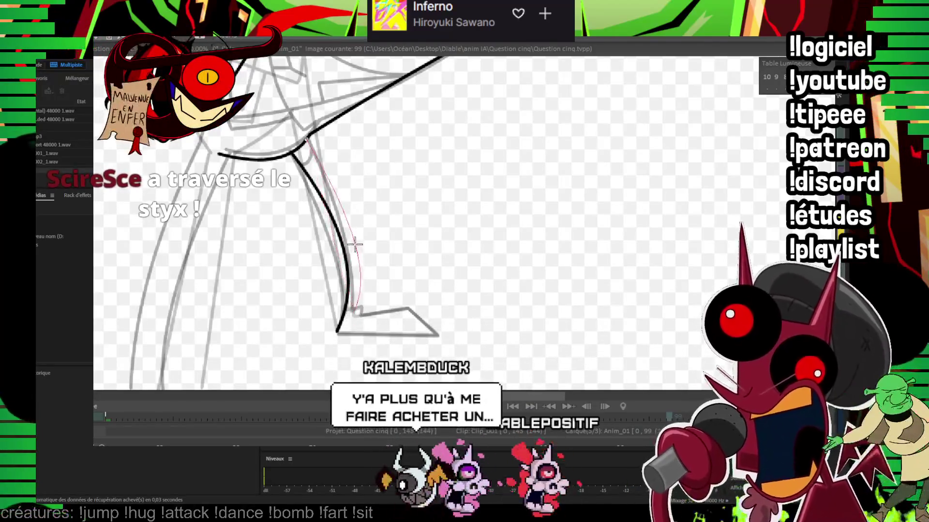
left_click(358, 230)
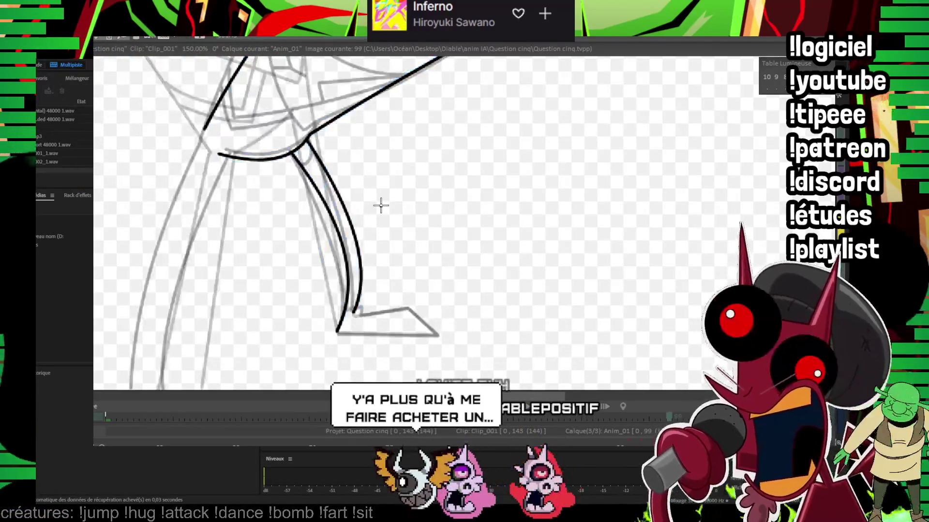
scroll(618, 163, "up", 1)
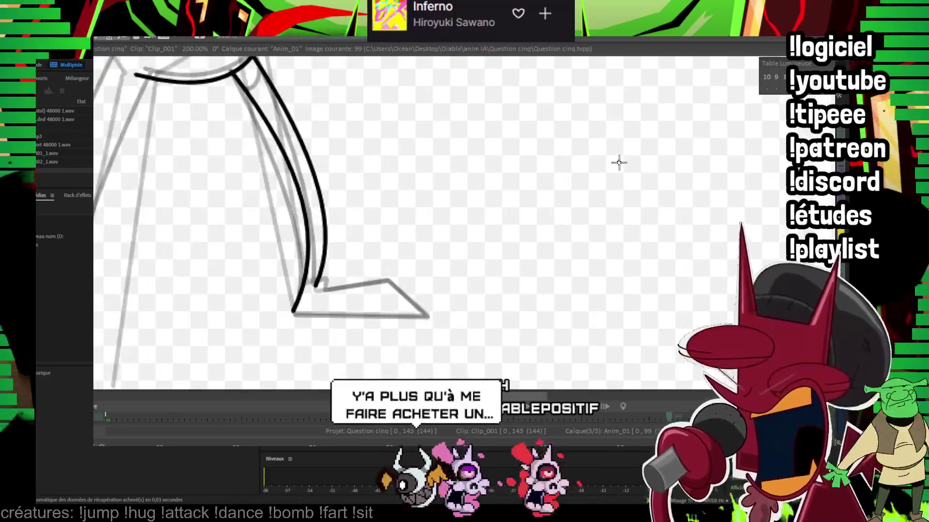
left_click(387, 280)
left_click_drag(388, 281, 496, 255)
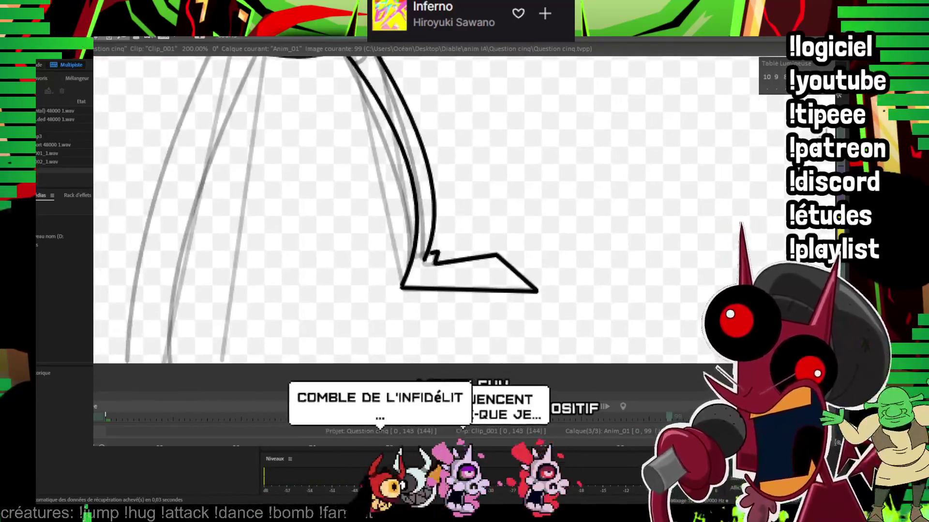
scroll(498, 177, "down", 1)
Step: Ink the front curve of the leg and the curve across the thigh junction
left_click(319, 108)
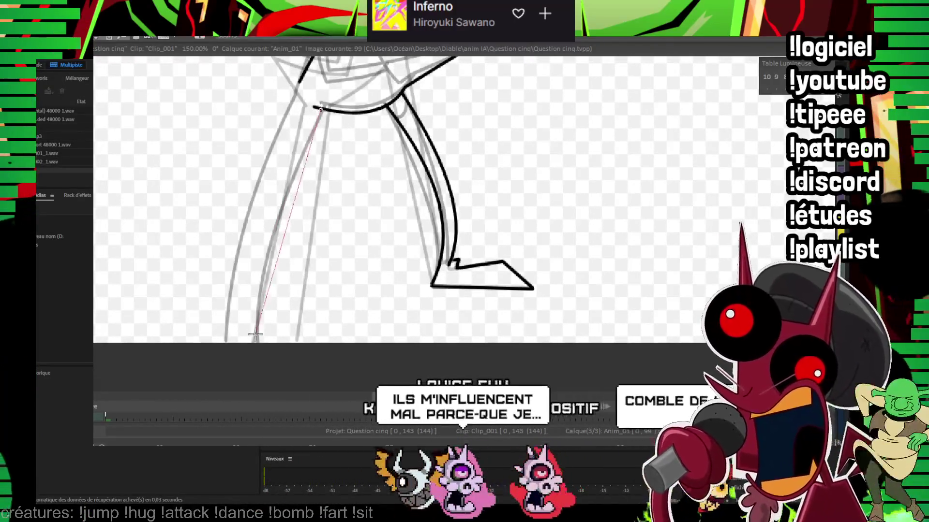
left_click(259, 351)
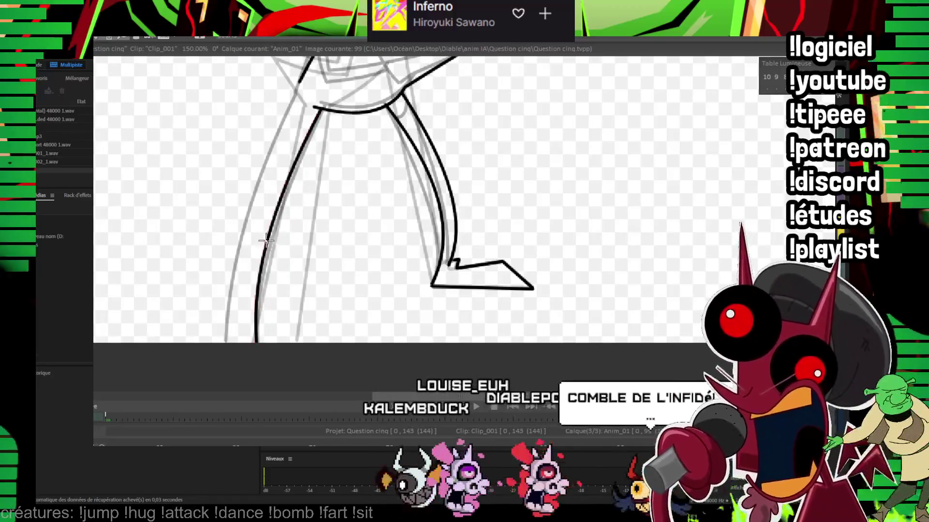
left_click(266, 240)
left_click(295, 95)
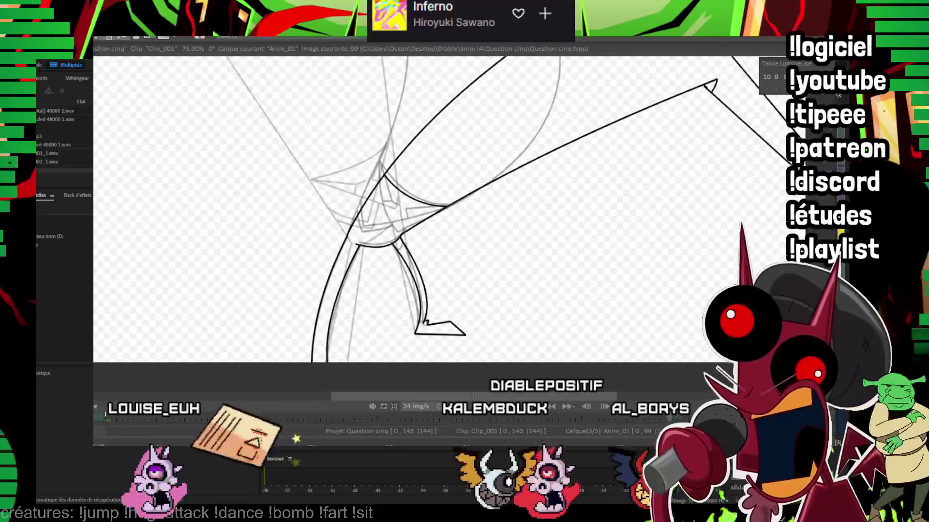
scroll(375, 191, "up", 1)
scroll(375, 191, "down", 1)
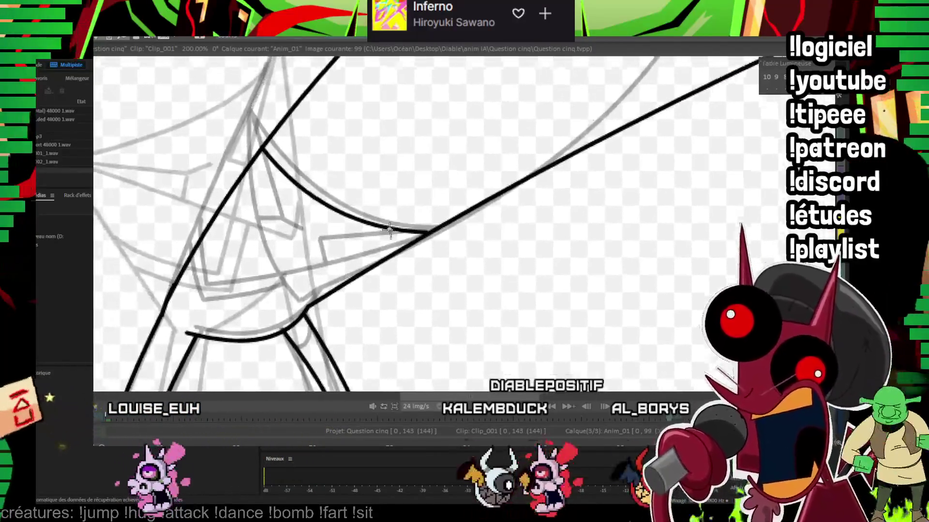
scroll(294, 292, "up", 1)
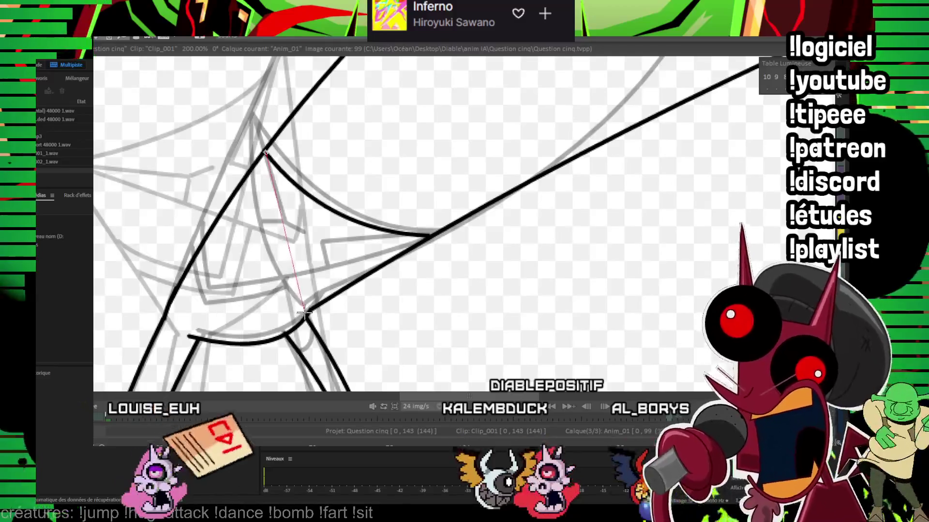
left_click(304, 314)
Step: Add straight strokes across the thigh up to the knee joint, then zoom out to check
left_click(259, 227)
left_click(419, 240)
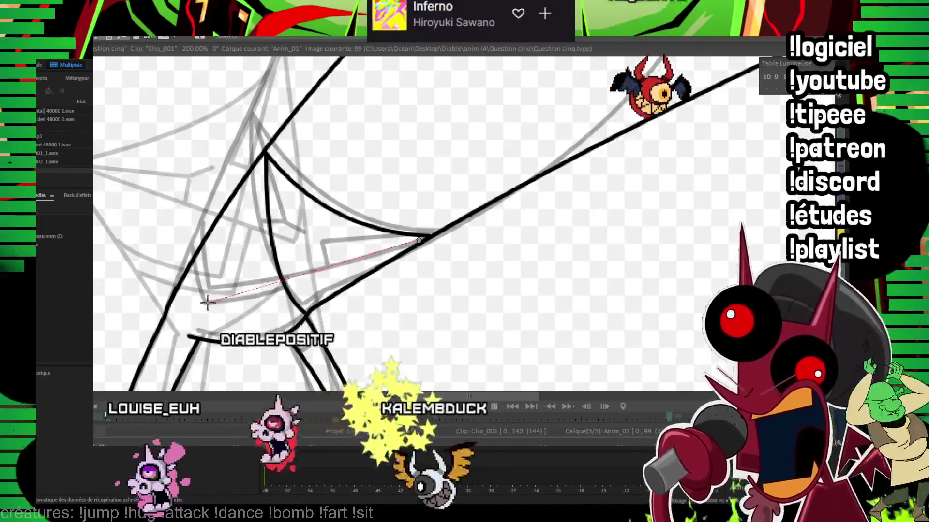
left_click(208, 302)
left_click(207, 235)
left_click_drag(295, 146, 292, 176)
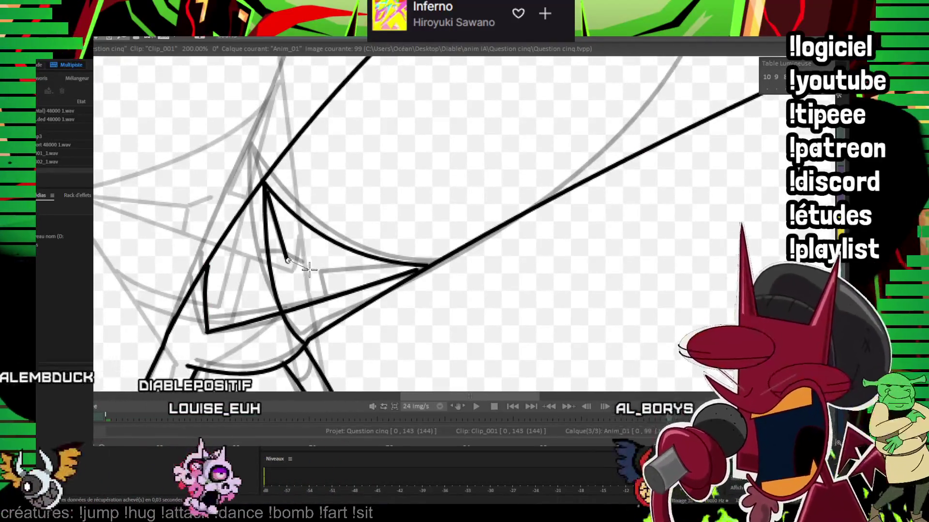
left_click_drag(411, 263, 326, 280)
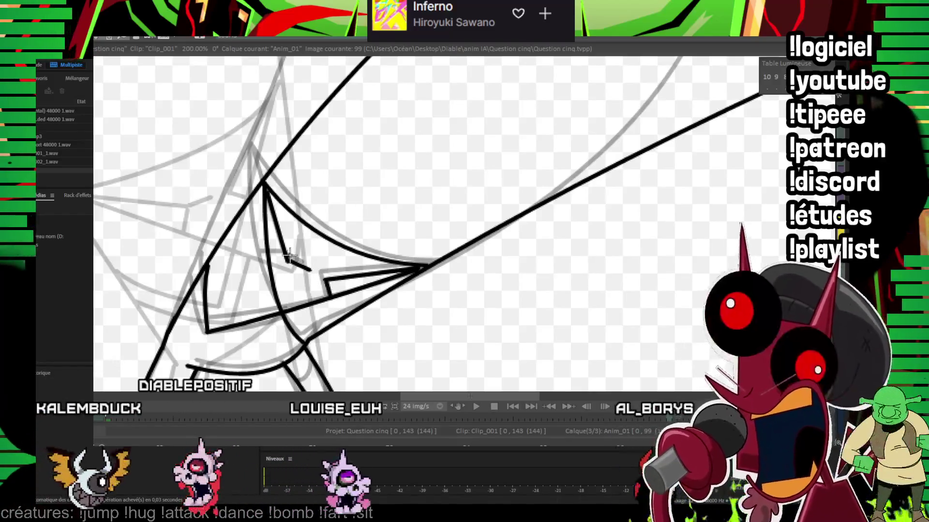
left_click_drag(280, 317, 318, 262)
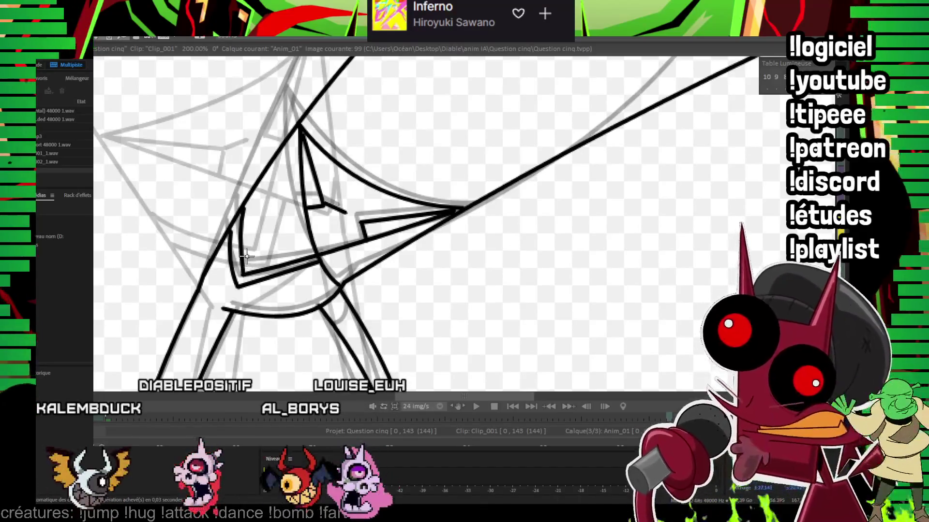
scroll(629, 160, "down", 1)
scroll(554, 211, "down", 1)
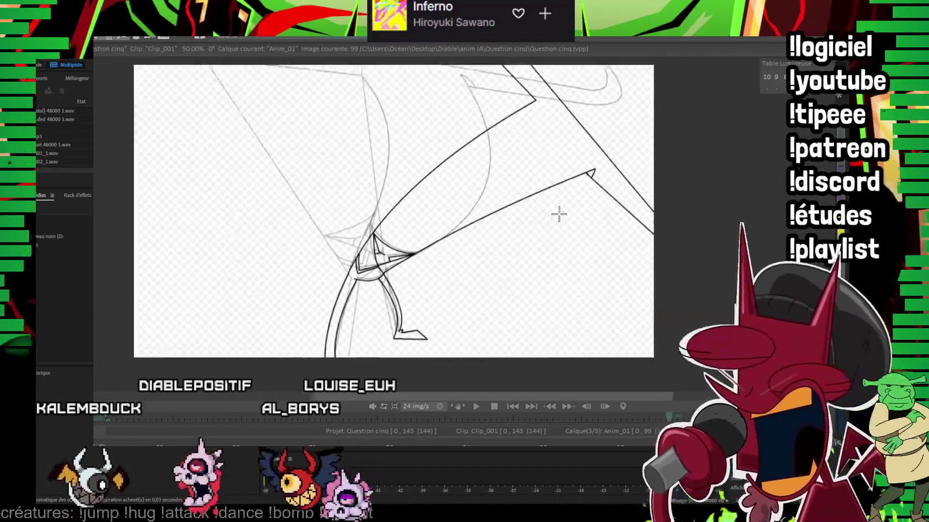
scroll(528, 217, "down", 1)
scroll(527, 220, "down", 1)
Step: Go to image 101 and ink the long upper thigh curve
key("Right")
key("Right")
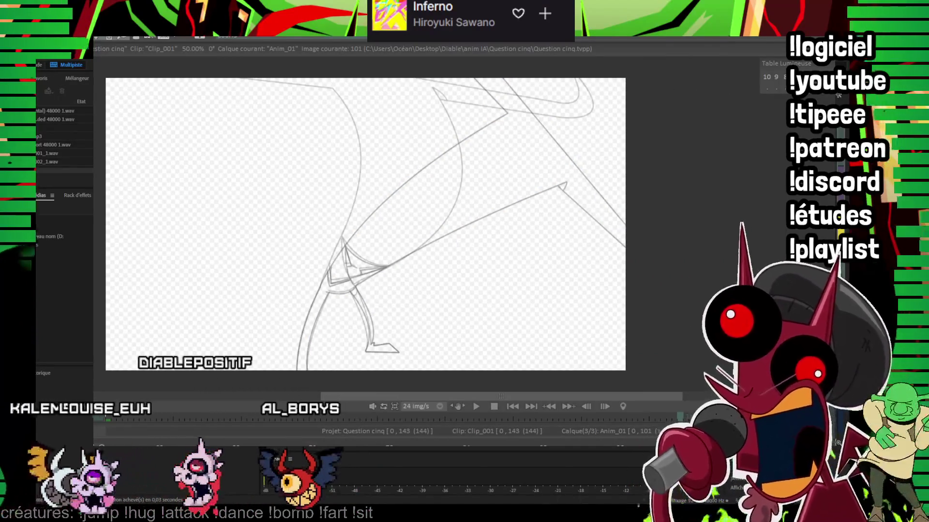
scroll(527, 220, "up", 1)
scroll(534, 256, "up", 1)
scroll(534, 256, "down", 1)
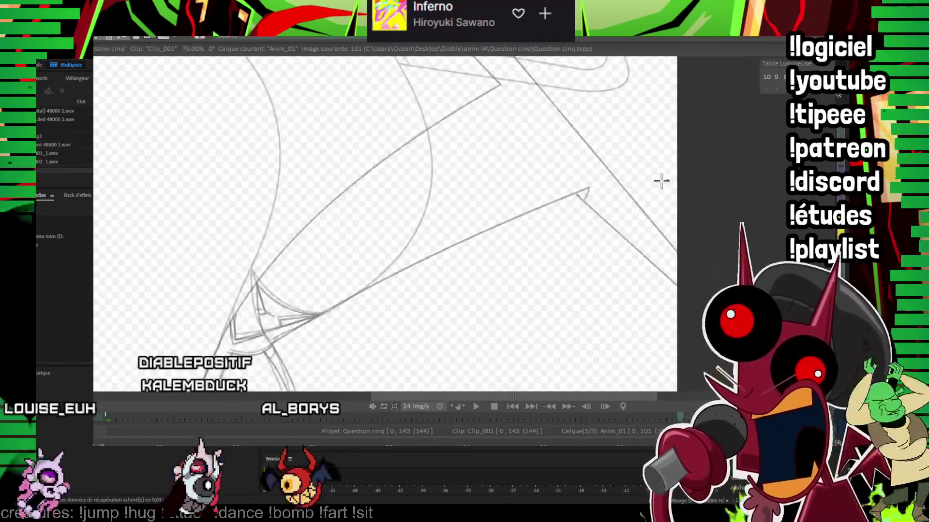
left_click_drag(211, 358, 489, 102)
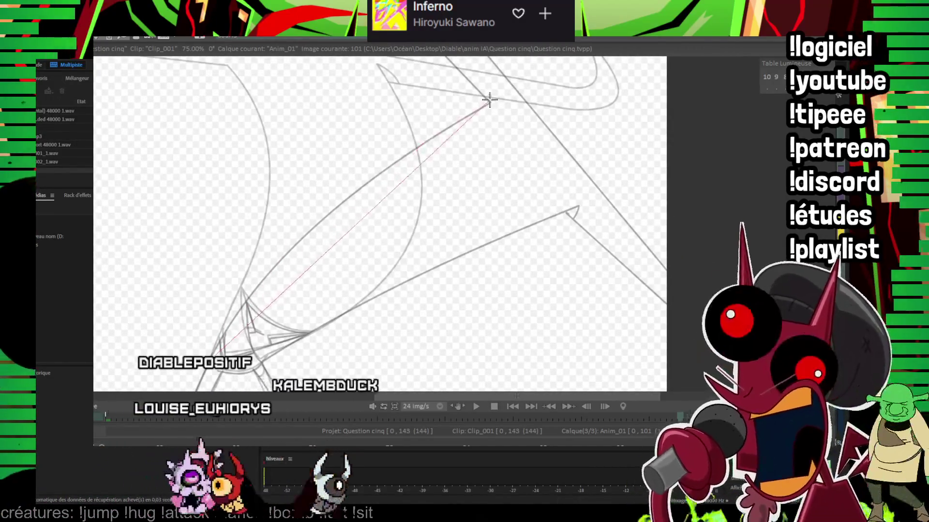
left_click(317, 217)
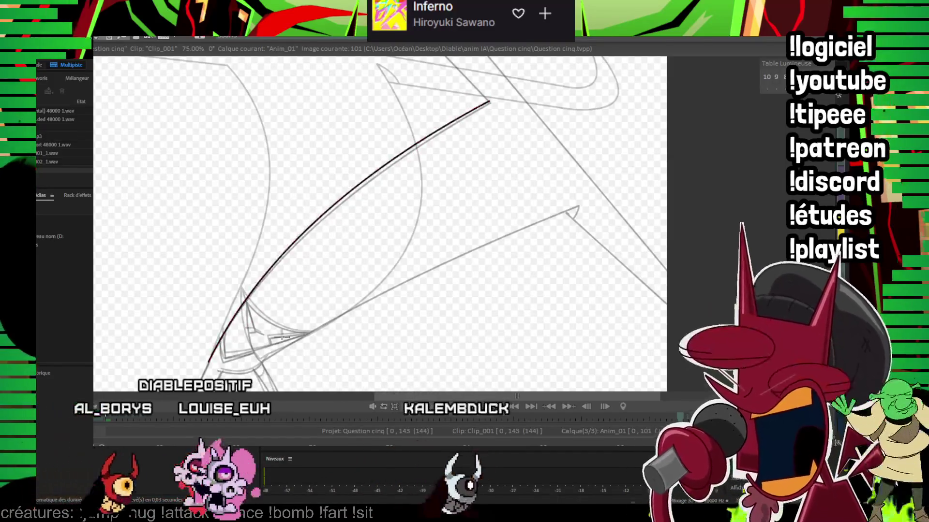
Step: Ink the lower thigh line and the other leg's straight edges meeting at a corner
mouse_move(263, 361)
left_mouse_down()
mouse_move(583, 208)
mouse_move(575, 205)
left_mouse_up()
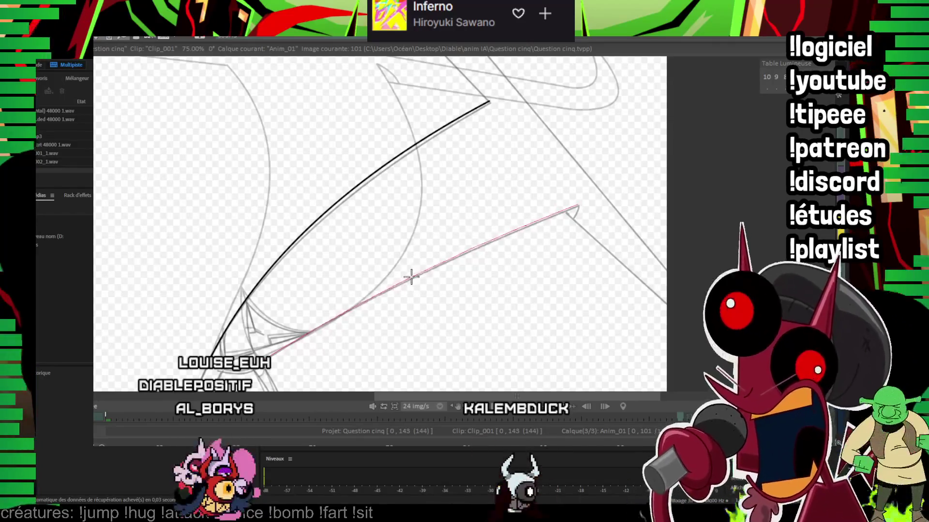
left_click_drag(416, 269, 433, 237)
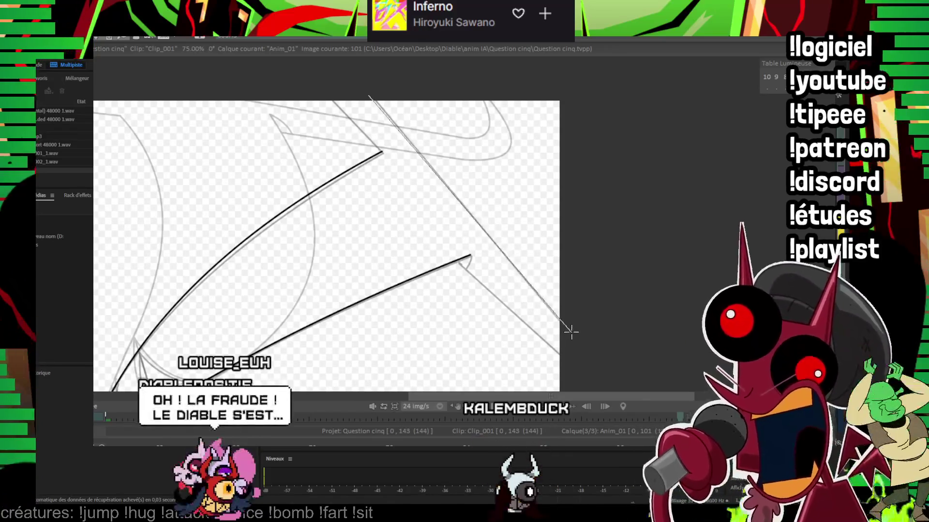
left_click_drag(405, 138, 571, 333)
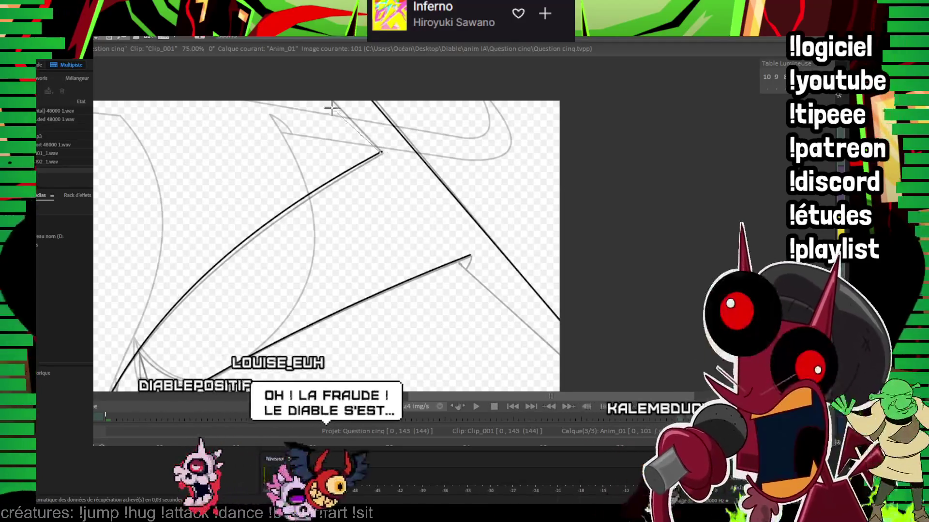
left_click_drag(380, 153, 306, 79)
left_click_drag(458, 262, 566, 360)
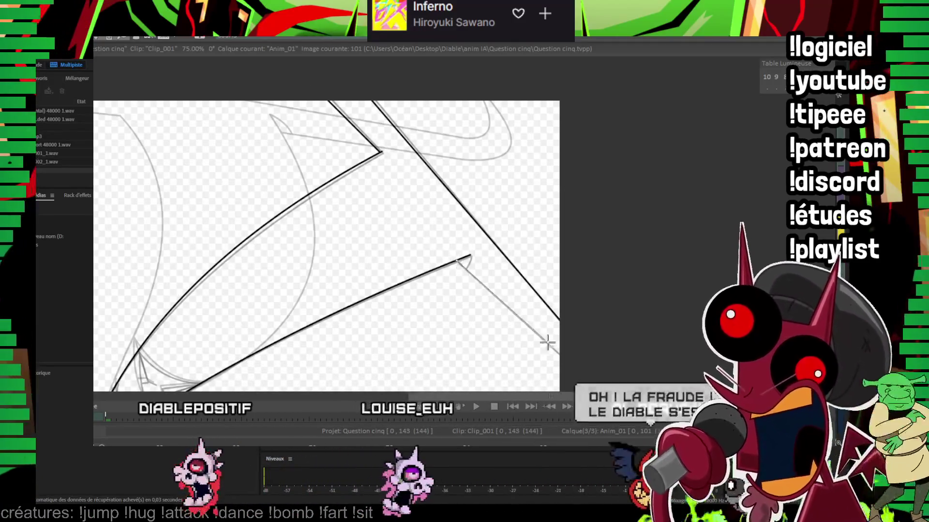
scroll(526, 167, "up", 5)
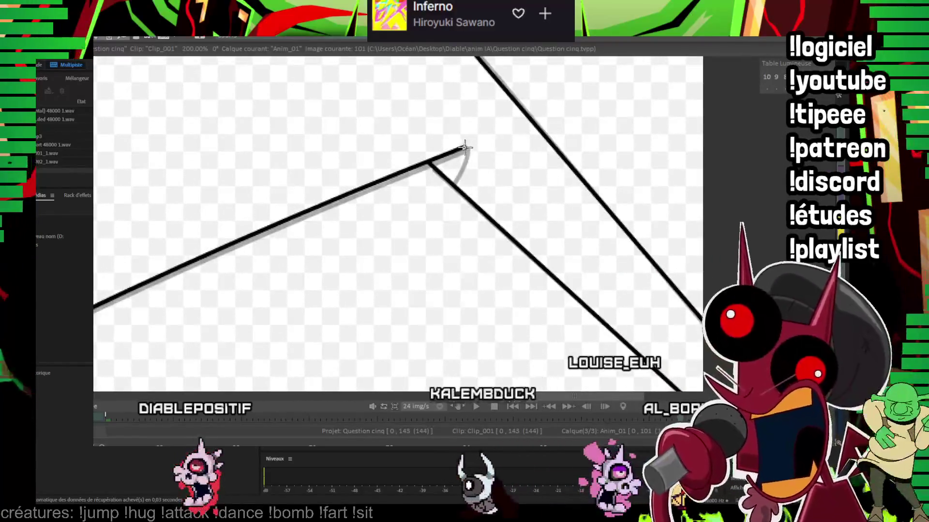
Step: Ink the small curve at the sharp leg corner and the long curved leg lines from the hip
left_click_drag(463, 147, 459, 164)
scroll(465, 194, "down", 3)
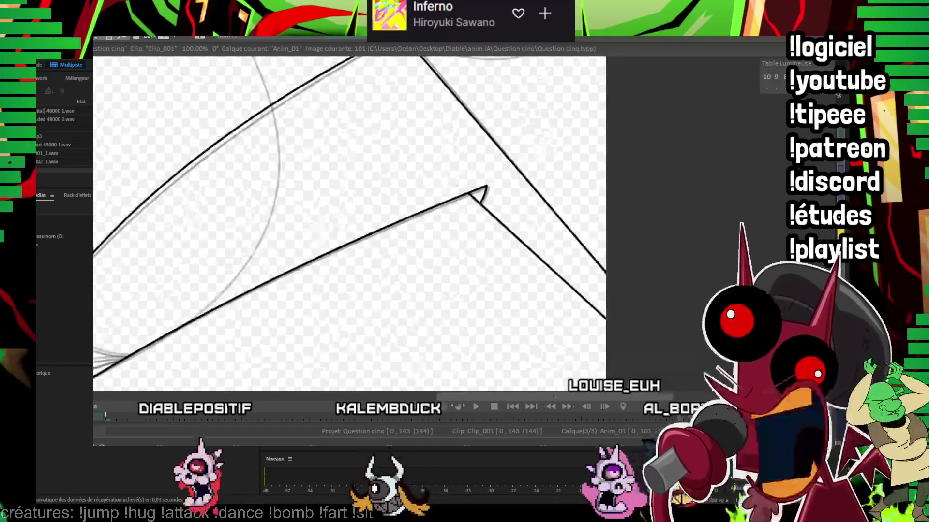
scroll(387, 169, "up", 2)
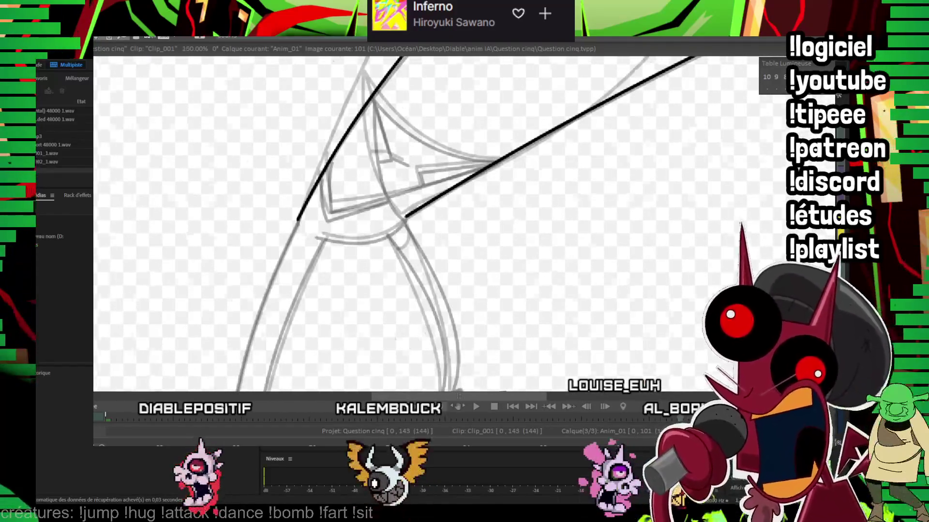
scroll(394, 165, "up", 2)
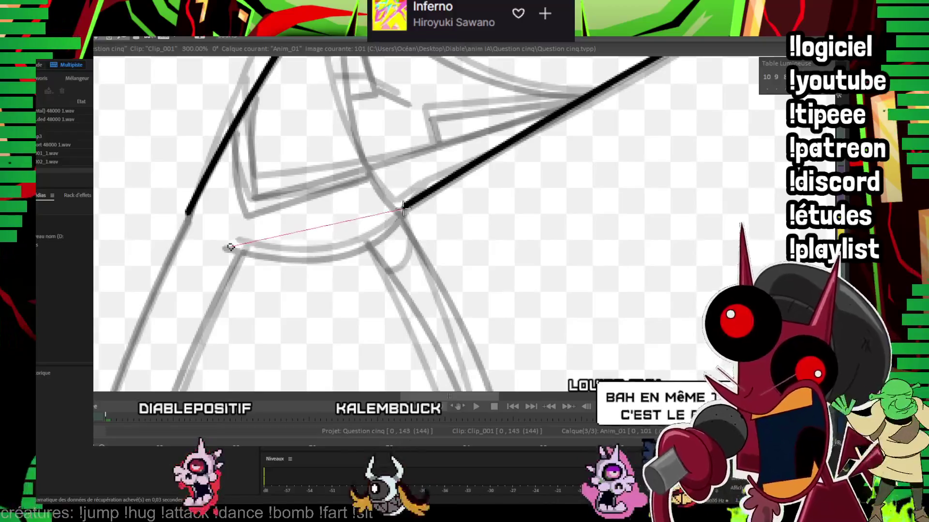
scroll(345, 217, "up", 3)
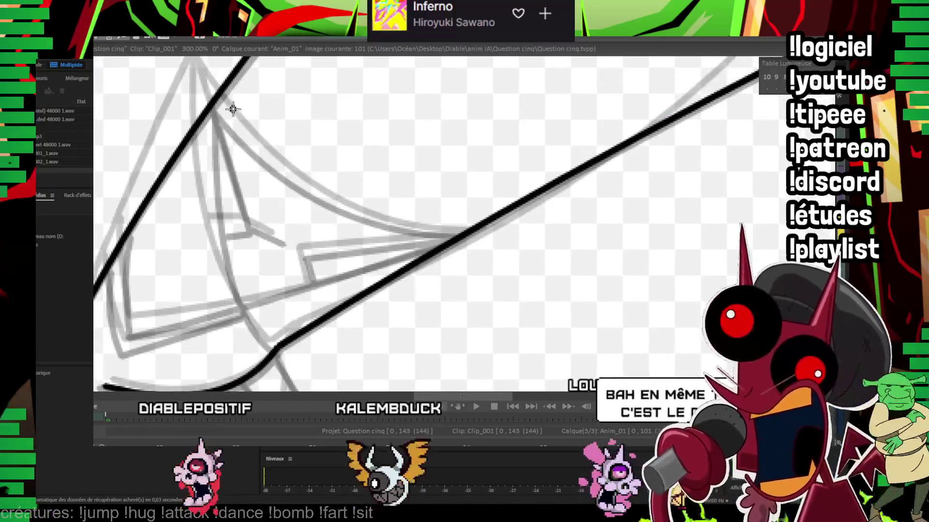
left_click_drag(455, 234, 307, 187)
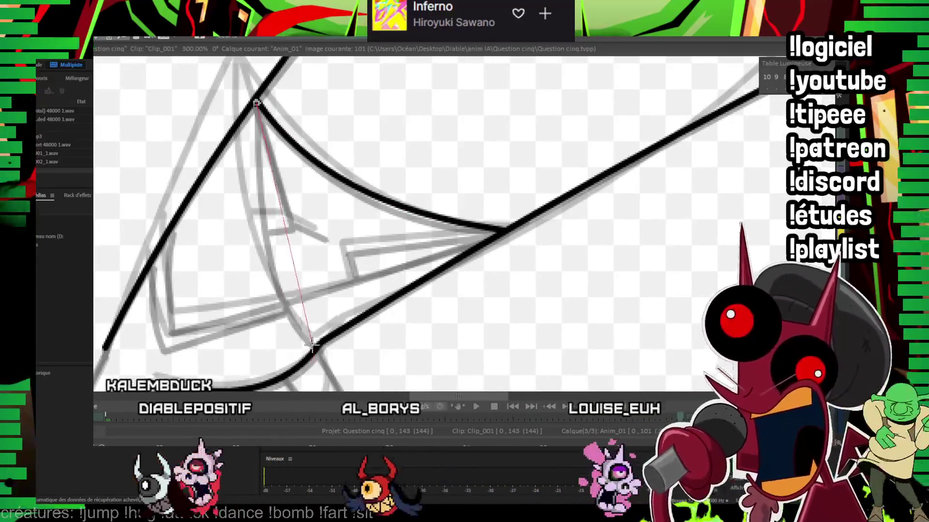
left_click_drag(258, 129, 317, 345)
Step: Ink the angled hip-fold lines: the crossing line, lower edge, corner curve and short inner fold
scroll(436, 192, "up", 1)
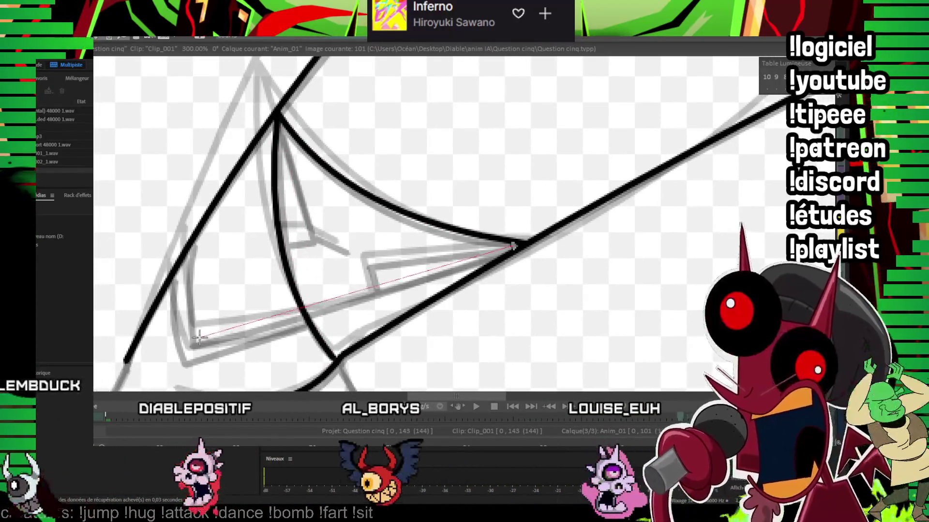
left_click(375, 287)
left_click_drag(192, 340, 192, 246)
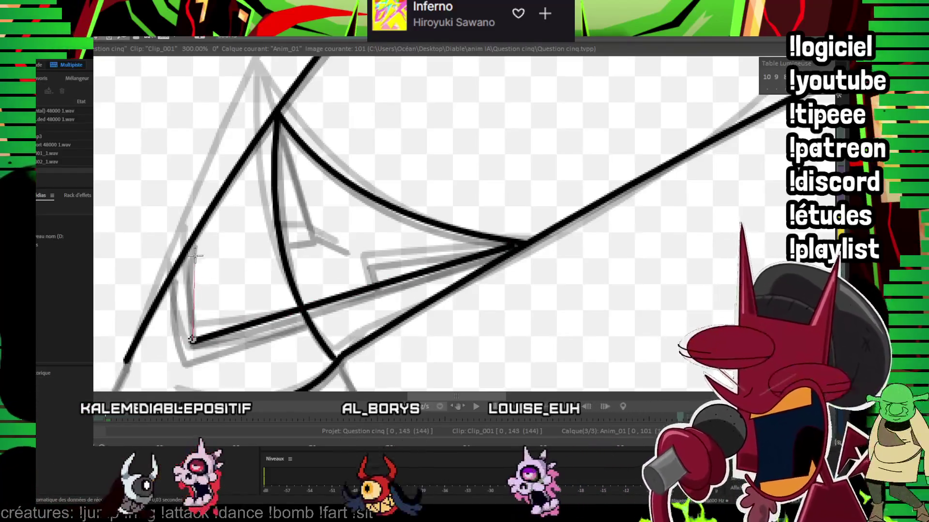
left_click(186, 293)
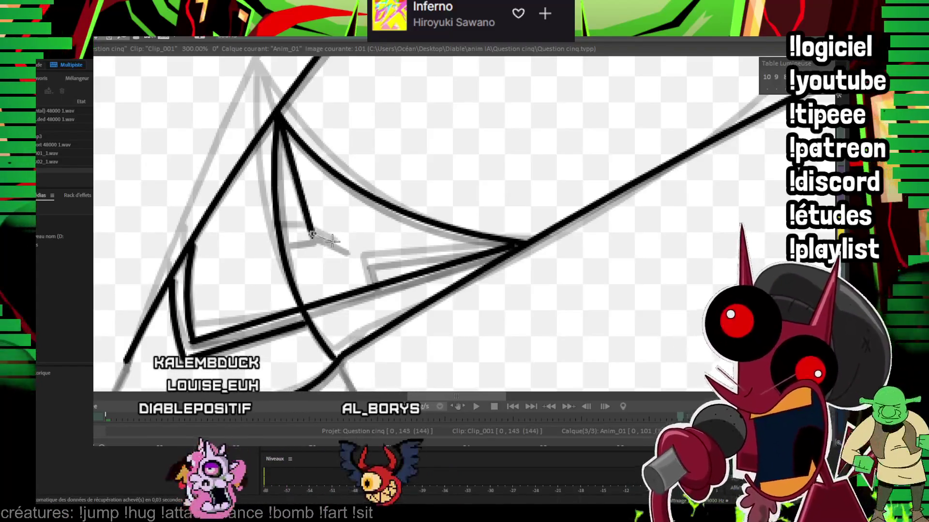
left_click(348, 249)
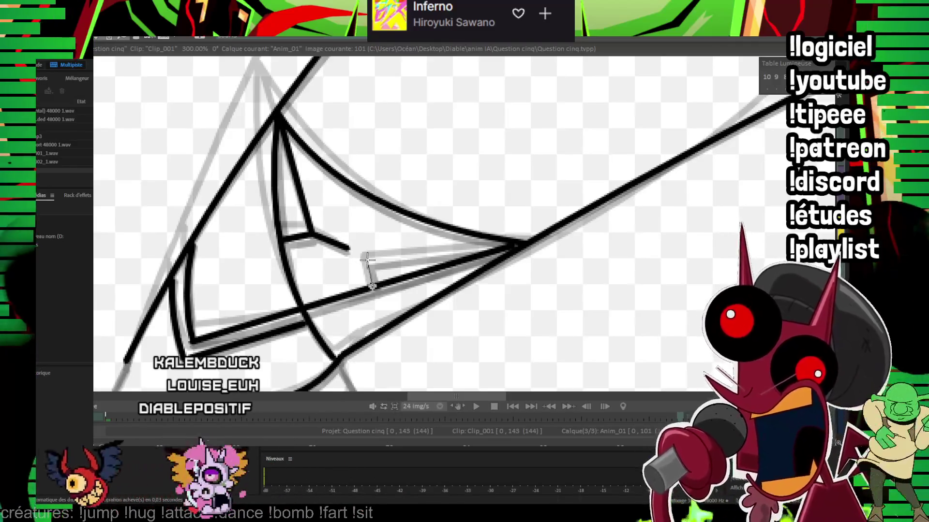
mouse_move(512, 242)
left_mouse_down()
mouse_move(475, 137)
mouse_move(575, 94)
left_mouse_up()
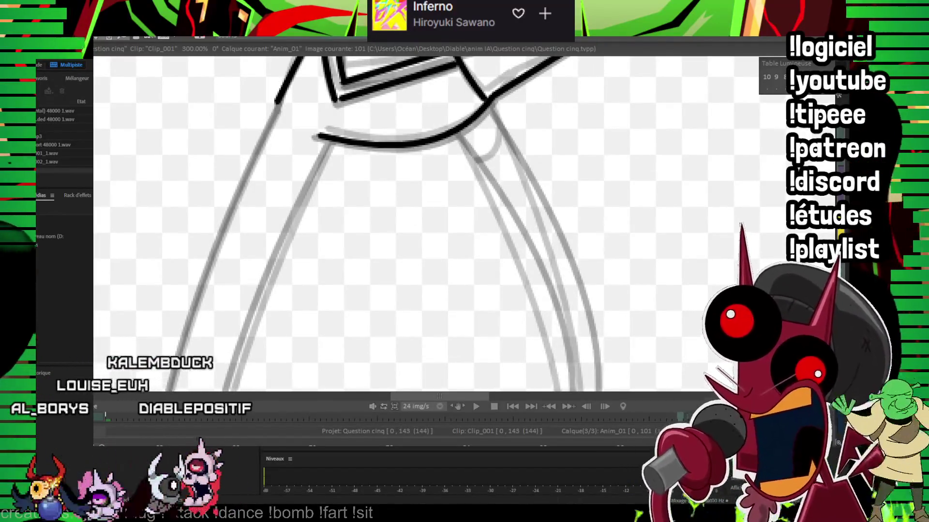
Step: Trace the inner and outer lines of the front leg in black
scroll(753, 178, "down", 1)
left_click_drag(452, 221, 442, 135)
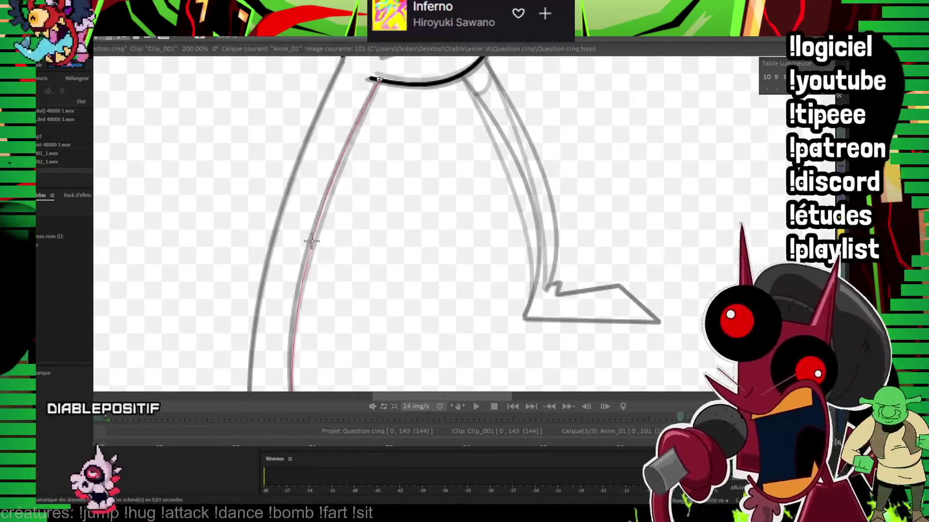
left_click_drag(311, 240, 307, 259)
scroll(509, 219, "down", 2)
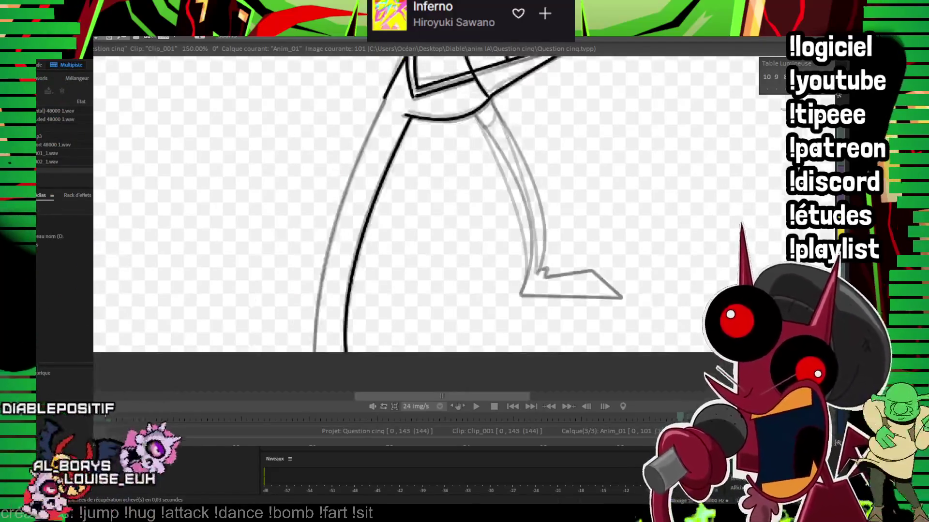
left_click_drag(386, 96, 315, 352)
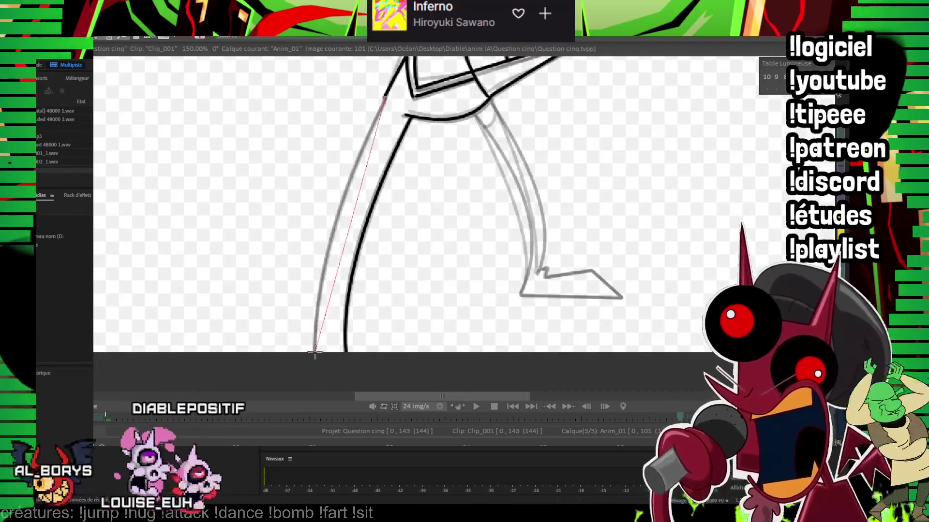
left_click_drag(552, 132, 464, 166)
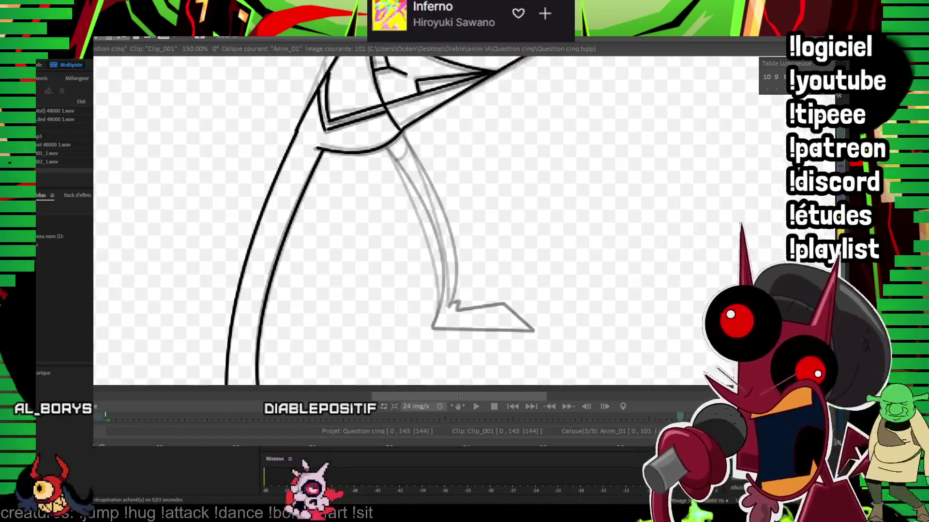
scroll(587, 193, "up", 2)
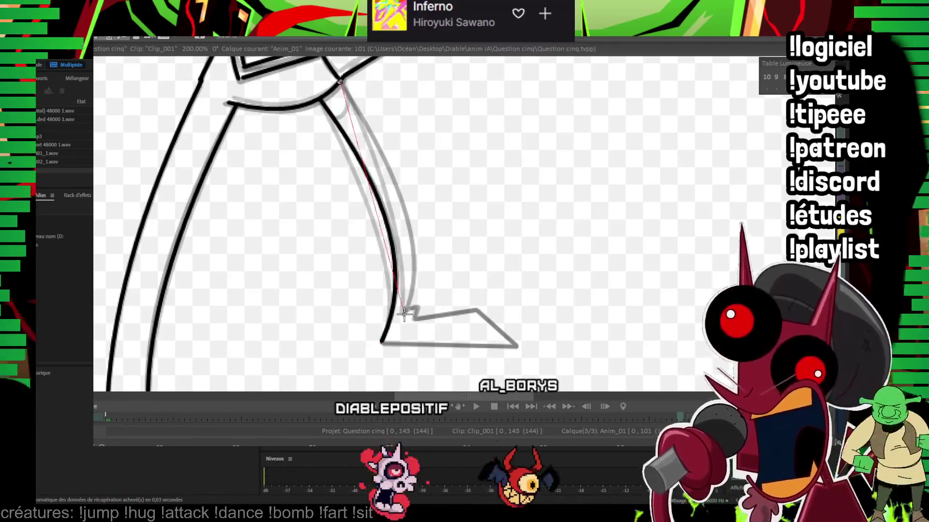
Step: Ink the back leg's edge down to the ankle and the pointed foot outline
left_click(401, 209)
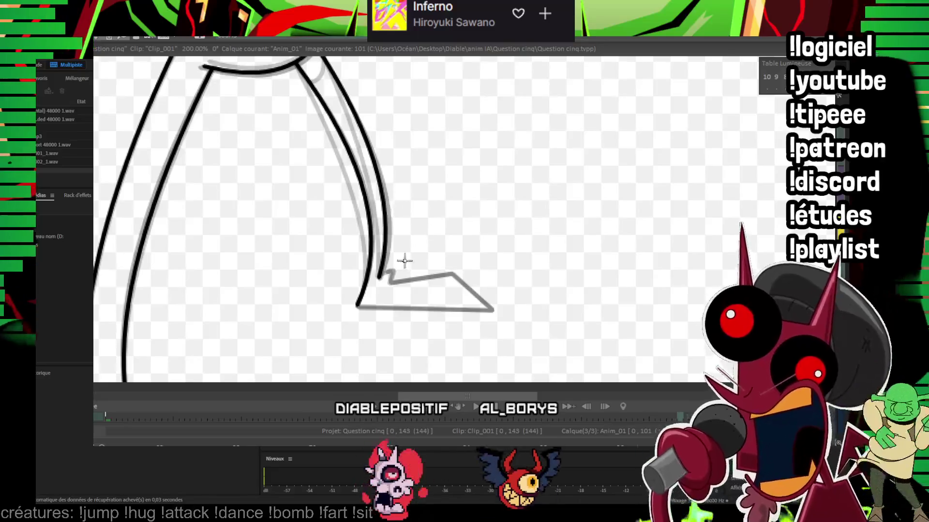
left_click(492, 310)
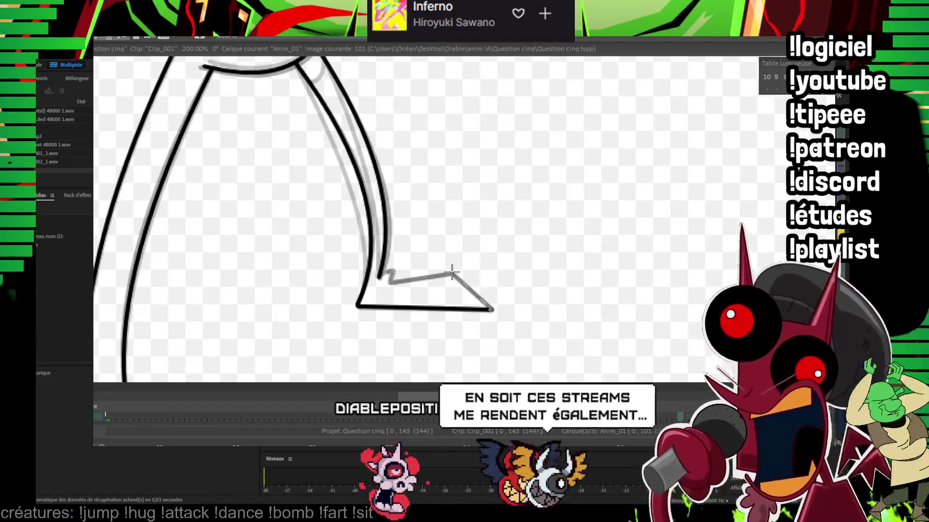
left_click(451, 275)
left_click(391, 280)
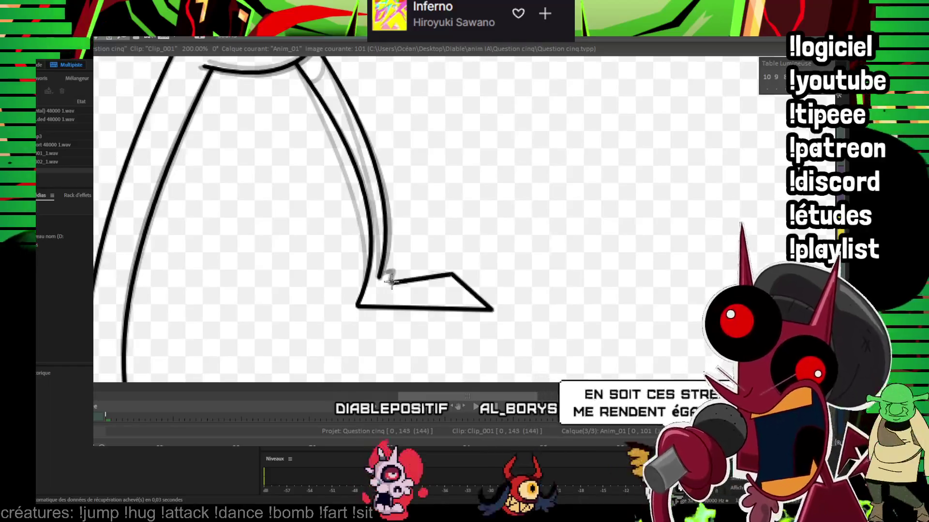
left_click_drag(391, 275, 359, 370)
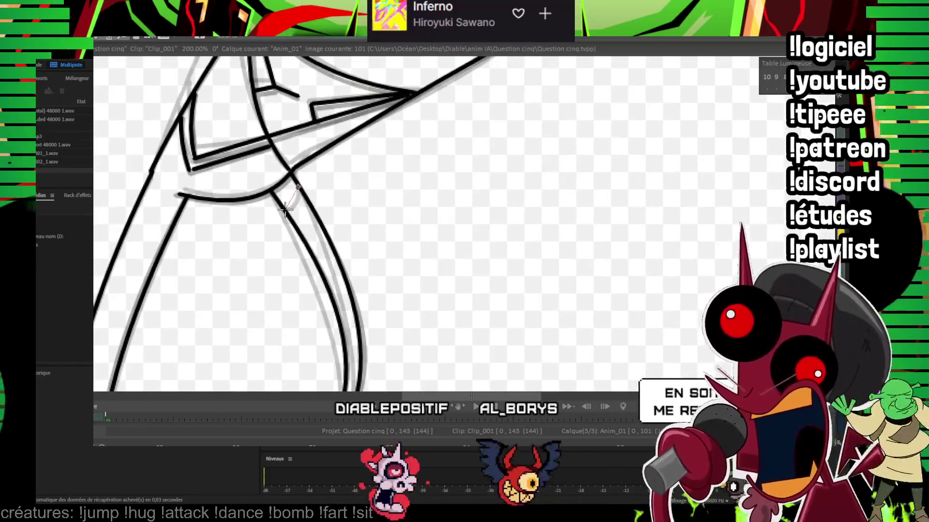
scroll(337, 183, "down", 2)
scroll(367, 198, "down", 1)
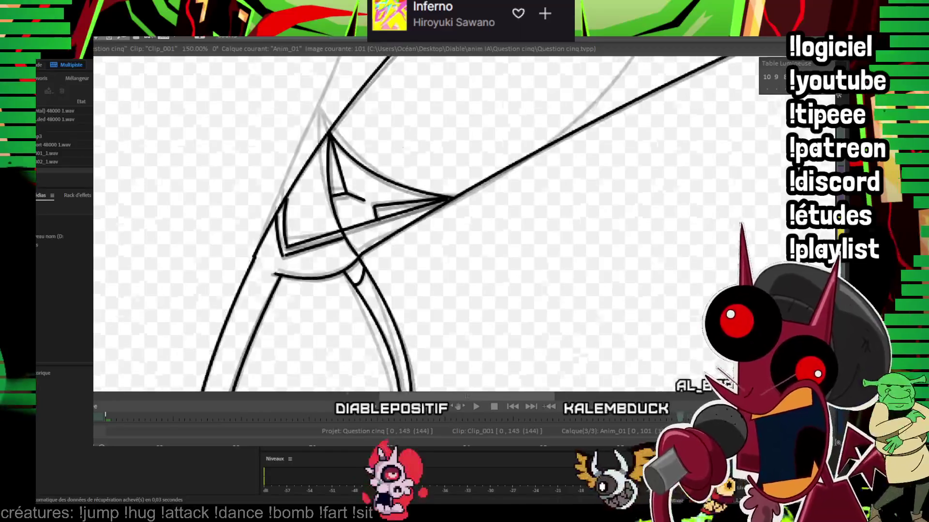
scroll(396, 213, "down", 2)
scroll(423, 227, "down", 1)
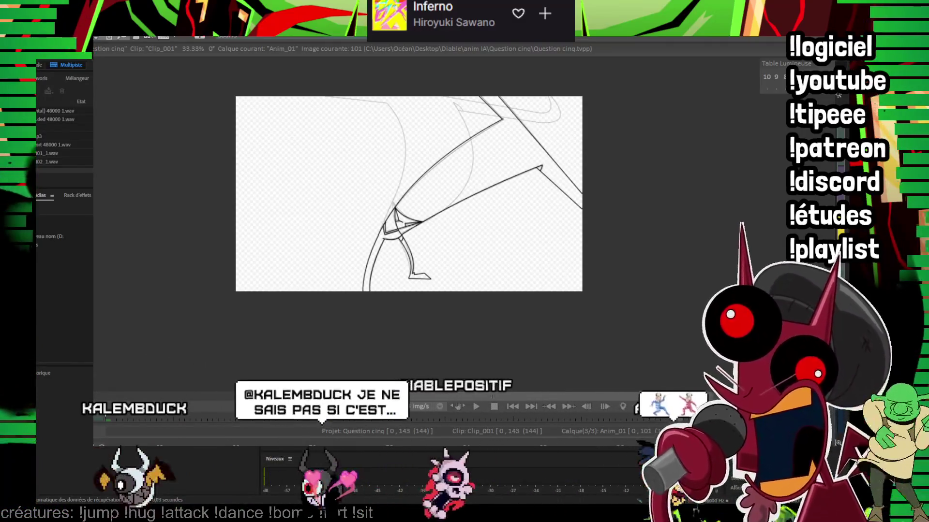
Step: Flip back and forth between earlier walk frames to compare the drawings and motion
key("Left")
key("Left")
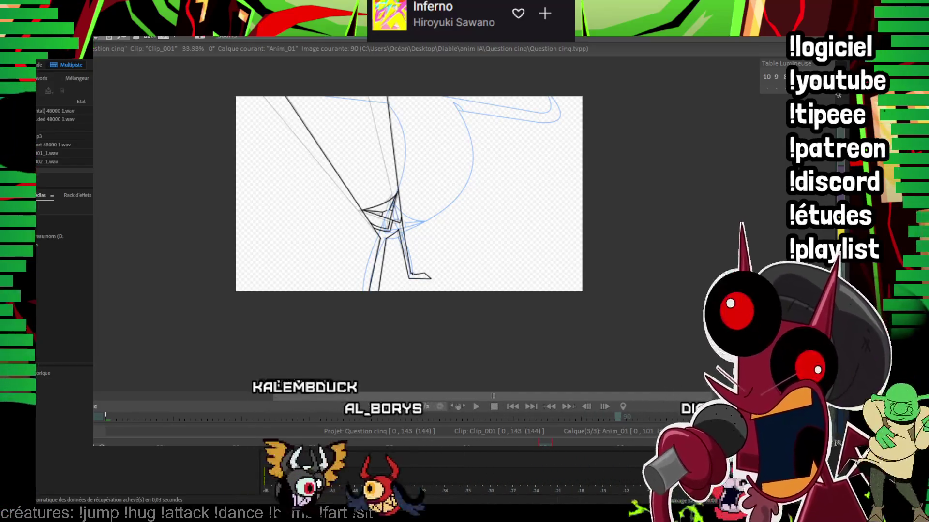
key("Right")
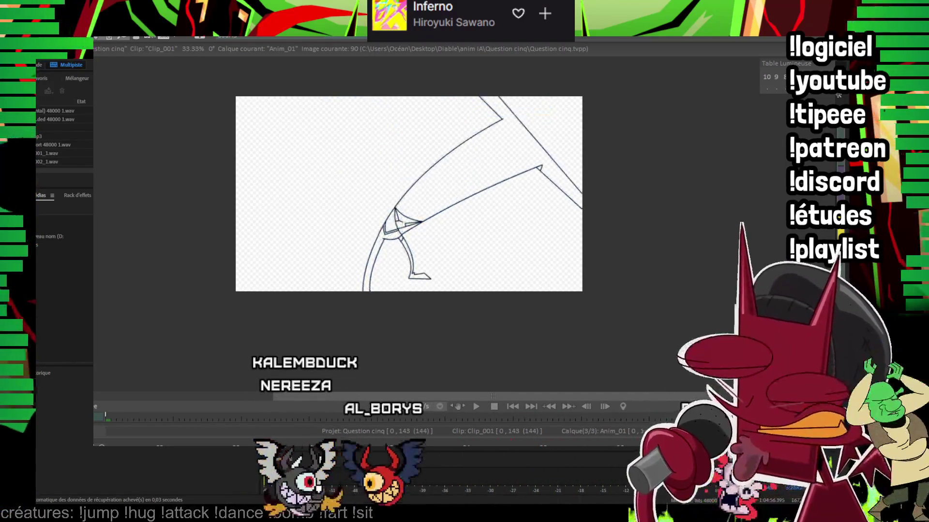
key("Left")
key("Right")
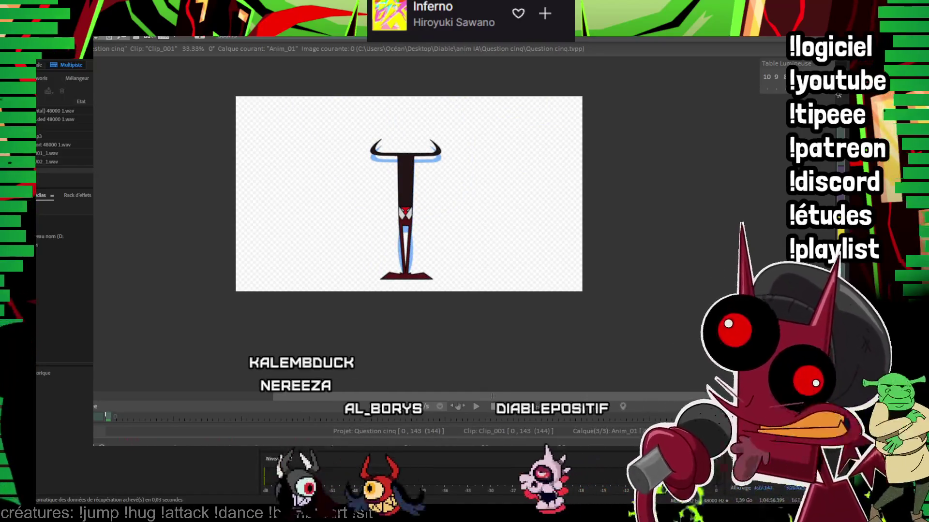
Step: Go to image 102 in the timeline and step forward to frame 105
key("Right")
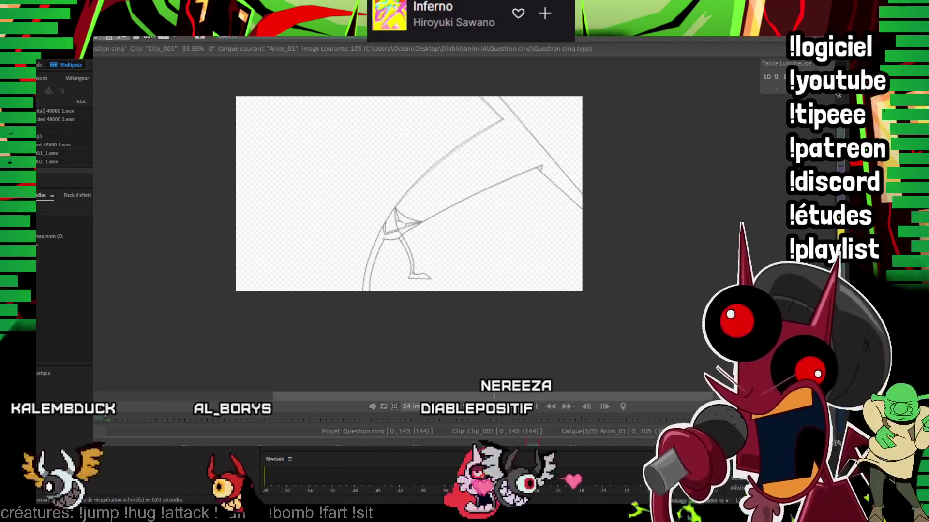
left_click(541, 446)
key("Right")
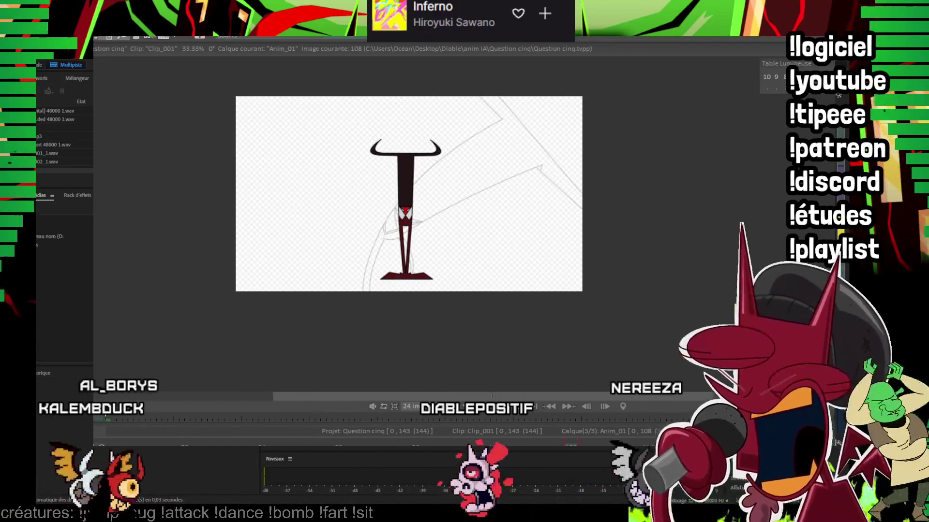
key("Right")
key("Right")
key("Right")
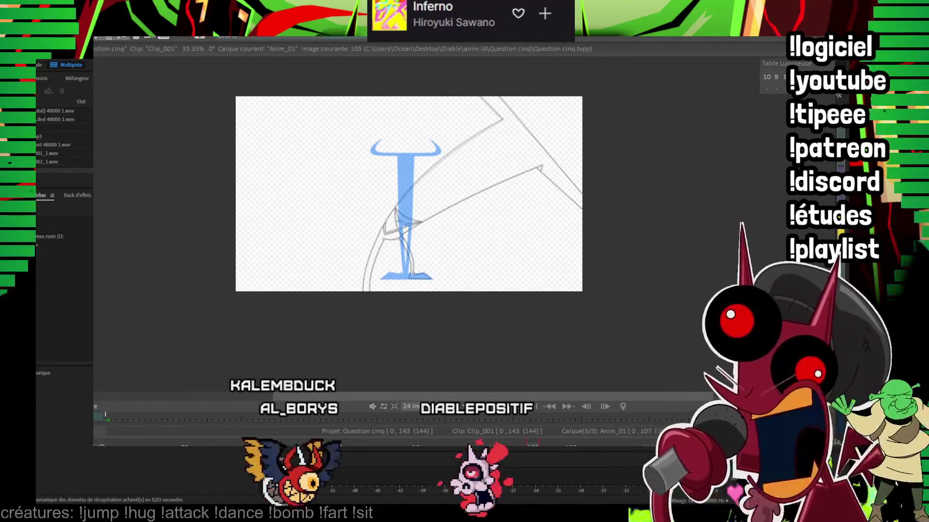
Step: Ink the foot line and a second parallel curved leg line over the blue guide
scroll(493, 182, "up", 3)
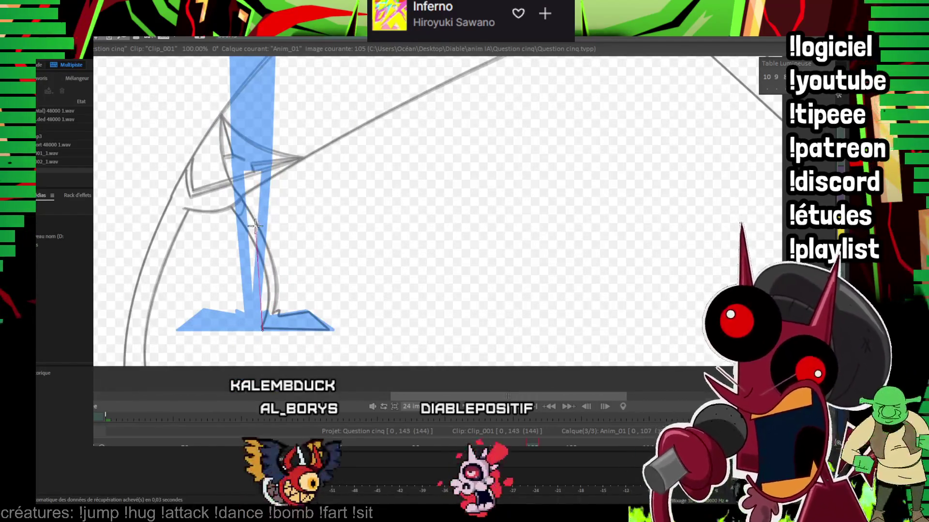
left_click_drag(414, 250, 452, 212)
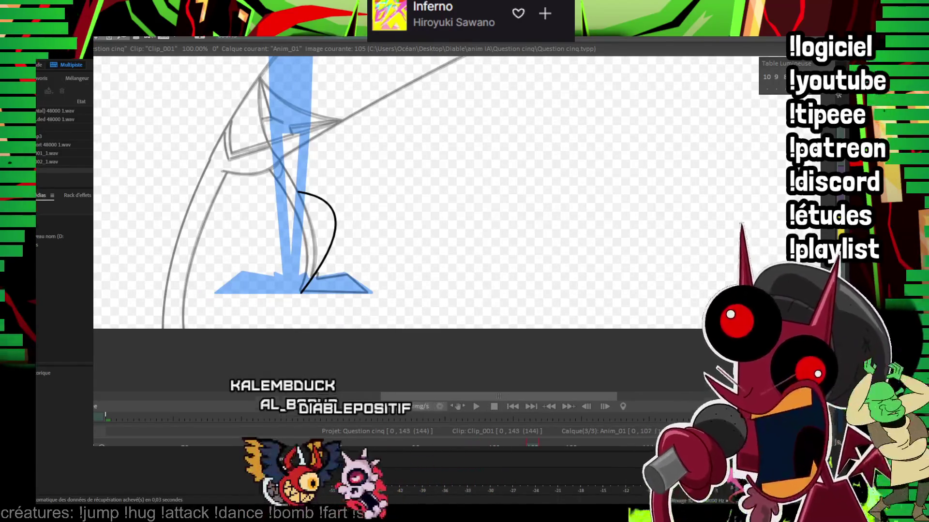
scroll(529, 164, "up", 2)
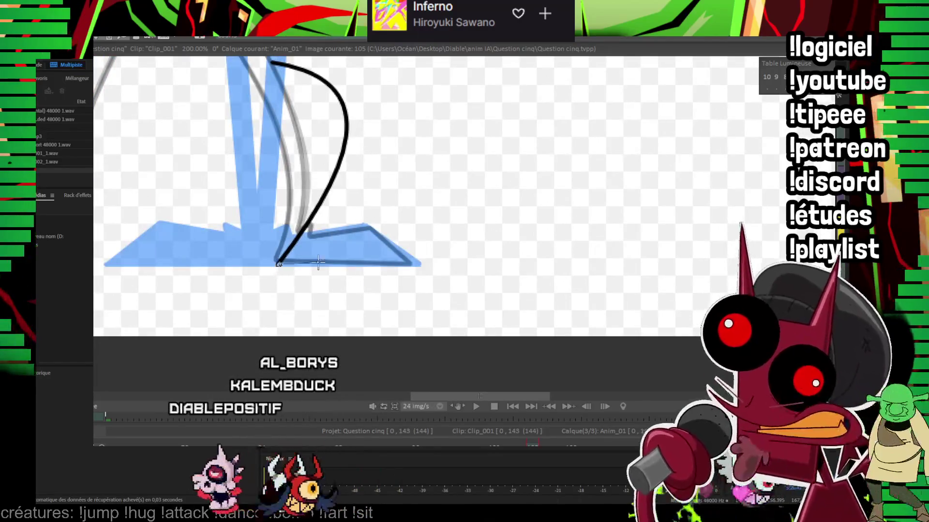
left_click_drag(318, 263, 418, 264)
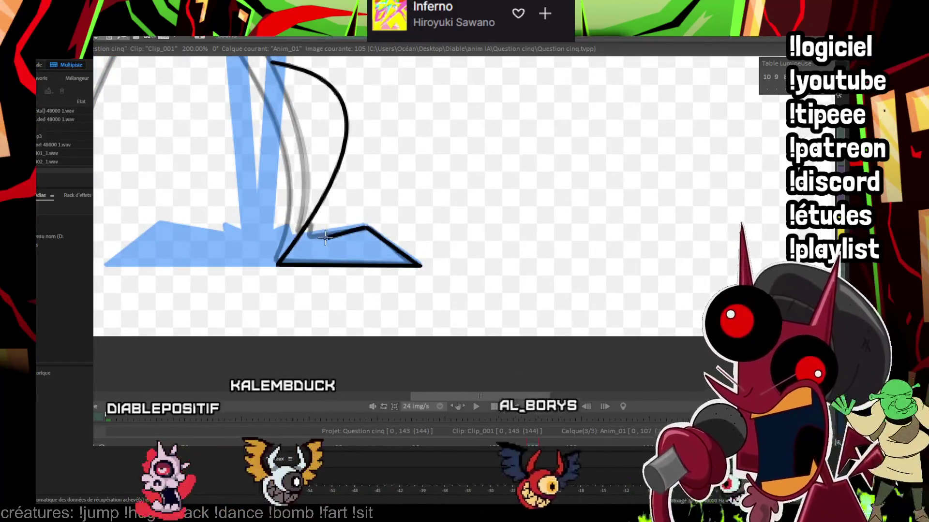
left_click_drag(319, 228, 318, 291)
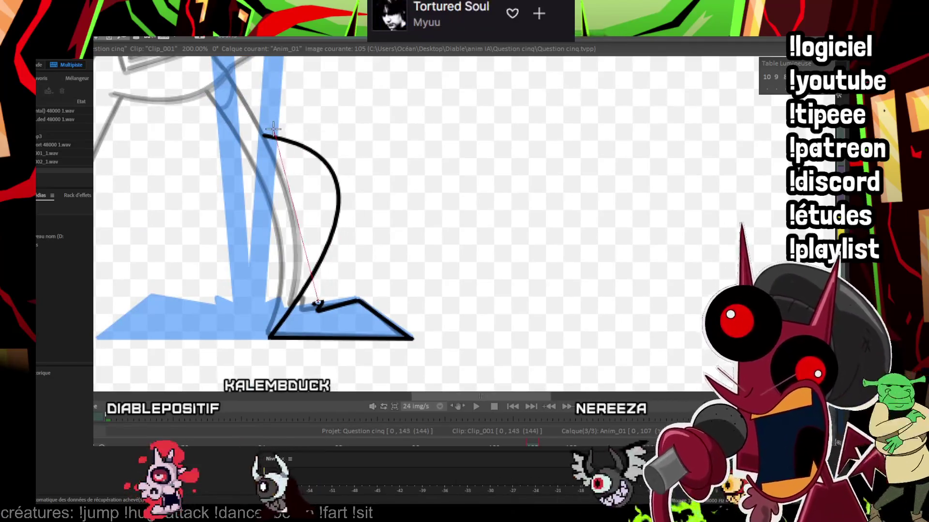
left_click(355, 193)
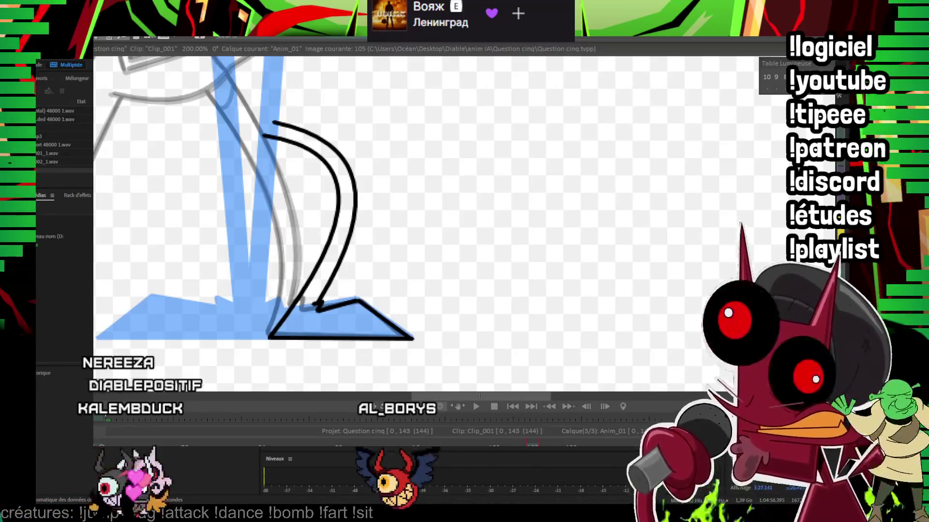
scroll(508, 218, "down", 5)
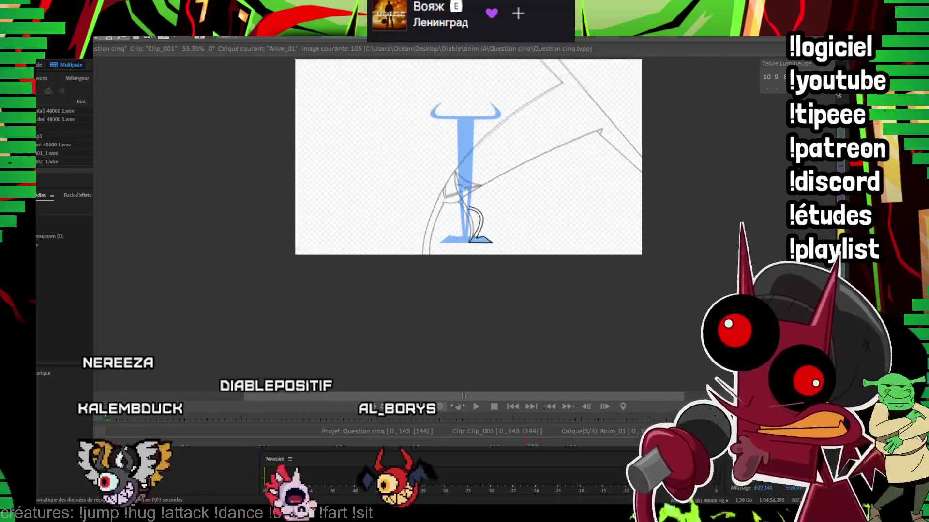
Step: Commit the curve beside the hooked heel and draw a long arc from the leg to the heel
scroll(475, 311, "up", 4)
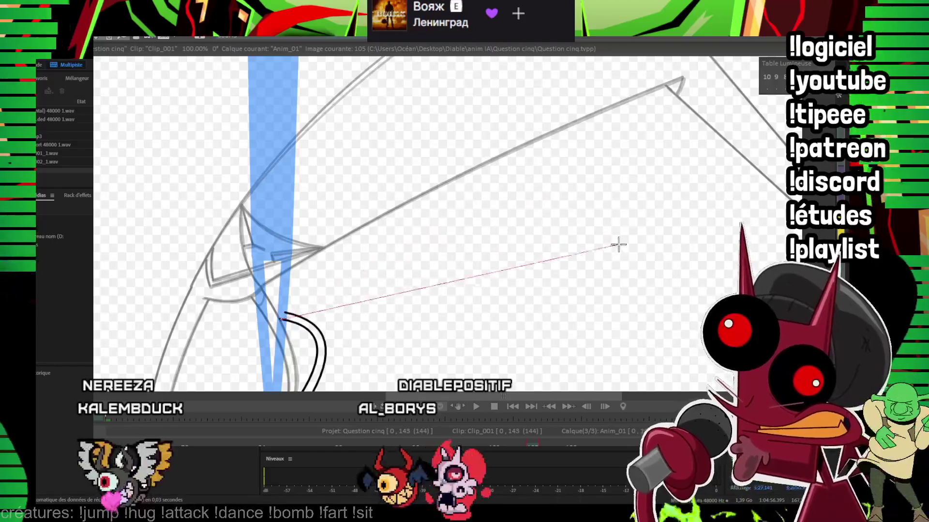
left_click(499, 190)
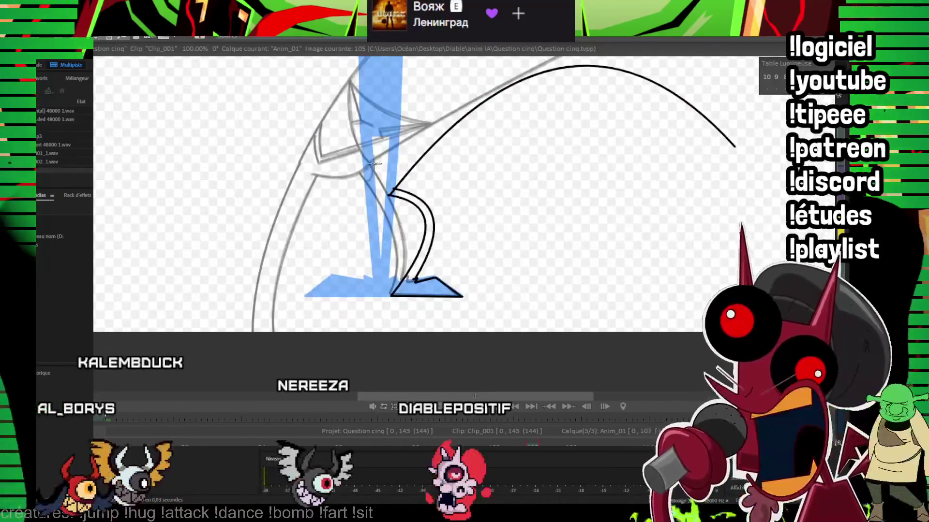
scroll(482, 160, "up", 3)
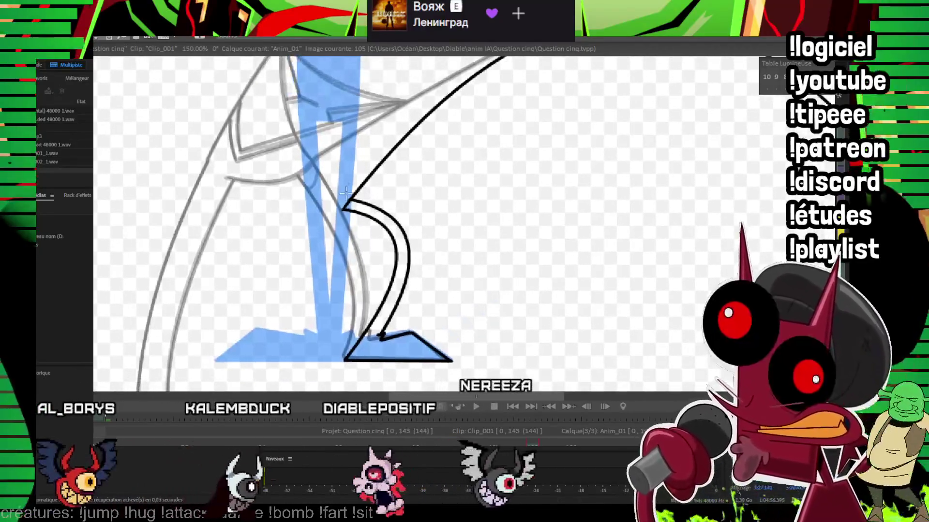
left_click_drag(347, 193, 322, 281)
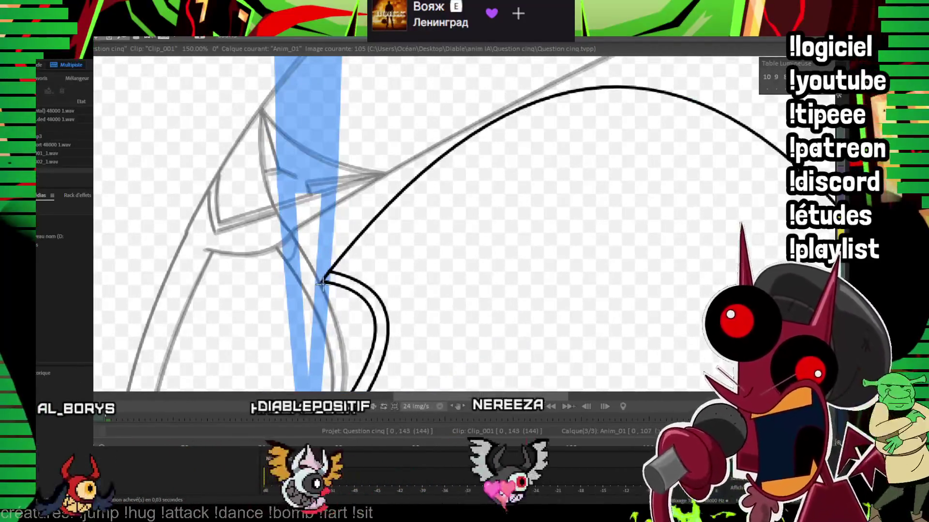
left_click_drag(255, 237, 324, 275)
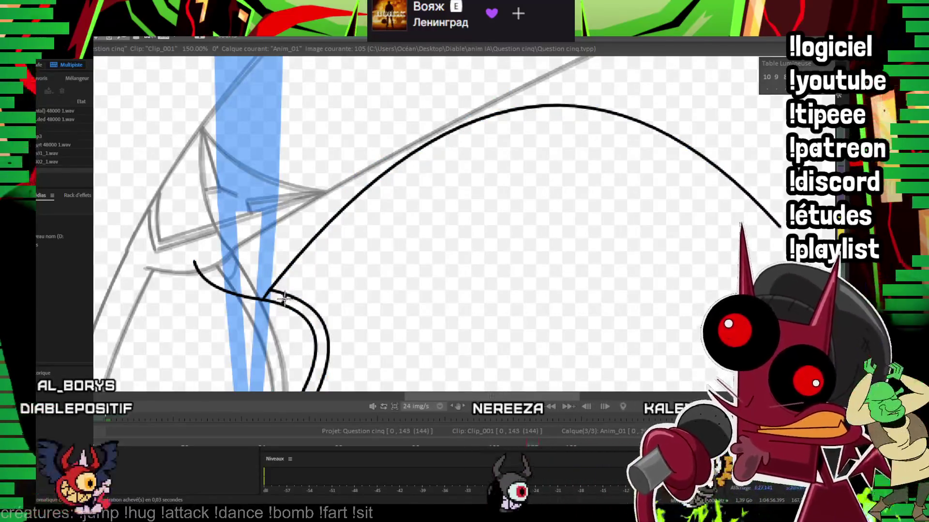
Step: Draw the angular zigzag outline of the second leg on the left
scroll(502, 223, "down", 2)
scroll(501, 224, "down", 1)
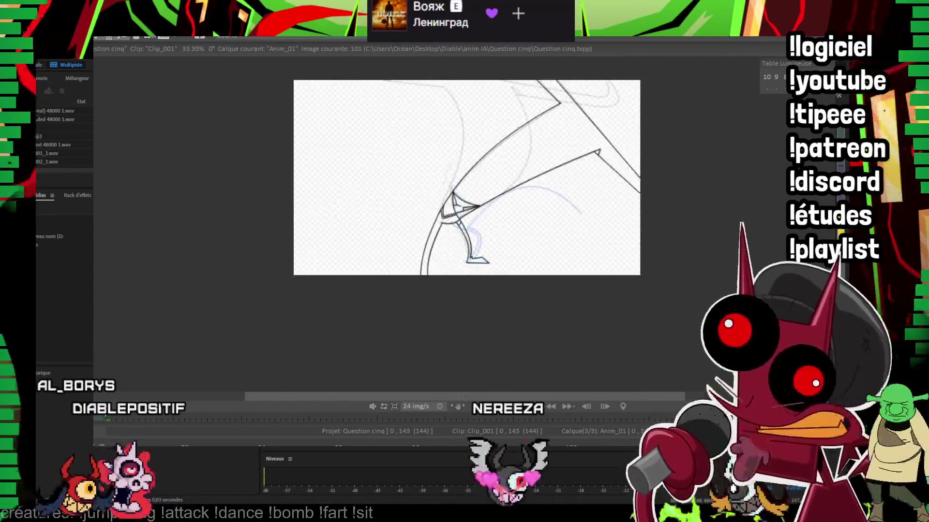
scroll(559, 168, "up", 1)
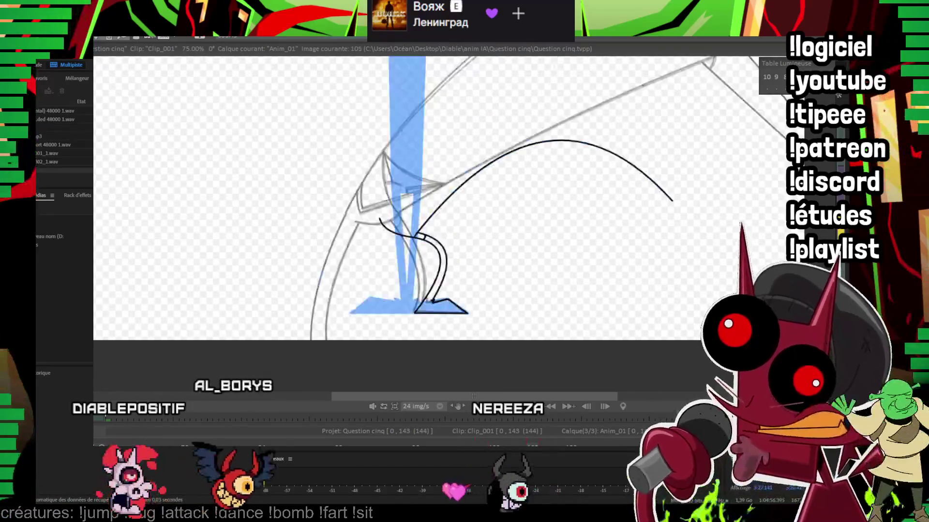
scroll(559, 168, "up", 1)
scroll(559, 169, "up", 1)
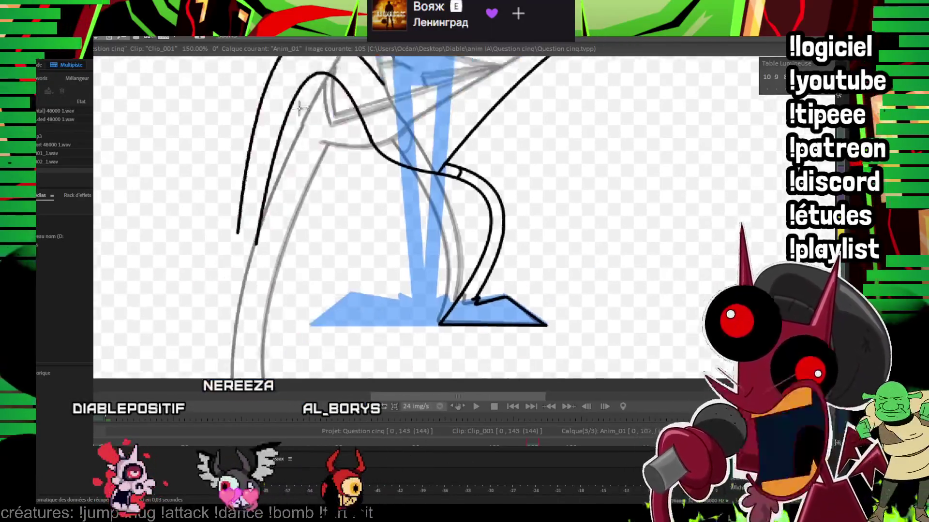
left_click_drag(346, 250, 435, 192)
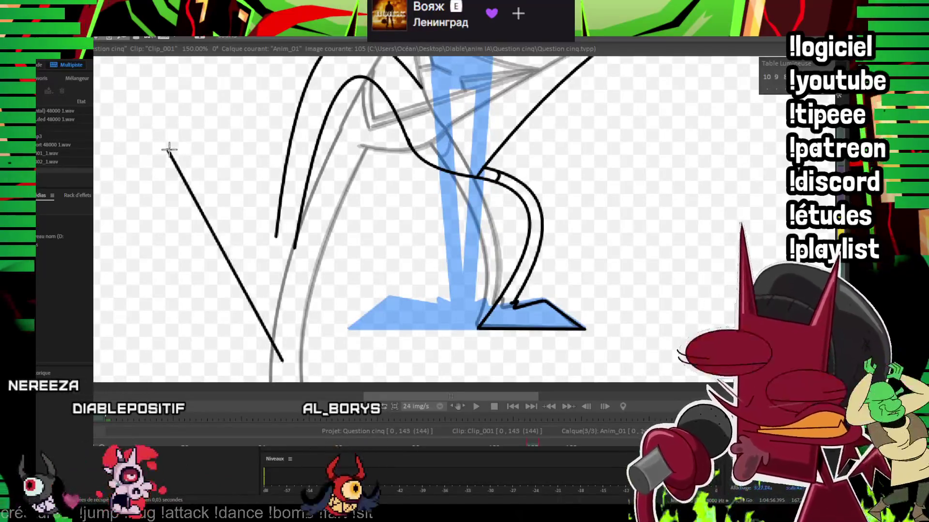
left_click(265, 196)
left_click(285, 300)
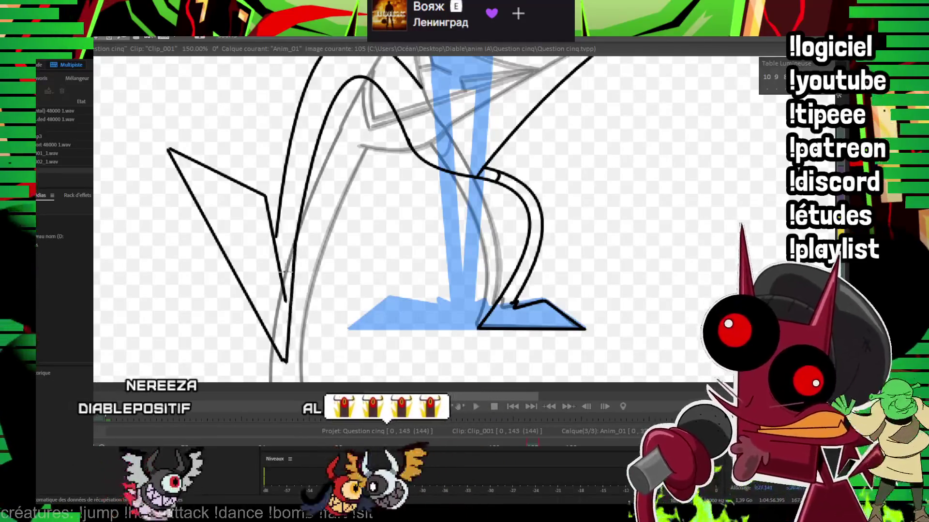
left_click_drag(295, 245, 721, 171)
scroll(721, 170, "down", 5)
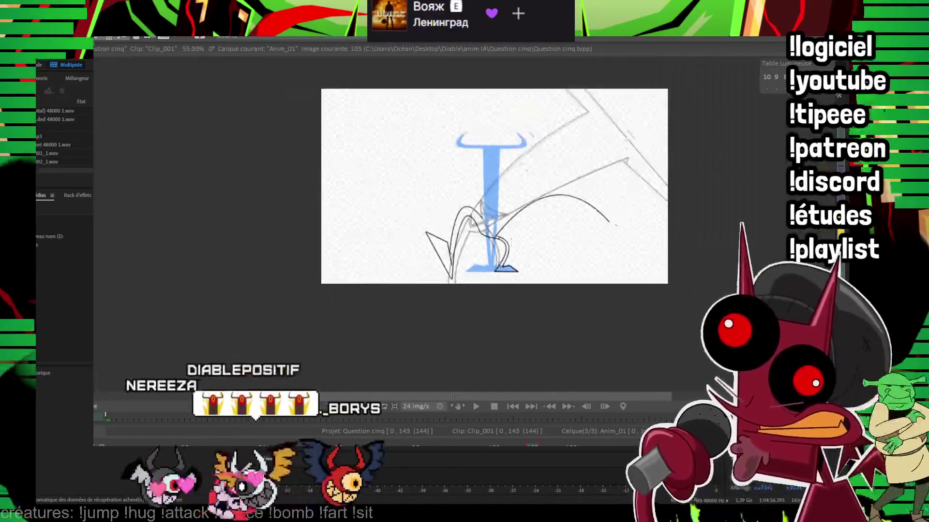
Step: Ink a long diagonal line across the lower right and a diagonal stroke from the arc's end
scroll(574, 199, "up", 3)
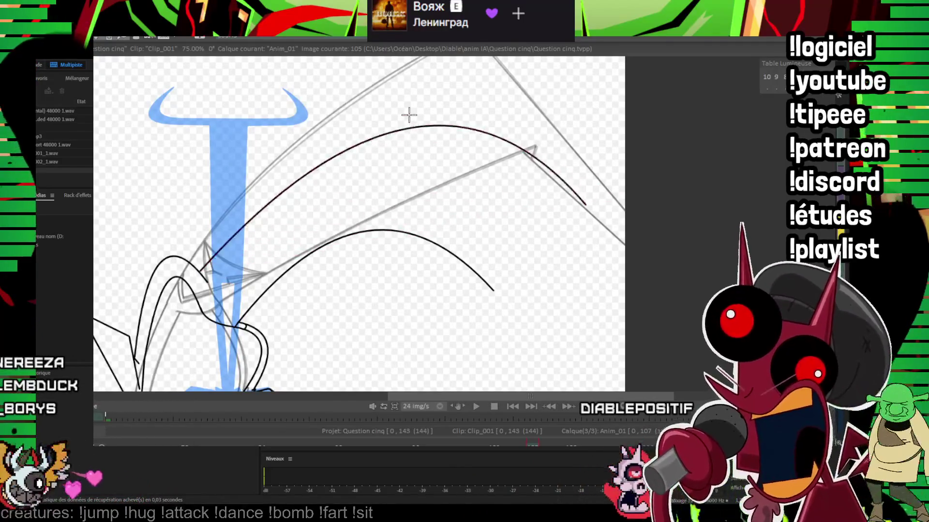
scroll(508, 223, "up", 3)
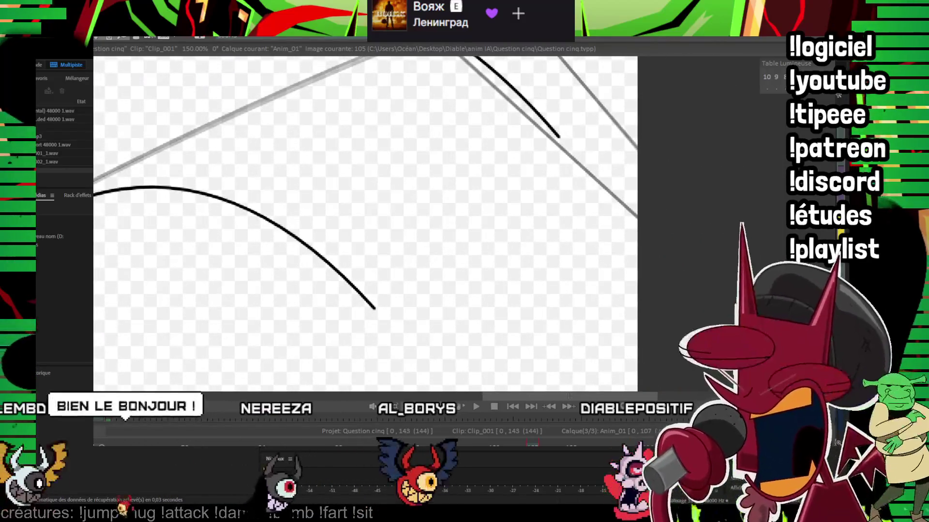
scroll(334, 222, "down", 3)
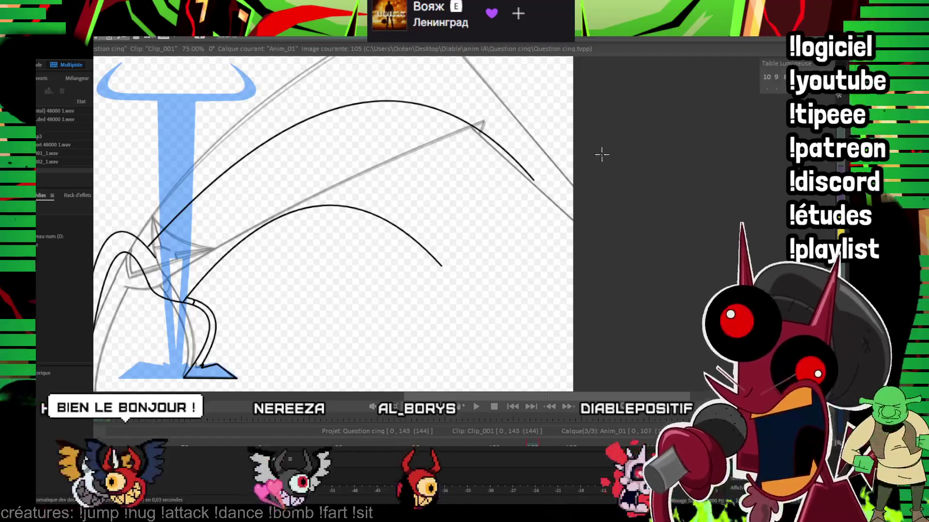
left_click_drag(384, 356, 358, 373)
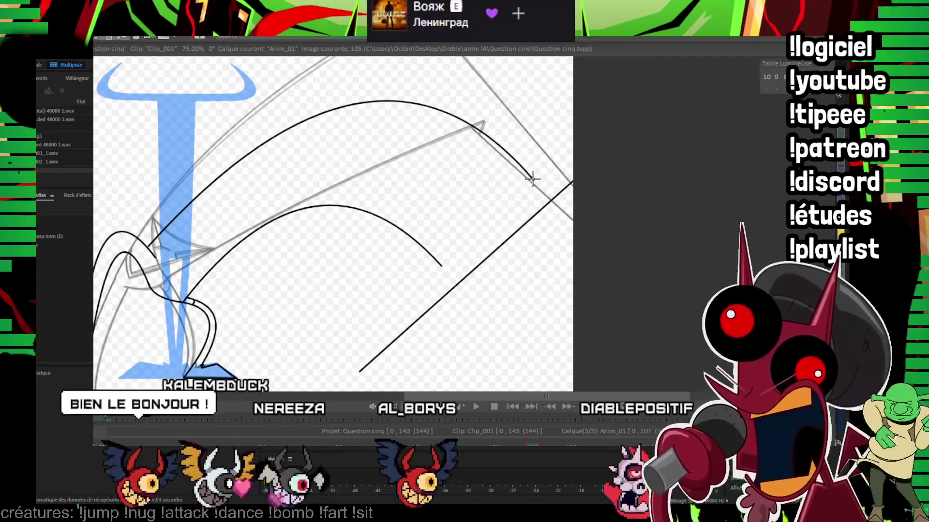
left_click_drag(532, 179, 597, 122)
left_click(597, 122)
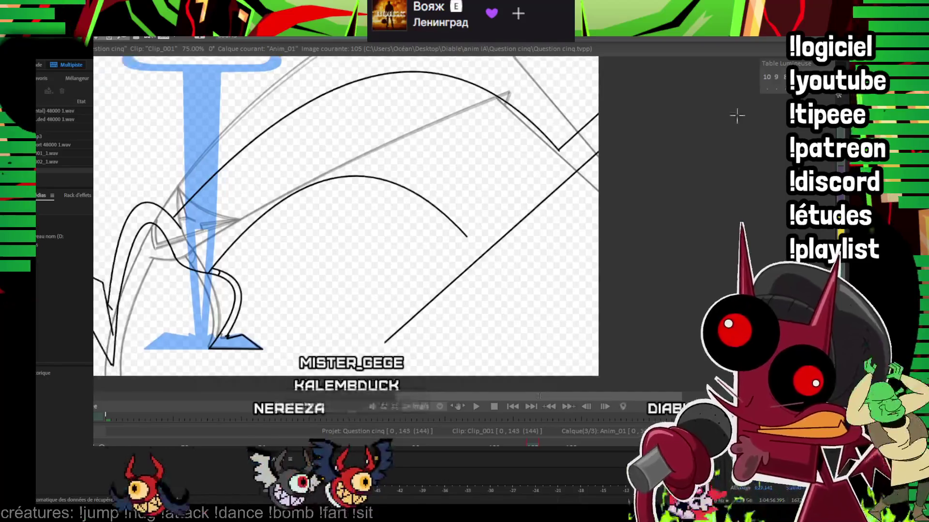
Step: Curve the diagonal leg line down to the frame bottom, meeting the arc at a pointed tip
scroll(498, 208, "up", 1)
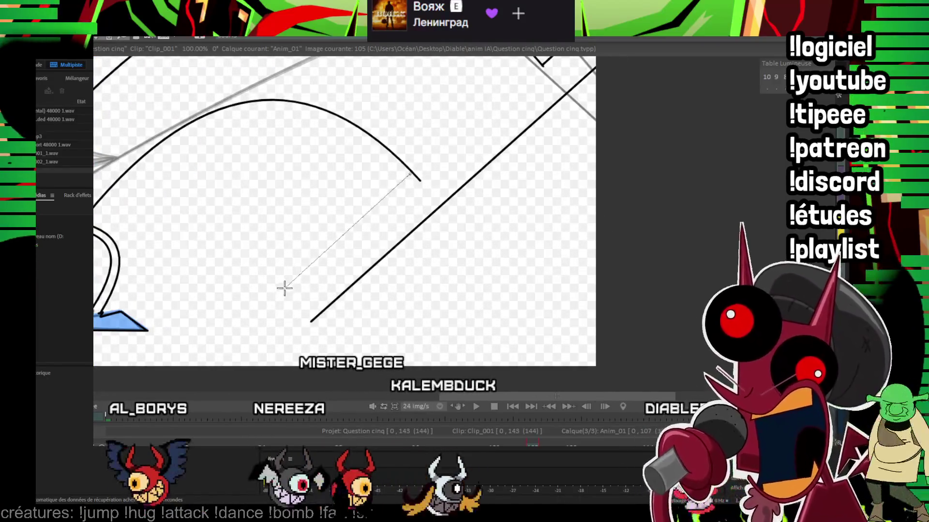
mouse_move(365, 234)
left_mouse_down()
mouse_move(341, 257)
mouse_move(311, 327)
left_mouse_up()
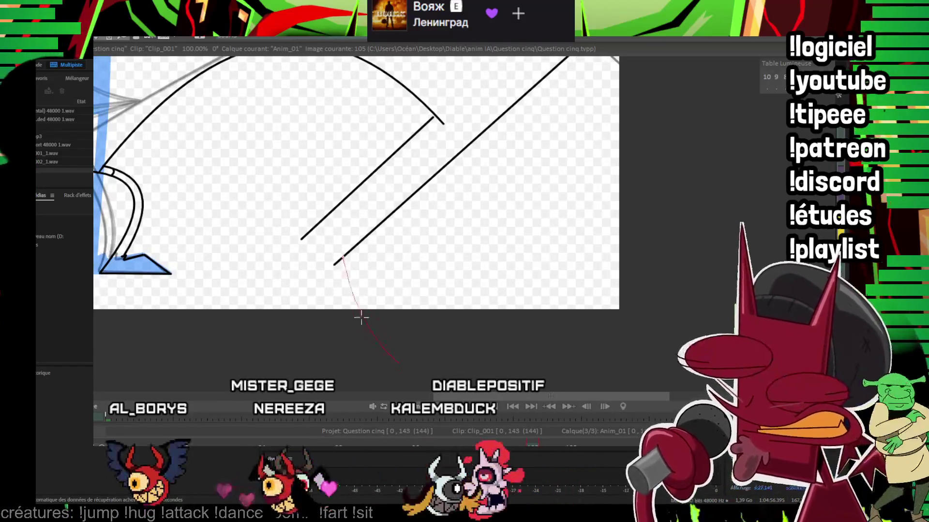
left_click_drag(355, 230, 344, 232)
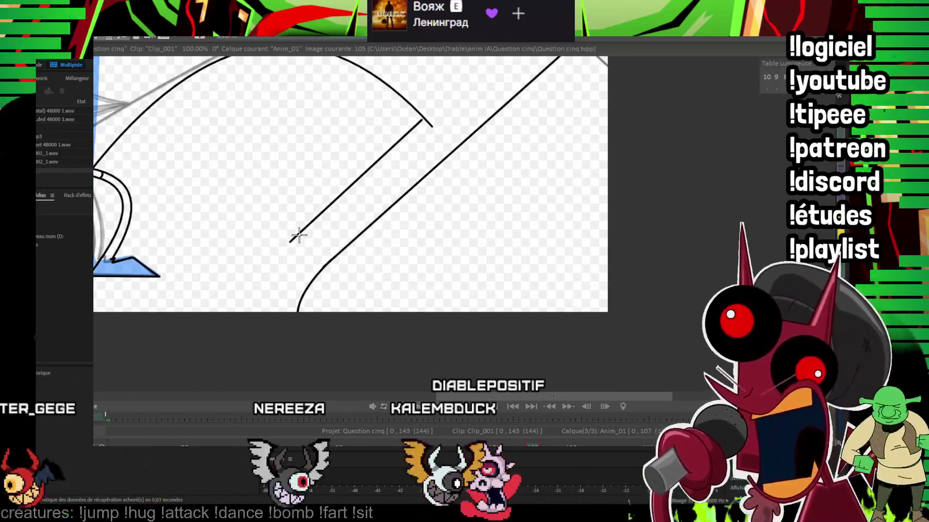
left_click(256, 312)
left_click_drag(433, 207, 389, 322)
scroll(373, 190, "up", 1)
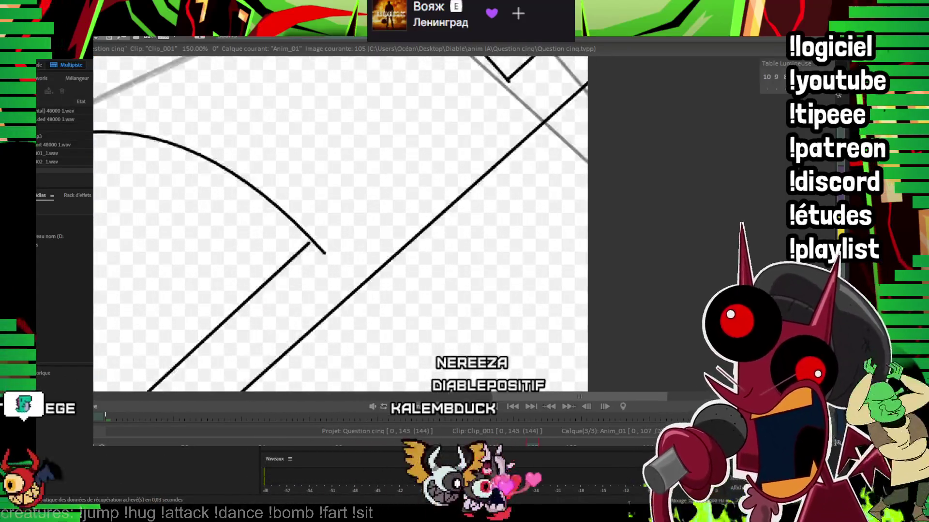
scroll(372, 190, "up", 1)
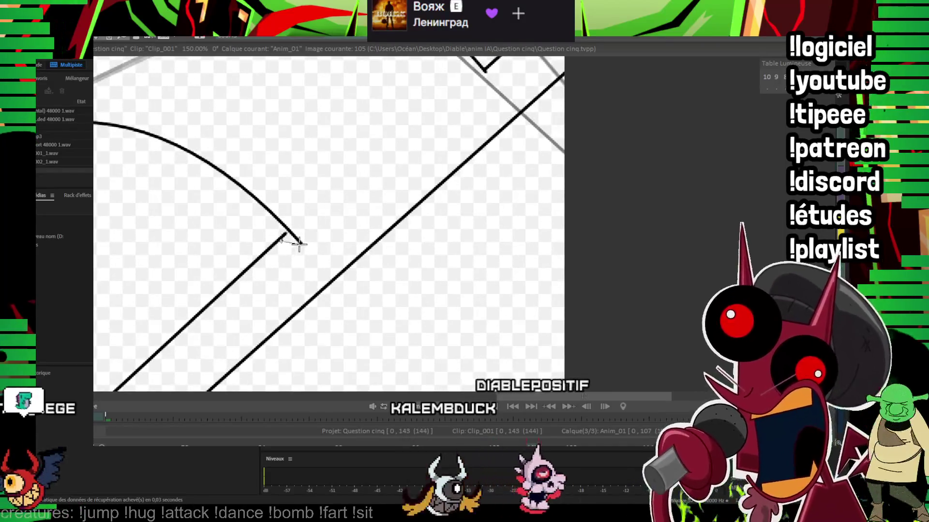
left_click_drag(287, 231, 423, 224)
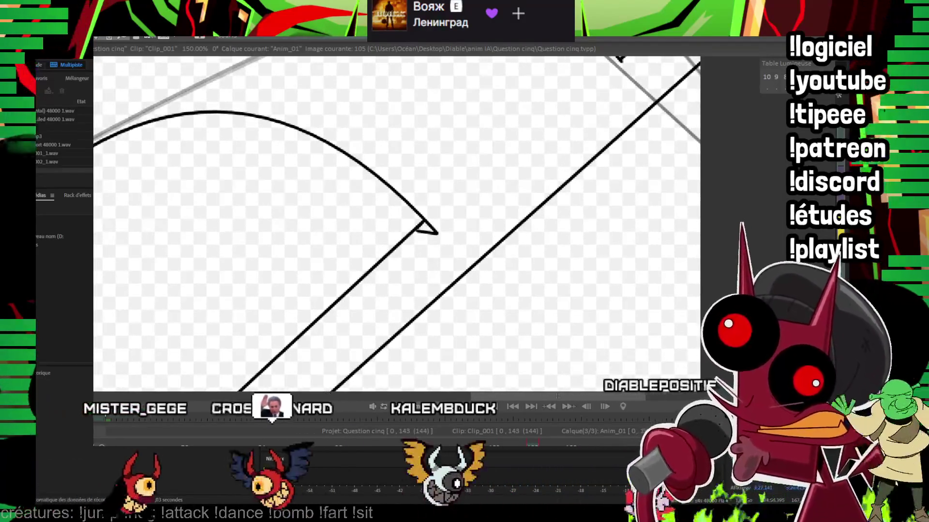
key("Left")
key("Left")
key("Left")
scroll(377, 194, "down", 4)
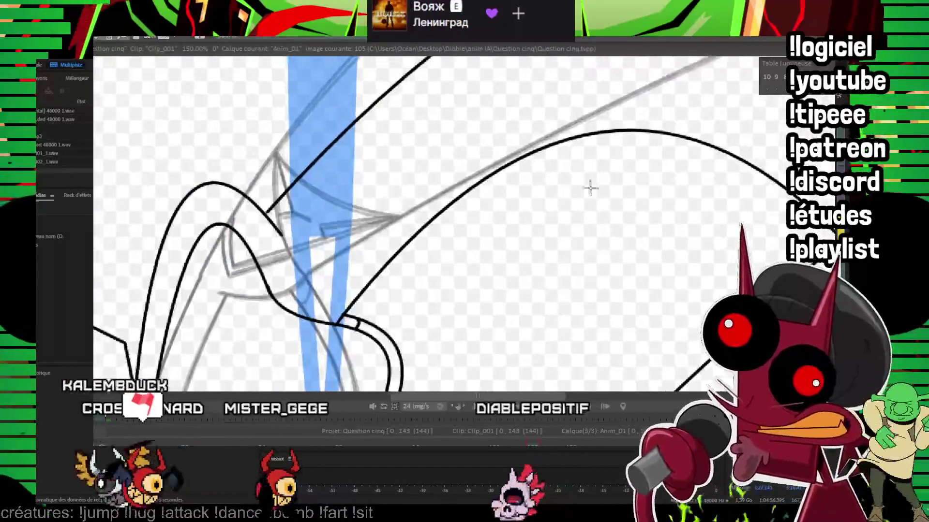
Step: Flip between image 101 and image 105 to compare the leg poses
key("Right")
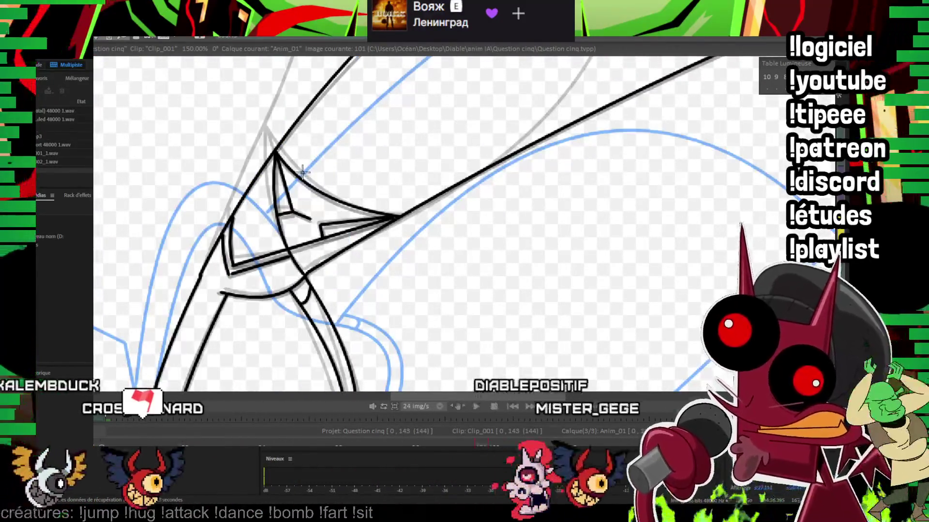
key("Left")
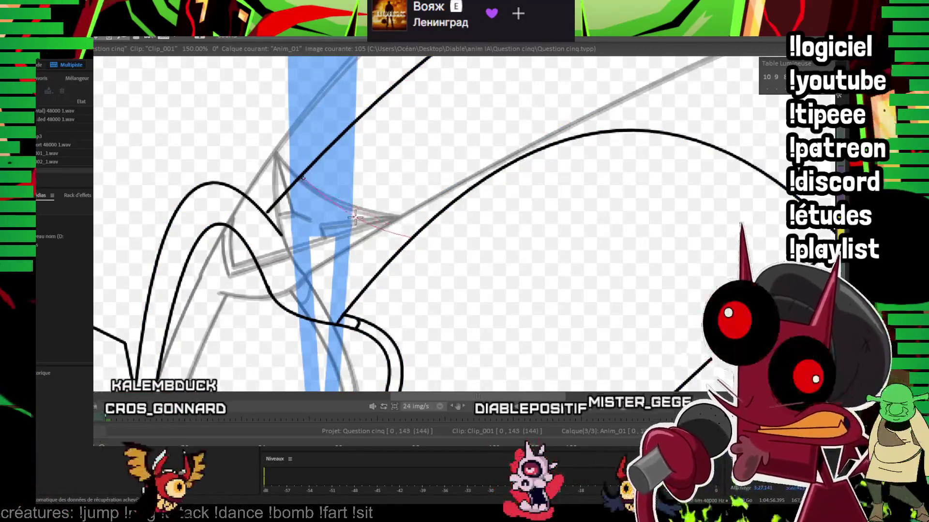
key("Left")
key("Left")
key("Left")
key("Right")
key("Right")
key("Right")
Step: Draw the pointed triangular knee shape with short black strokes over the blue guide
left_click_drag(305, 179, 336, 312)
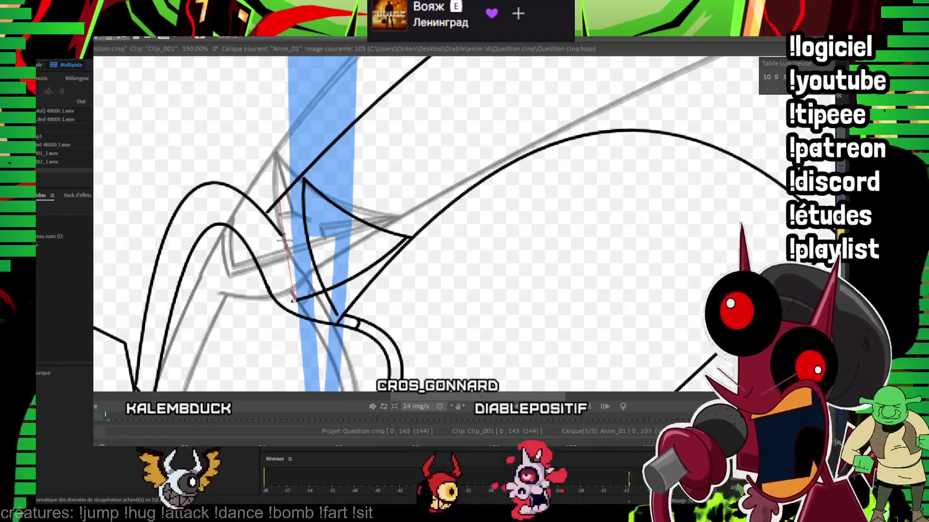
mouse_move(269, 209)
left_mouse_down()
mouse_move(273, 230)
mouse_move(283, 231)
left_mouse_up()
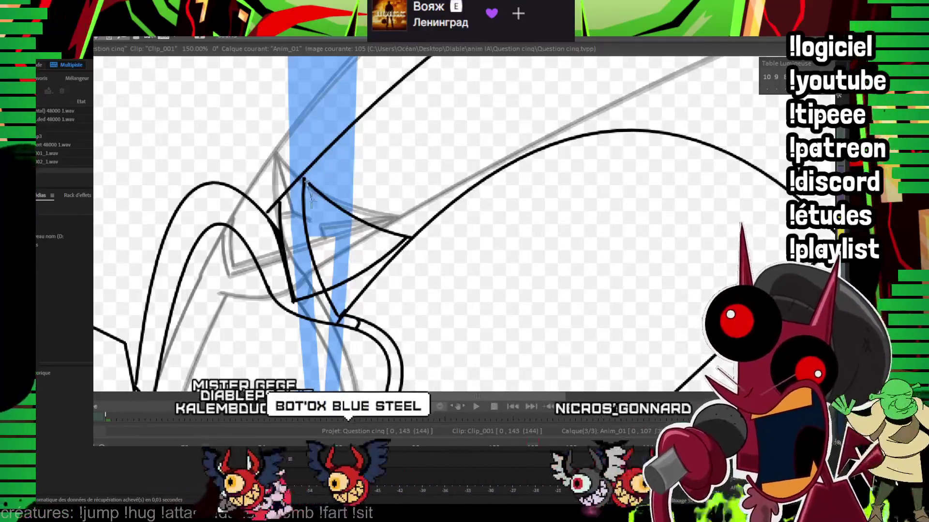
left_click_drag(322, 242, 344, 252)
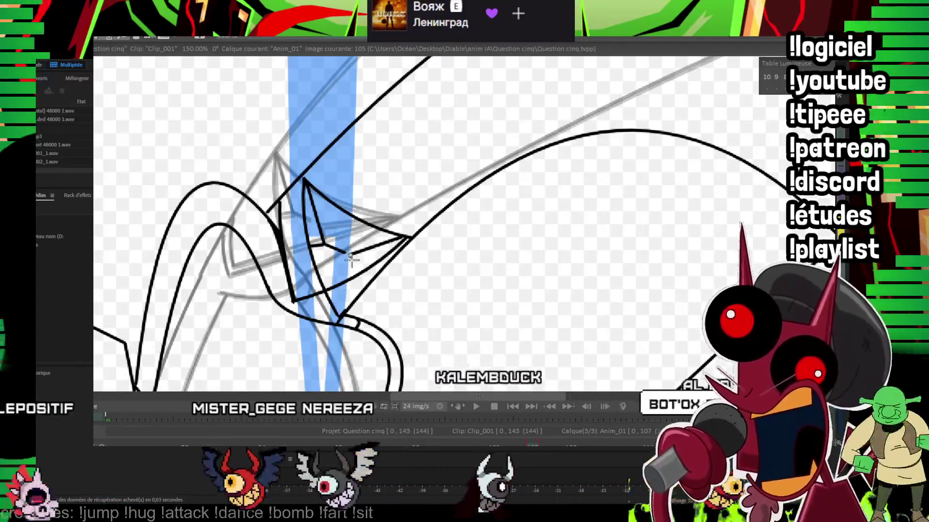
mouse_move(403, 235)
left_mouse_down()
mouse_move(435, 220)
mouse_move(438, 250)
left_mouse_up()
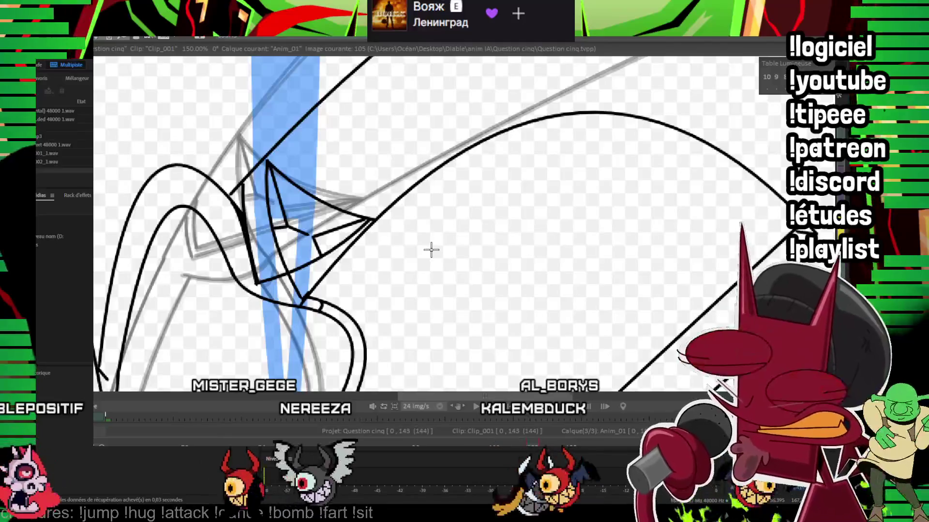
left_click_drag(555, 252, 550, 259)
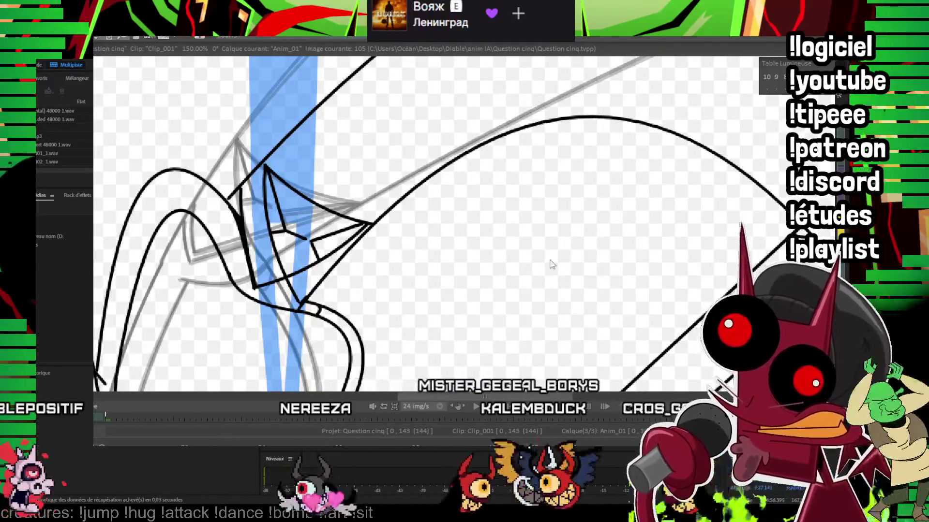
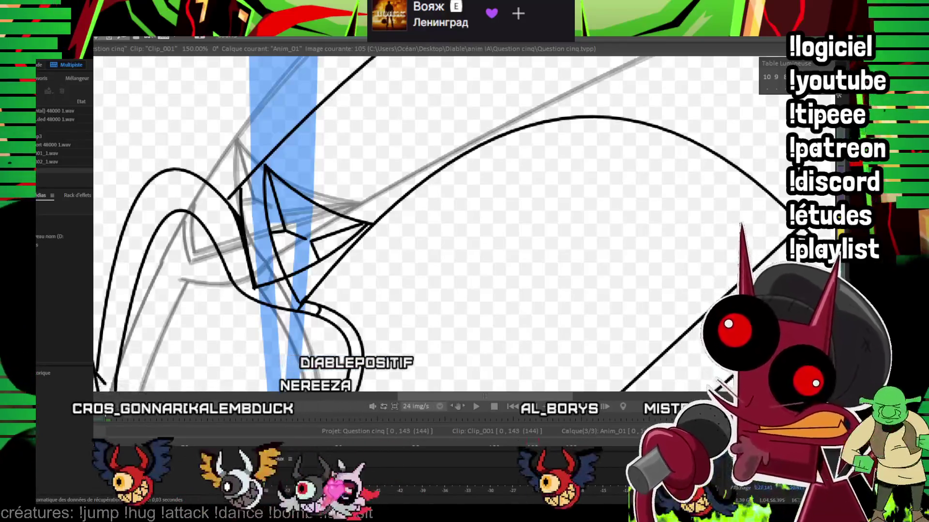
Step: Tint the coloured rough light blue for tracing on image 107
scroll(508, 227, "down", 2)
scroll(509, 223, "down", 3)
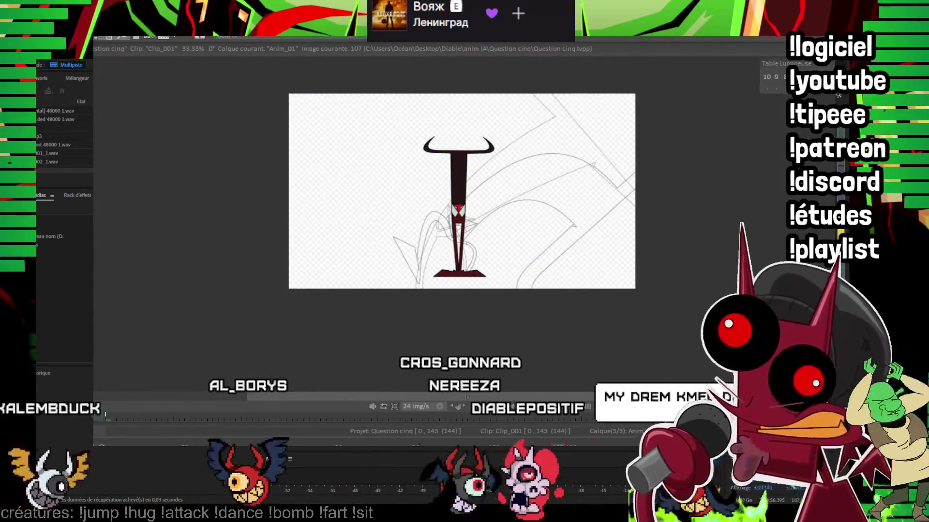
key("Right")
scroll(437, 244, "up", 3)
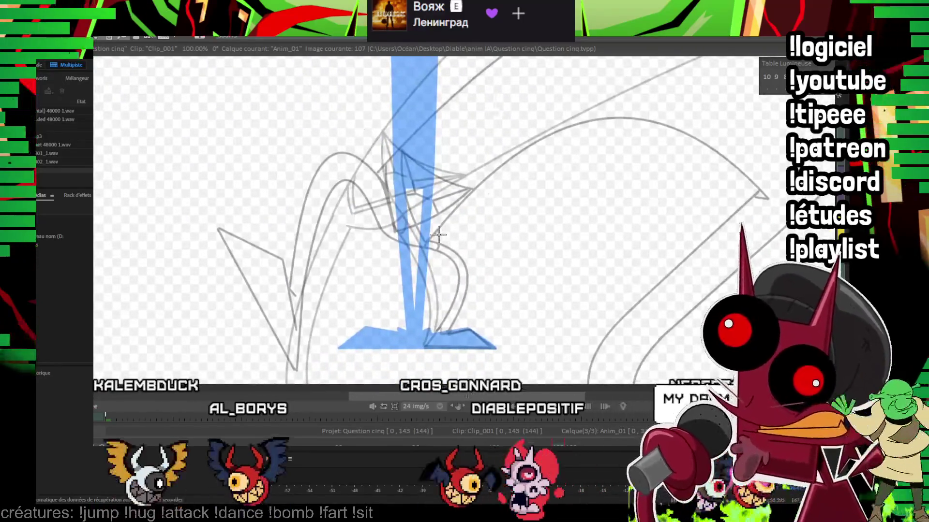
Step: Ink straight black lines tracing both legs and the foot outline at the base
left_click_drag(426, 346, 395, 203)
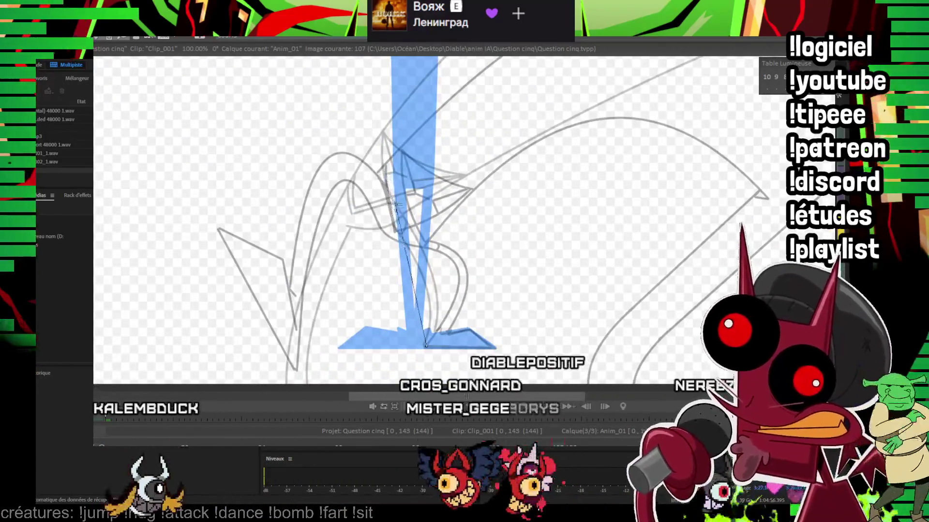
left_click_drag(389, 207, 401, 194)
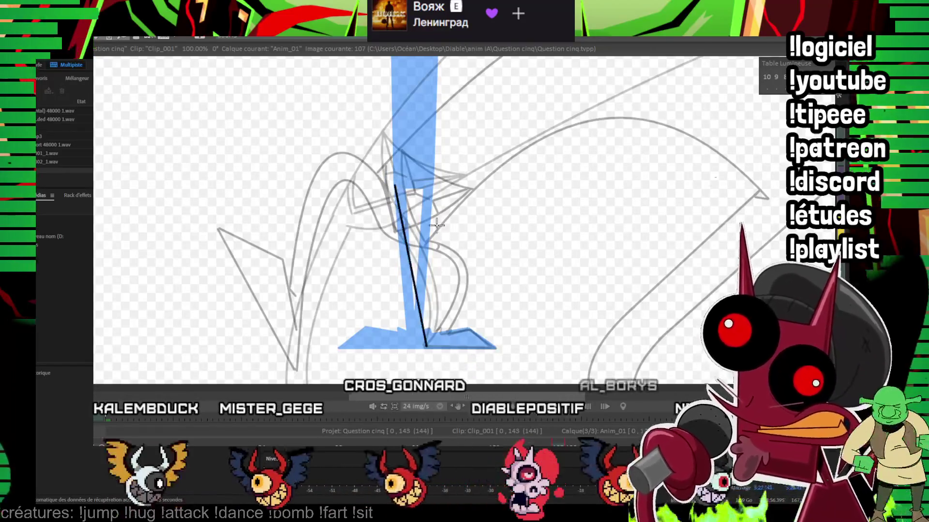
scroll(437, 225, "up", 2)
left_click_drag(437, 225, 513, 317)
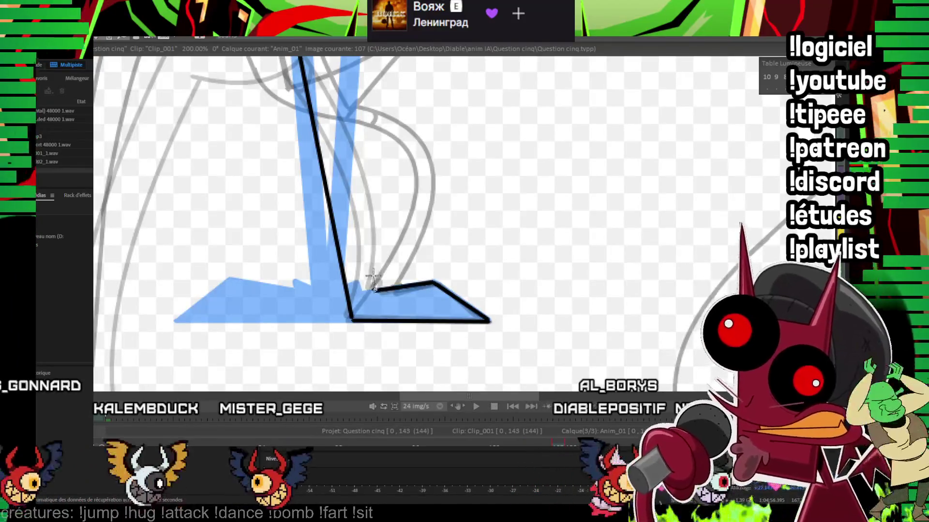
left_click_drag(373, 279, 356, 379)
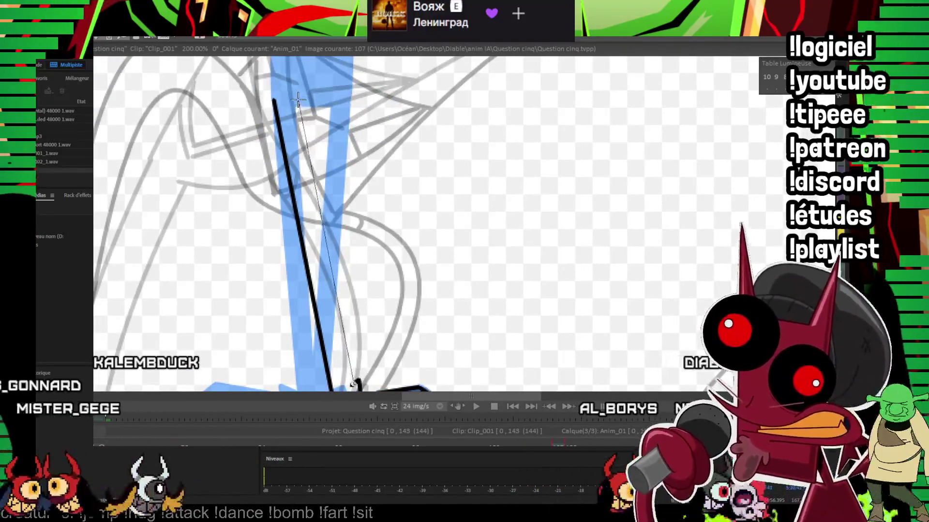
left_click(292, 103)
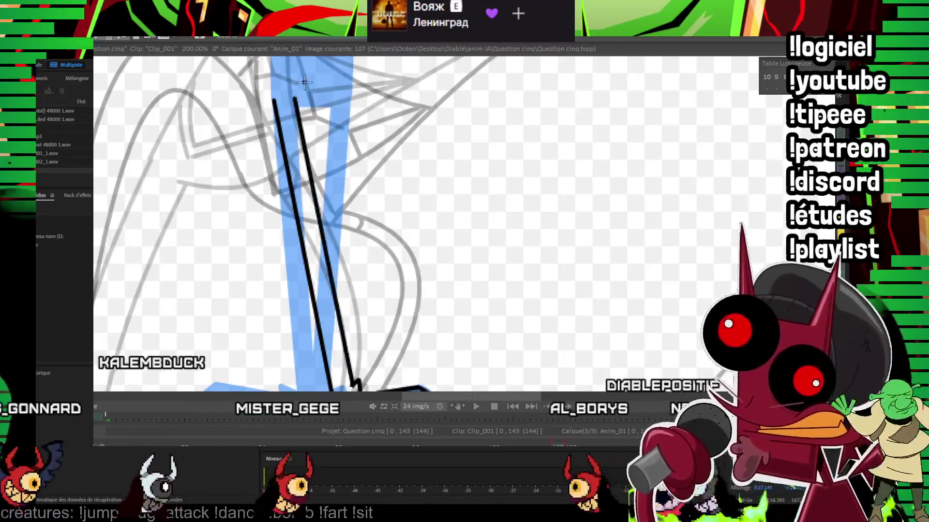
scroll(509, 221, "down", 2)
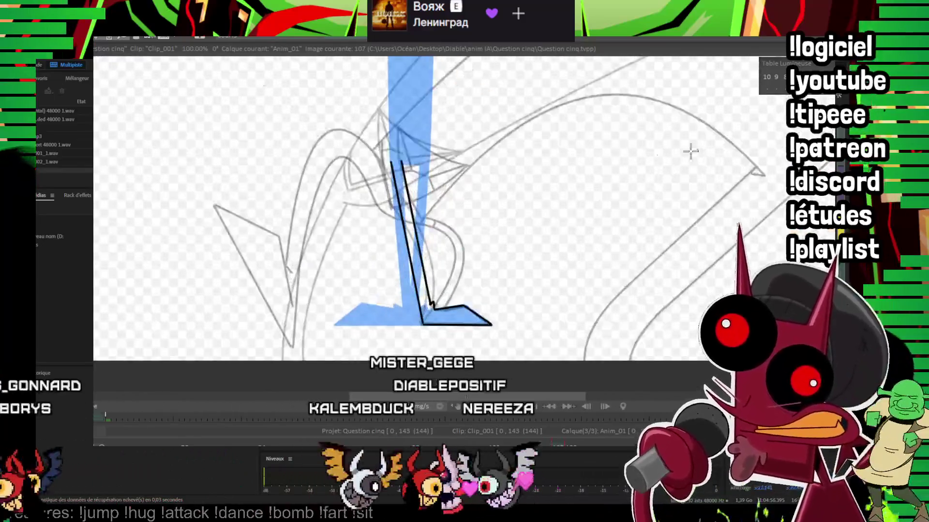
Step: Ink the long black body curves from the figure's base up to the top right
left_click_drag(691, 151, 446, 312)
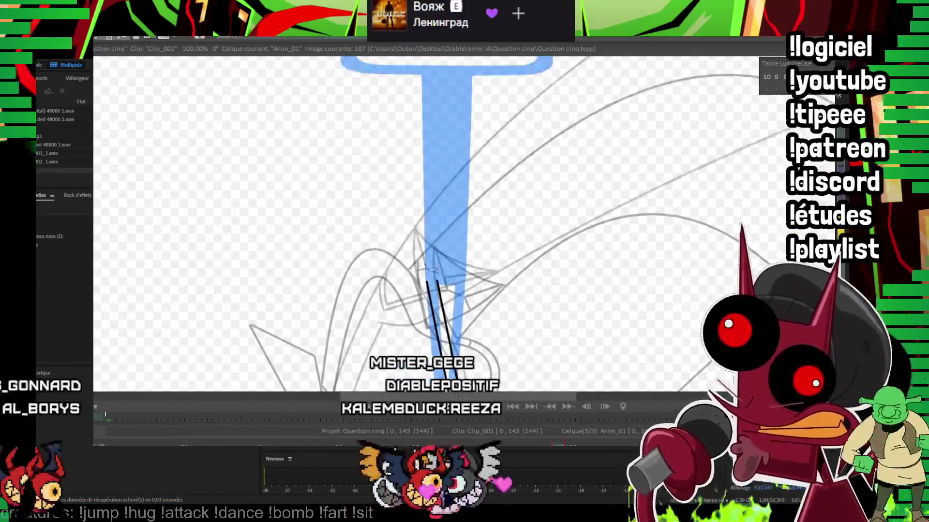
left_click(582, 139)
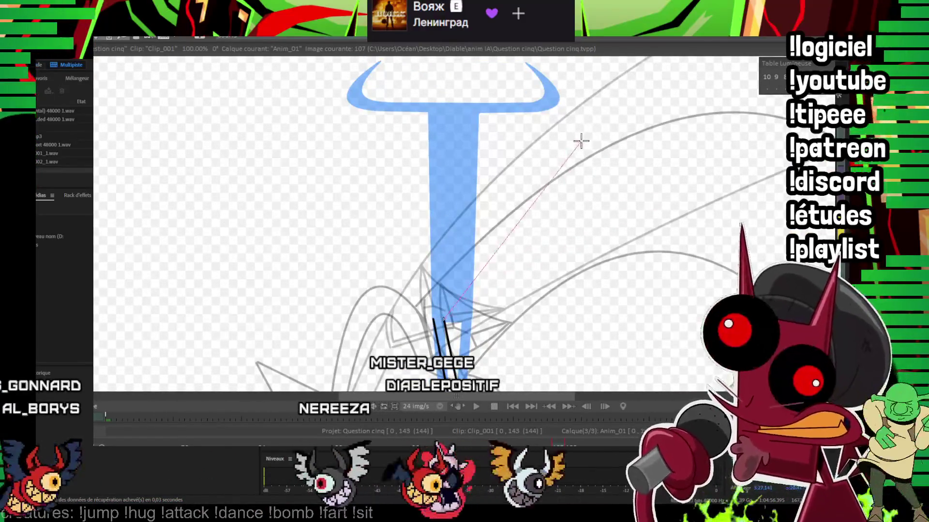
left_click(394, 217)
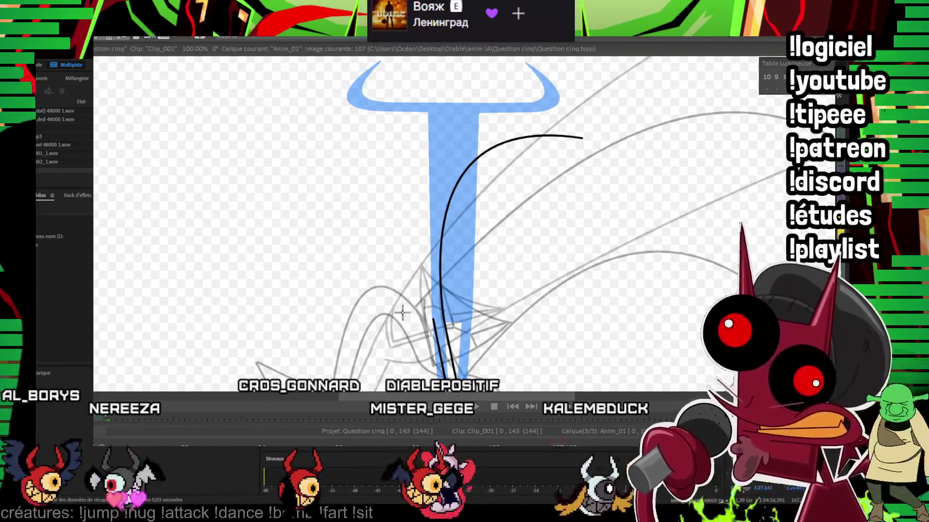
left_click_drag(630, 52, 676, 45)
left_click(421, 129)
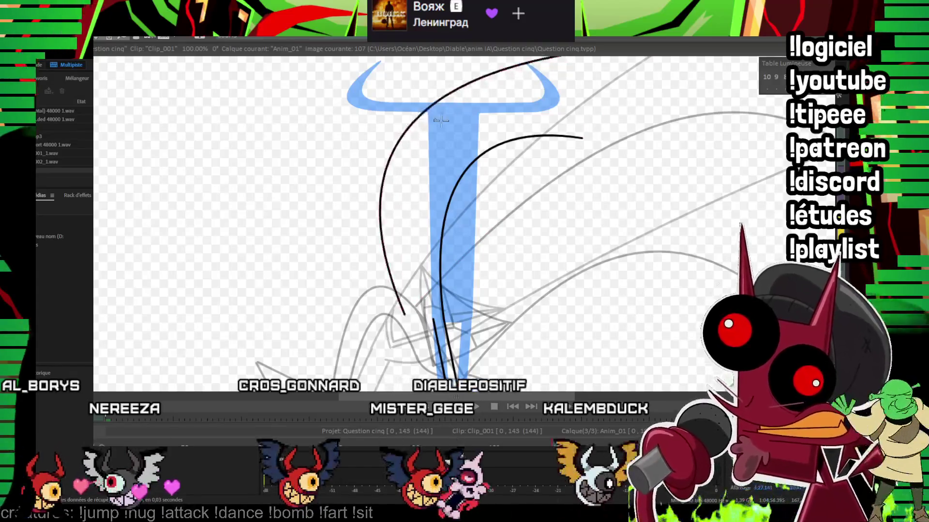
scroll(534, 190, "down", 3)
scroll(615, 101, "up", 3)
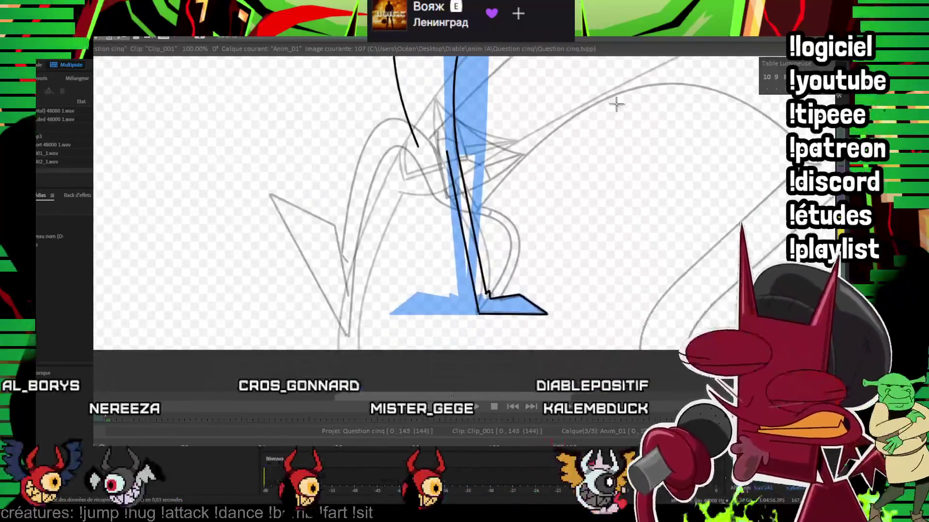
scroll(567, 155, "up", 2)
Step: Trace the leg line, inner curve and the arm's zigzag claw in black
left_click_drag(568, 154, 591, 160)
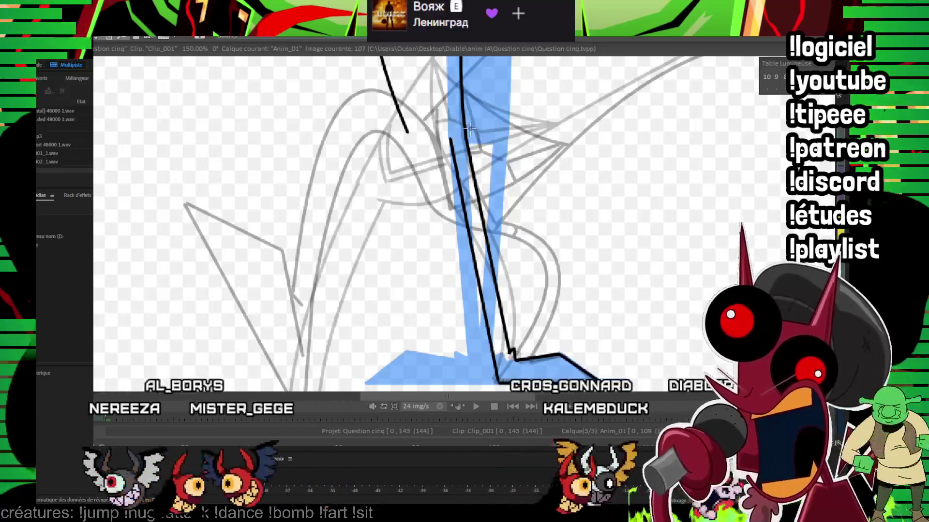
mouse_move(417, 137)
left_mouse_down()
mouse_move(428, 205)
mouse_move(416, 211)
left_mouse_up()
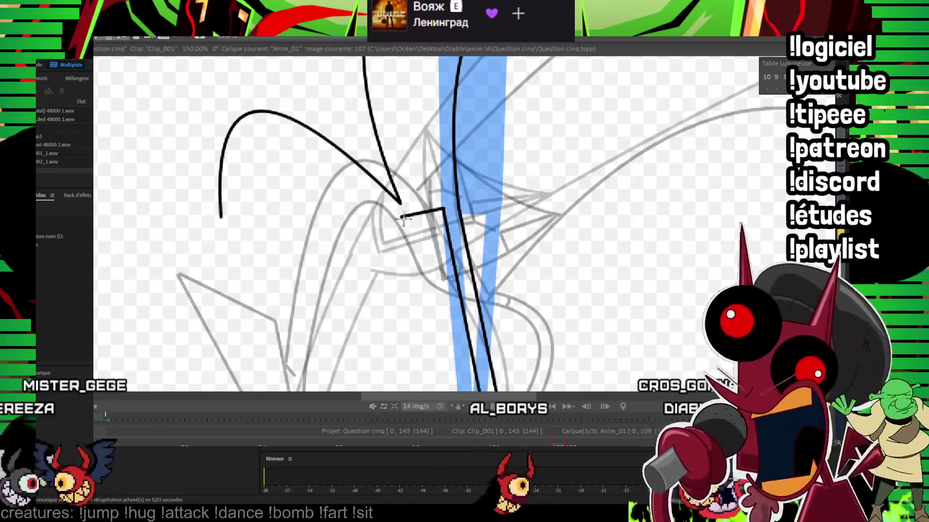
left_click_drag(297, 194, 290, 203)
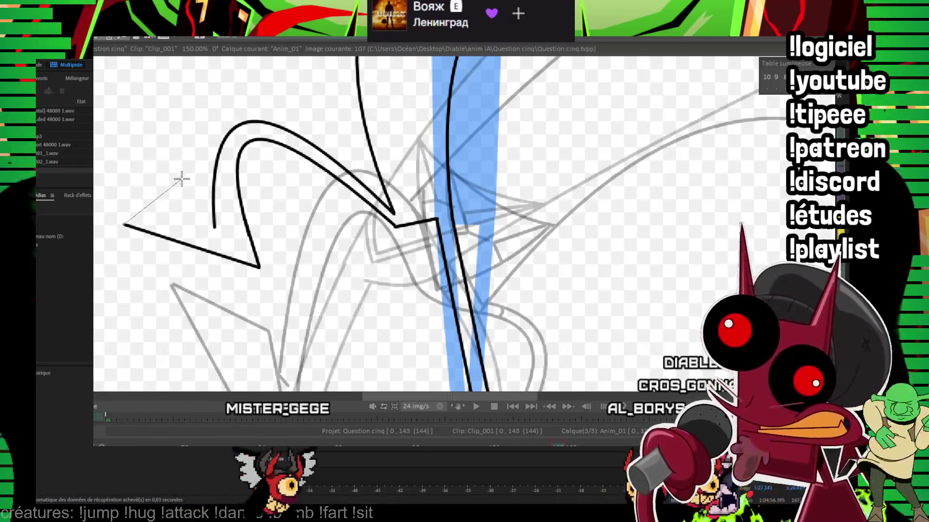
left_click(234, 247)
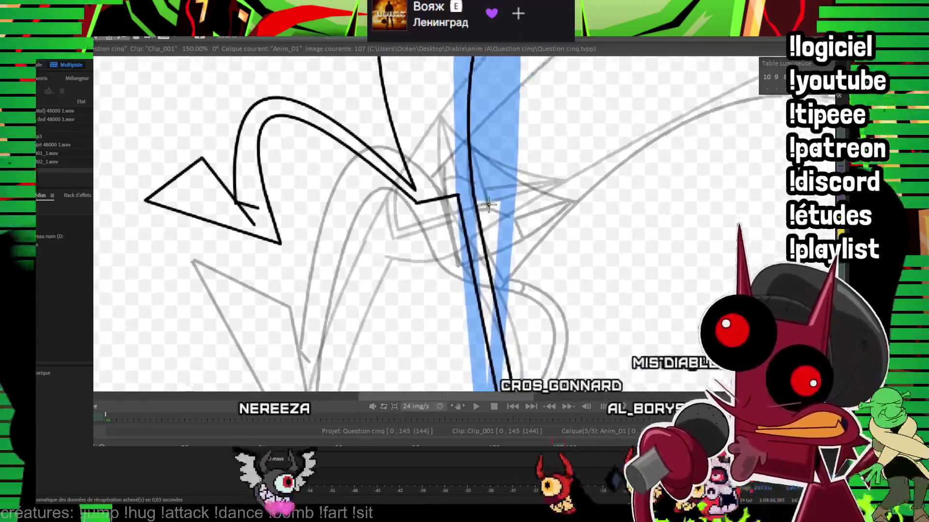
Step: Ink the black triangular collar at the neck, undoing one misplaced horizontal stroke
left_click_drag(489, 206, 333, 206)
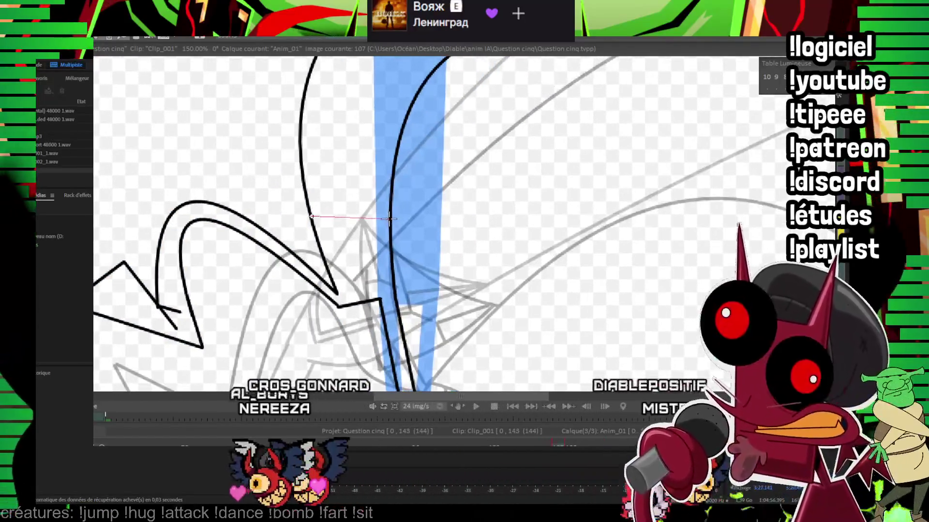
left_click(389, 219)
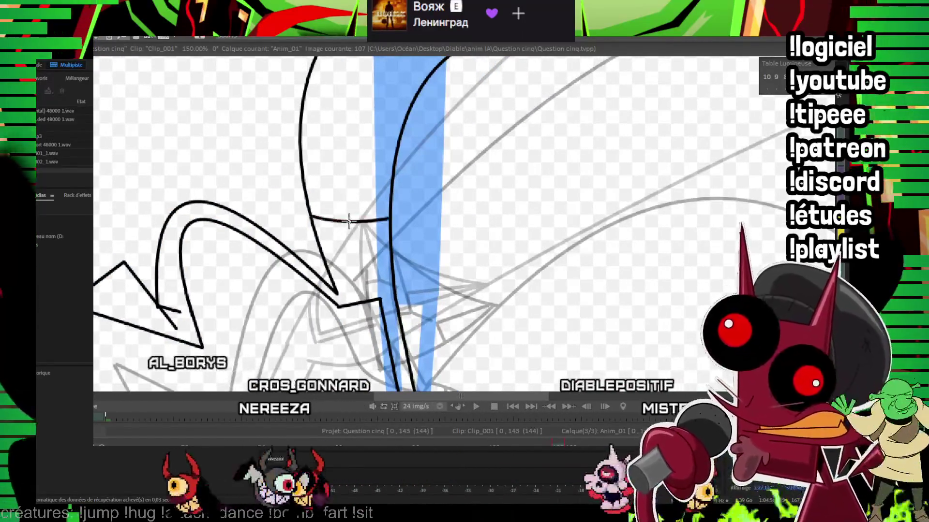
key("ctrl+z")
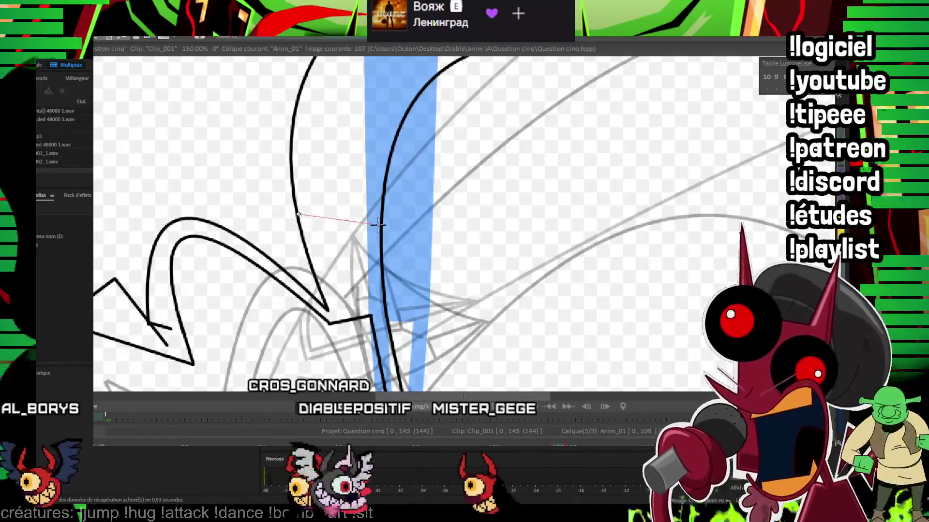
left_click(299, 217, "shift")
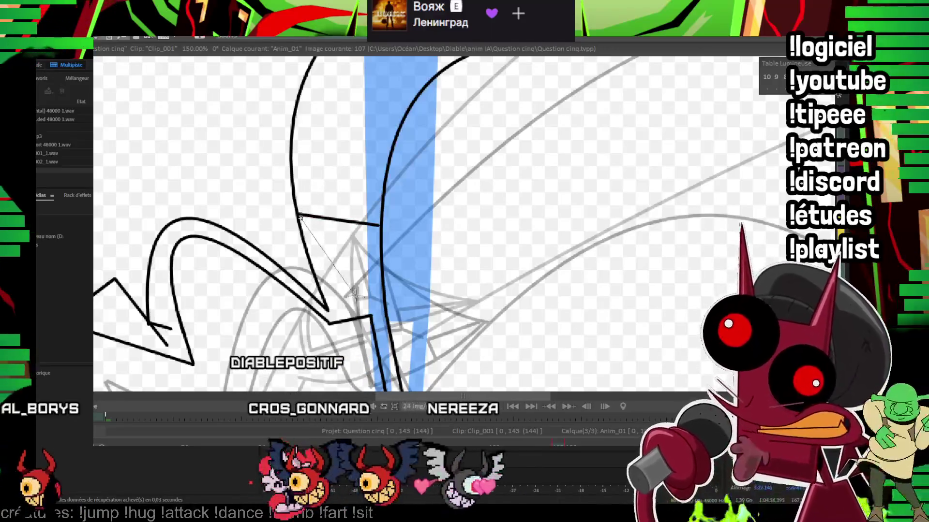
left_click_drag(378, 225, 326, 302)
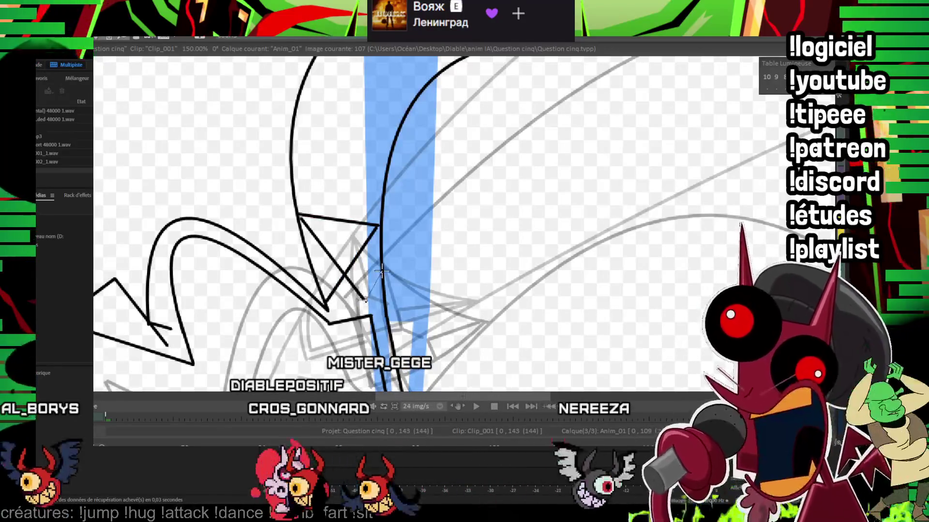
left_click(381, 271, "shift")
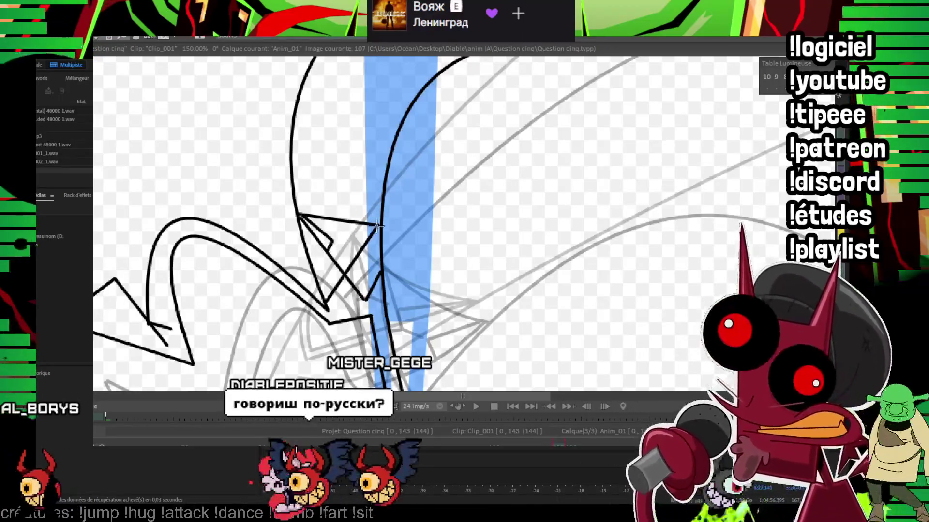
left_click_drag(349, 223, 334, 250)
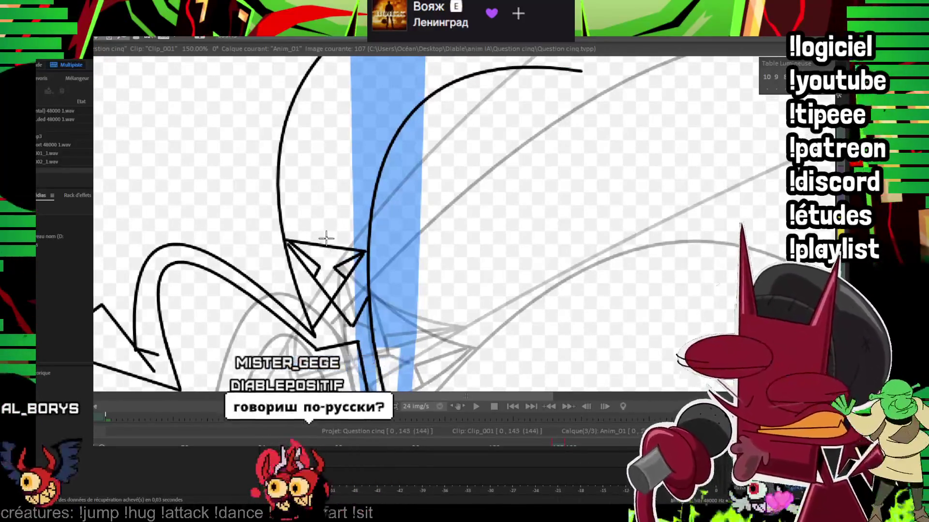
scroll(326, 237, "down", 2)
scroll(326, 237, "down", 4)
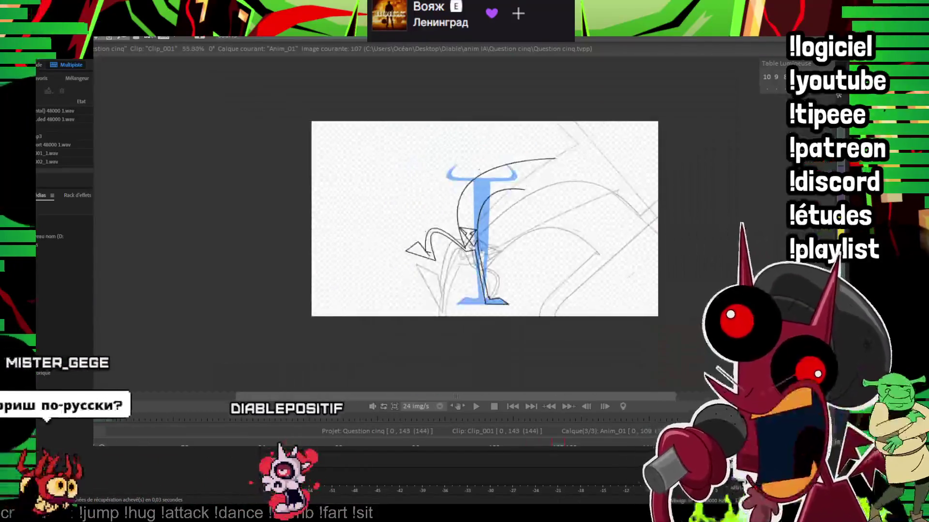
Step: Ink the long black arching stroke over the grey rough at upper right
scroll(508, 223, "up", 4)
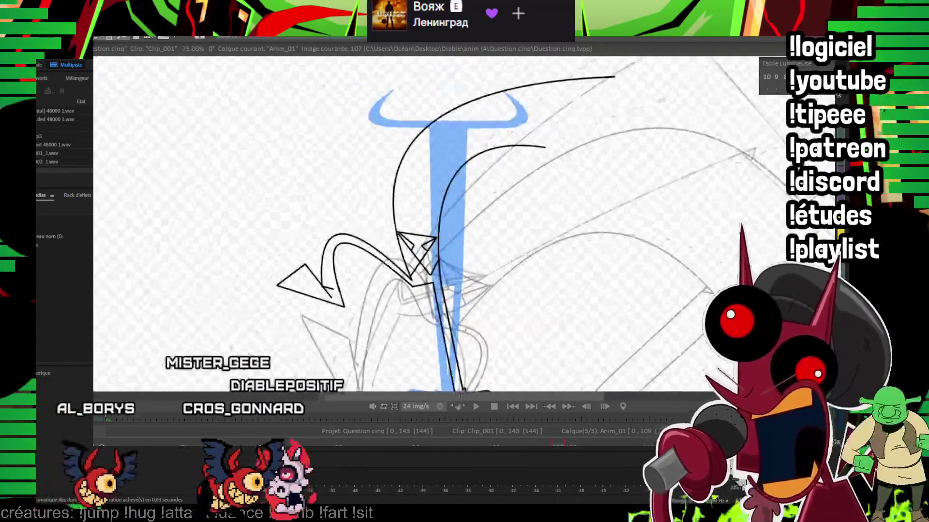
scroll(395, 237, "up", 3)
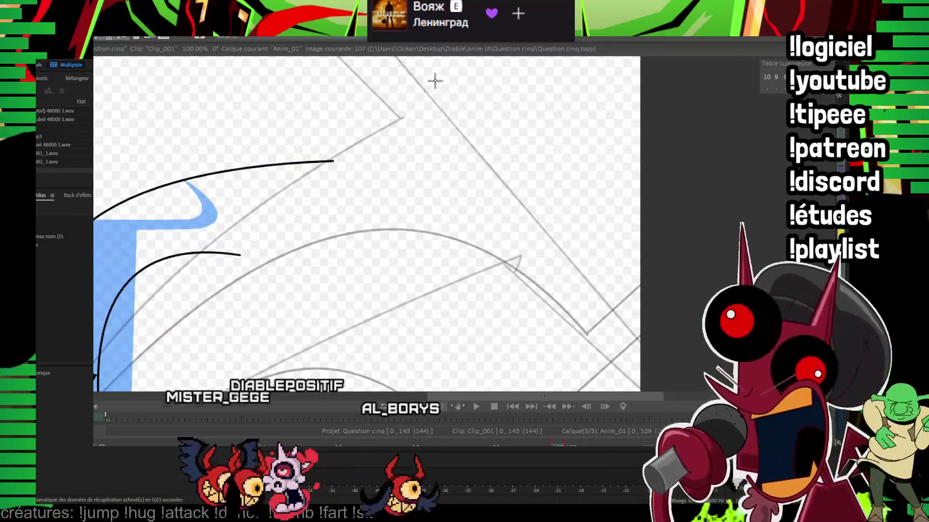
left_click_drag(203, 356, 446, 74)
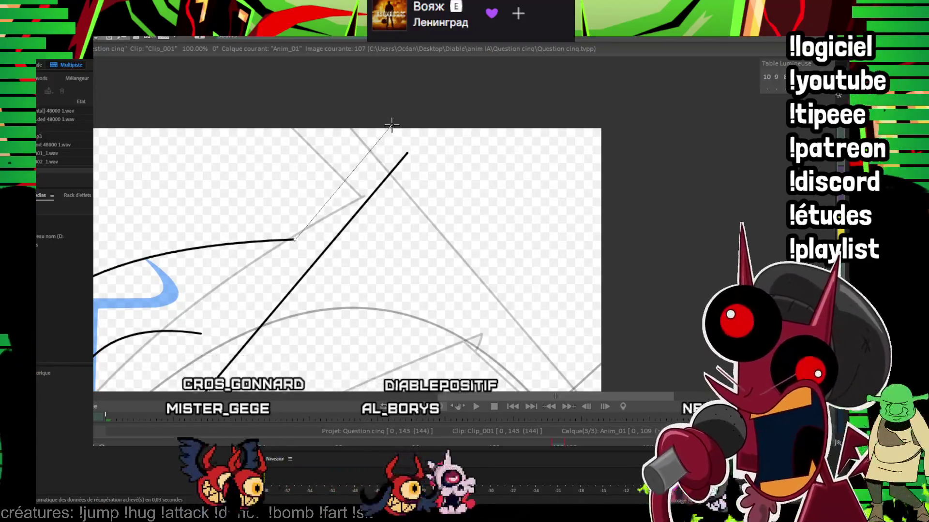
left_click_drag(388, 127, 435, 76)
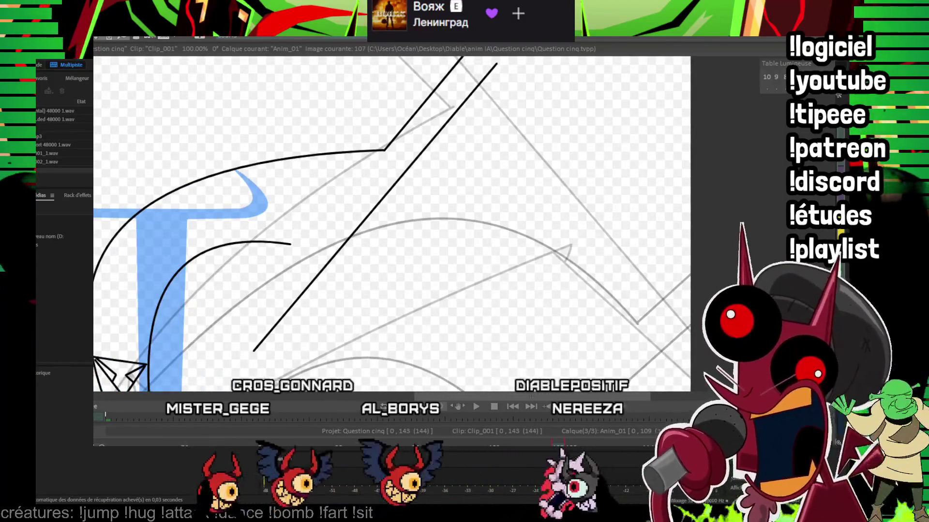
scroll(468, 205, "up", 3)
left_click_drag(194, 294, 304, 157)
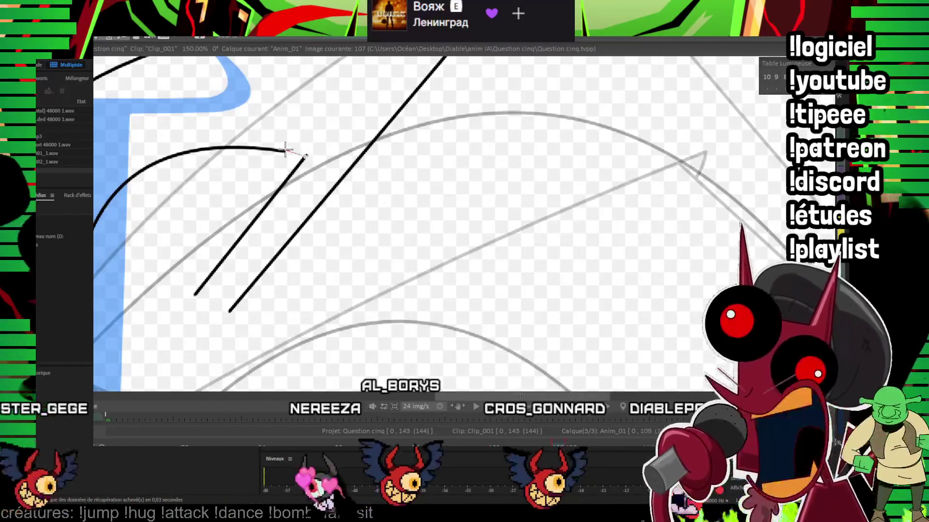
left_click_drag(376, 133, 338, 290)
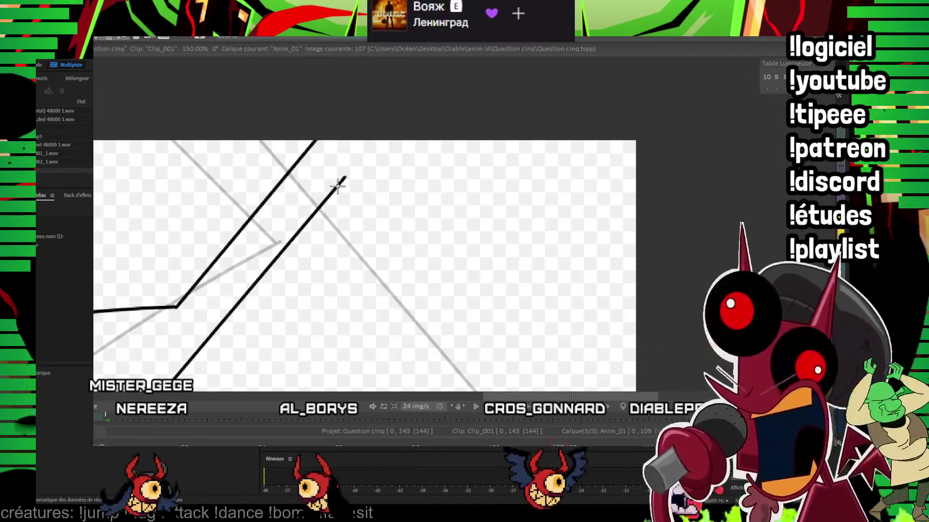
left_click(414, 156)
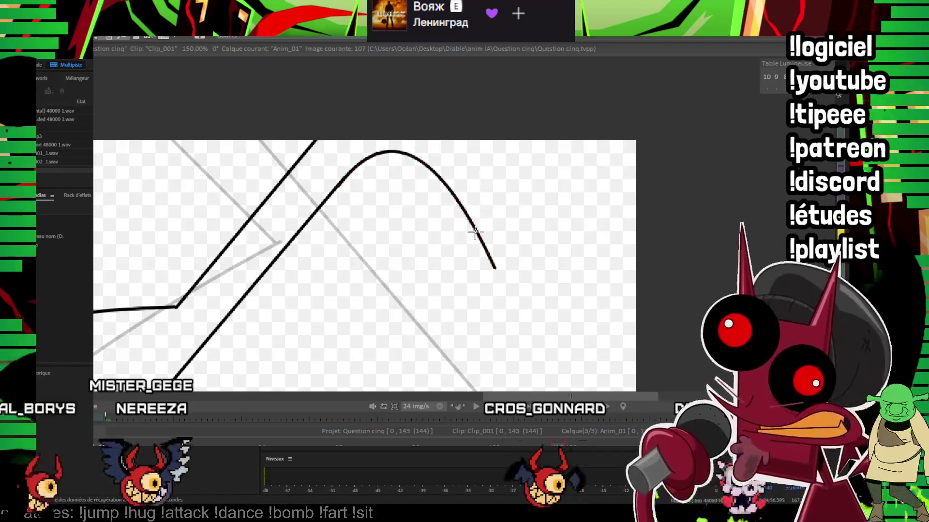
Step: Add the doubled black hook curve, closing it back toward its start
mouse_move(391, 272)
left_mouse_down()
mouse_move(300, 190)
mouse_move(464, 251)
left_mouse_up()
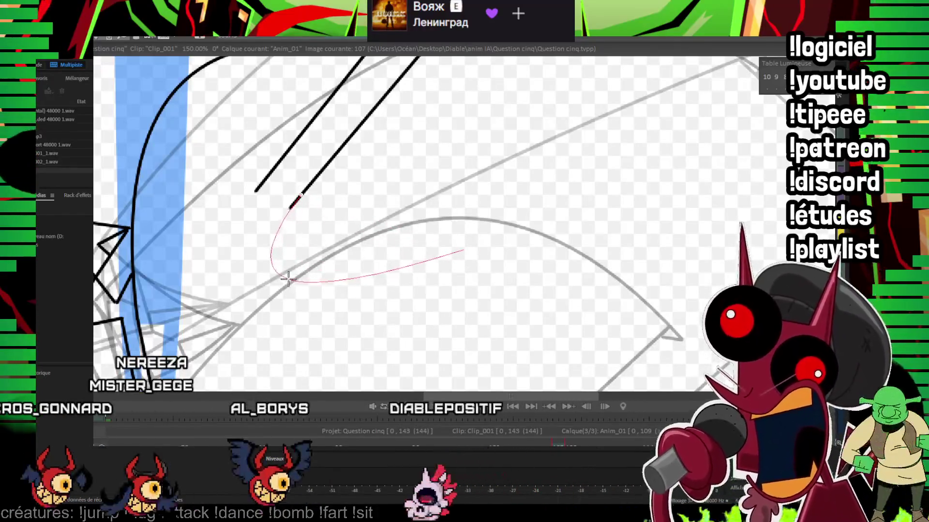
left_click(290, 280)
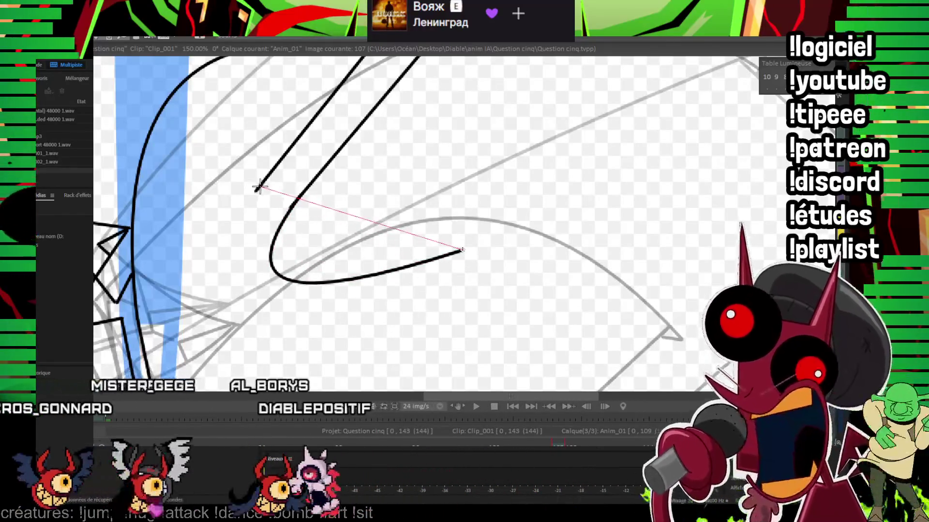
left_click(255, 300)
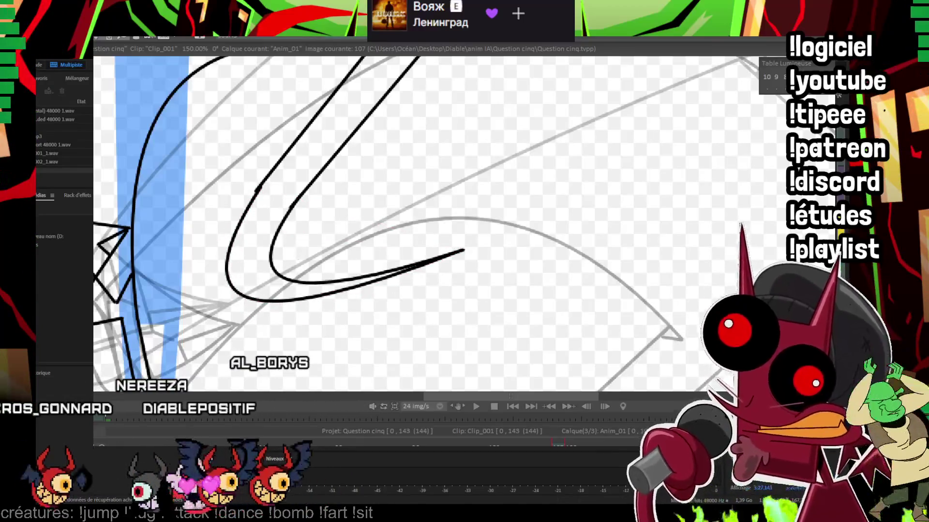
scroll(694, 187, "down", 4)
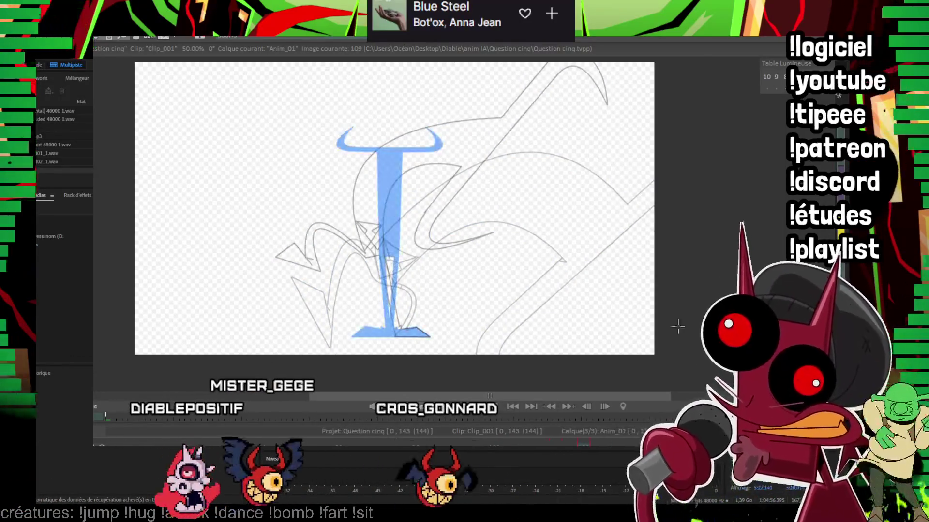
Step: Ink two parallel black lines along the blue T's stem, extending one up to the top
scroll(494, 237, "up", 2)
left_click_drag(494, 237, 483, 180)
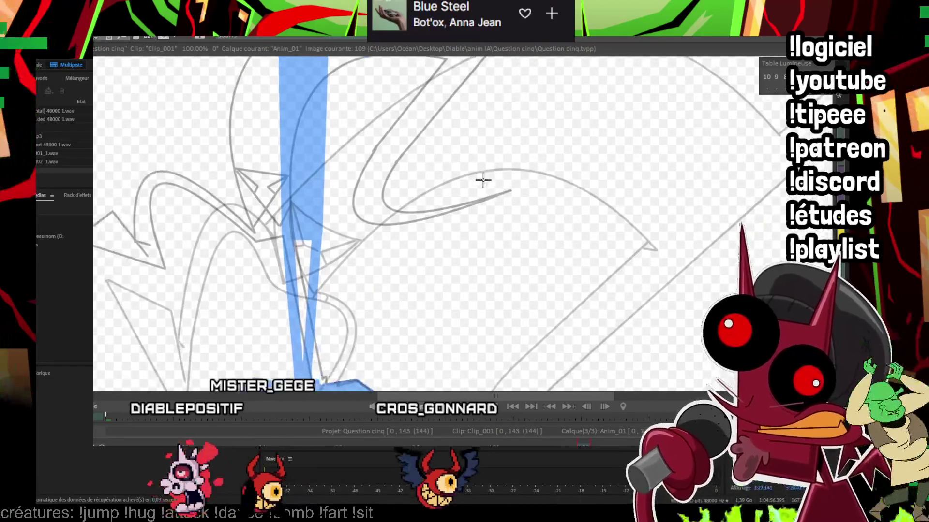
left_click_drag(331, 285, 338, 250)
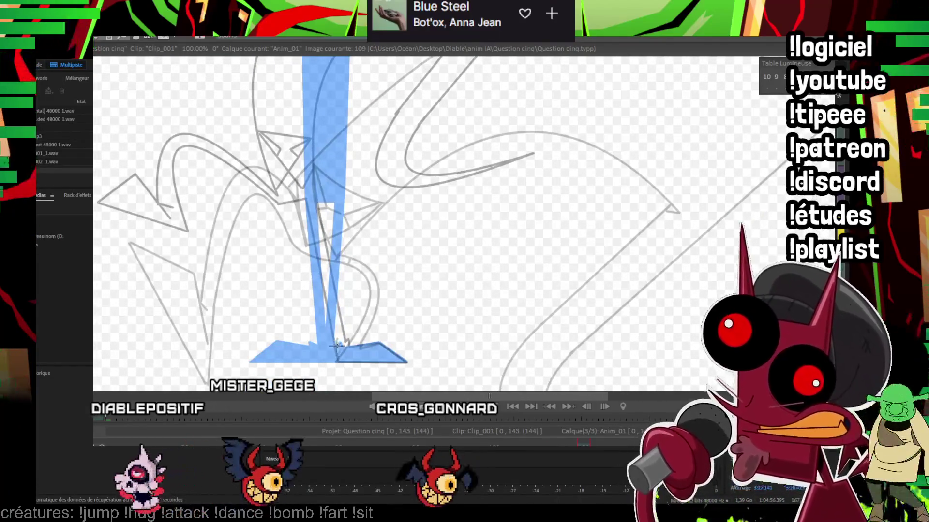
left_click_drag(338, 361, 294, 195)
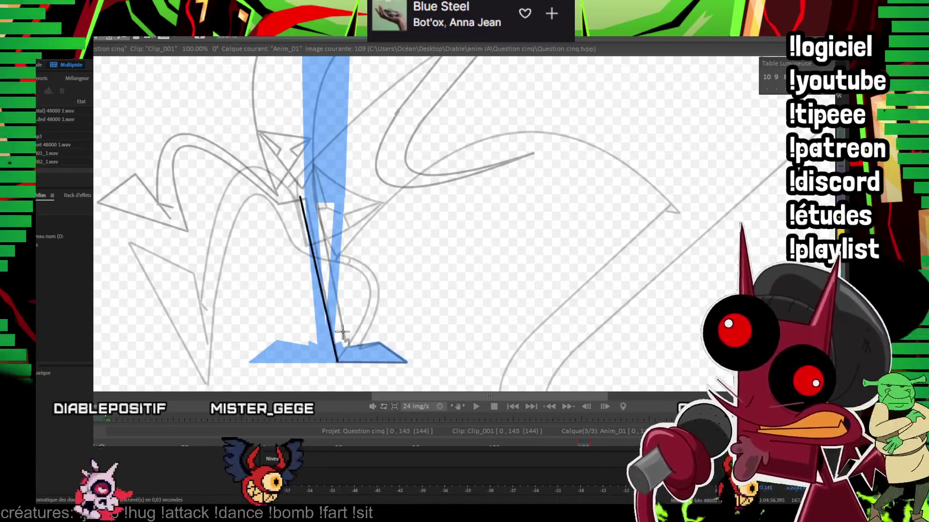
left_click_drag(346, 342, 312, 195)
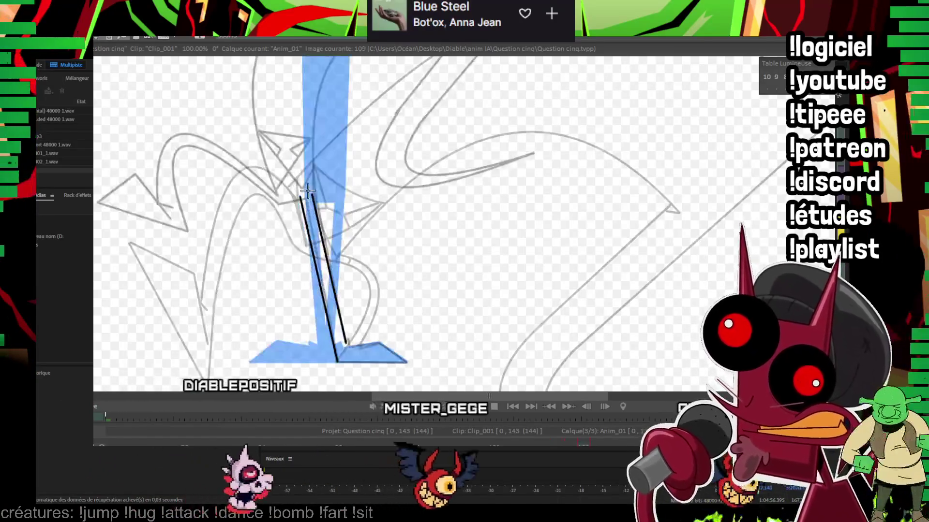
scroll(312, 195, "up", 2)
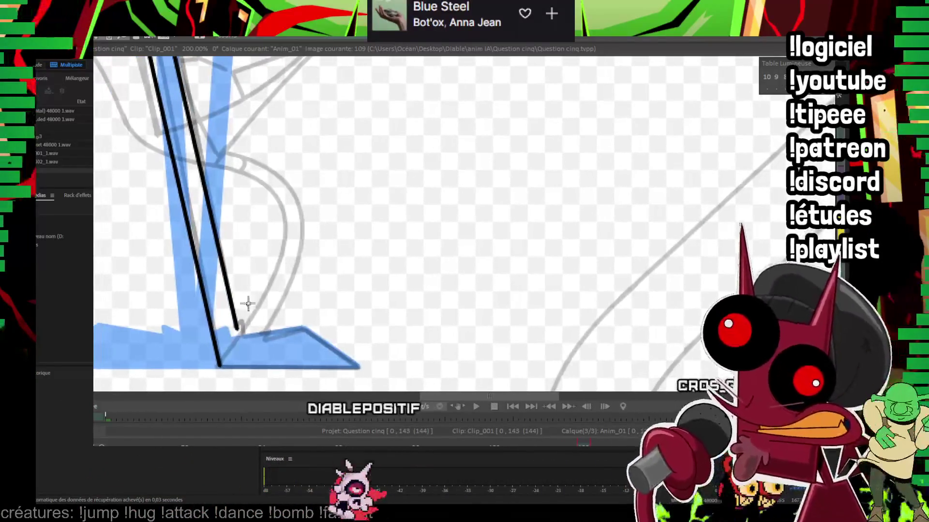
mouse_move(313, 338)
left_mouse_down()
mouse_move(300, 332)
mouse_move(327, 233)
mouse_move(289, 241)
left_mouse_up()
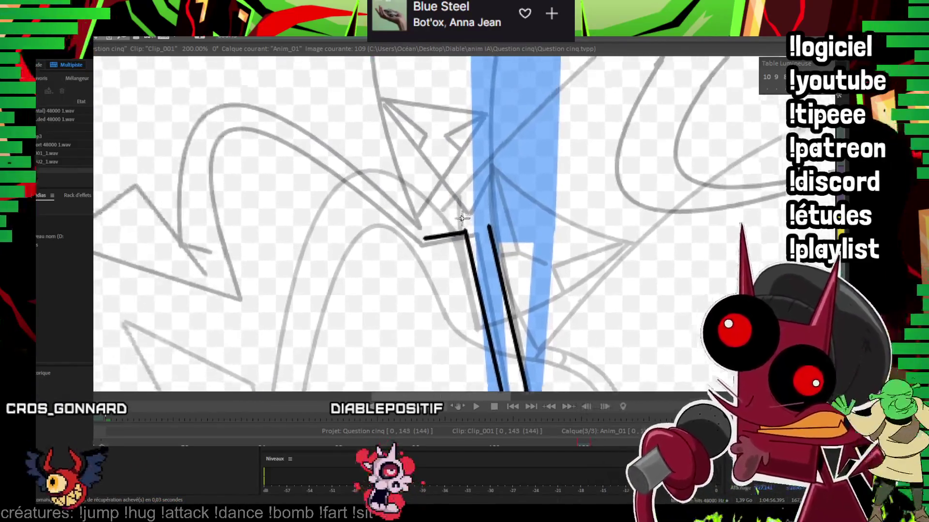
scroll(289, 241, "down", 1)
scroll(482, 296, "down", 2)
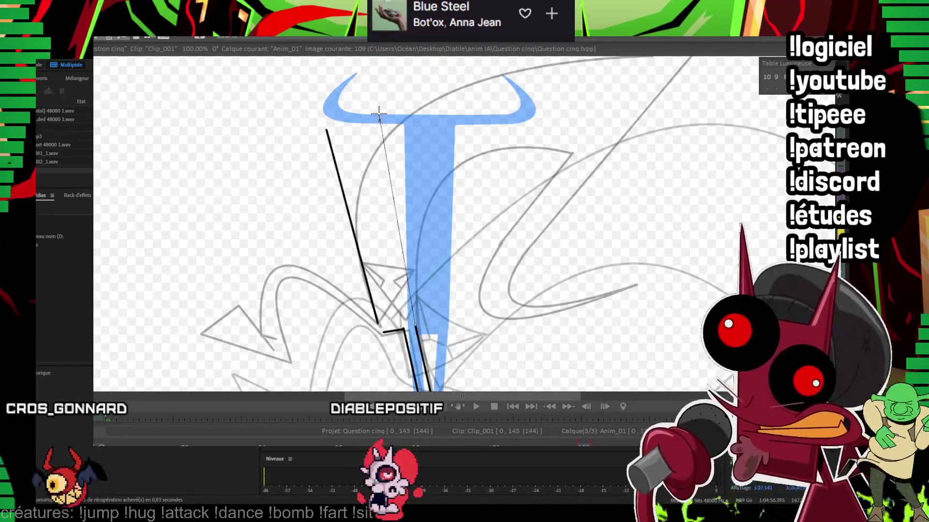
Step: Ink the long black crossbar line, undoing and redrawing the first attempt
left_click_drag(297, 120, 330, 211)
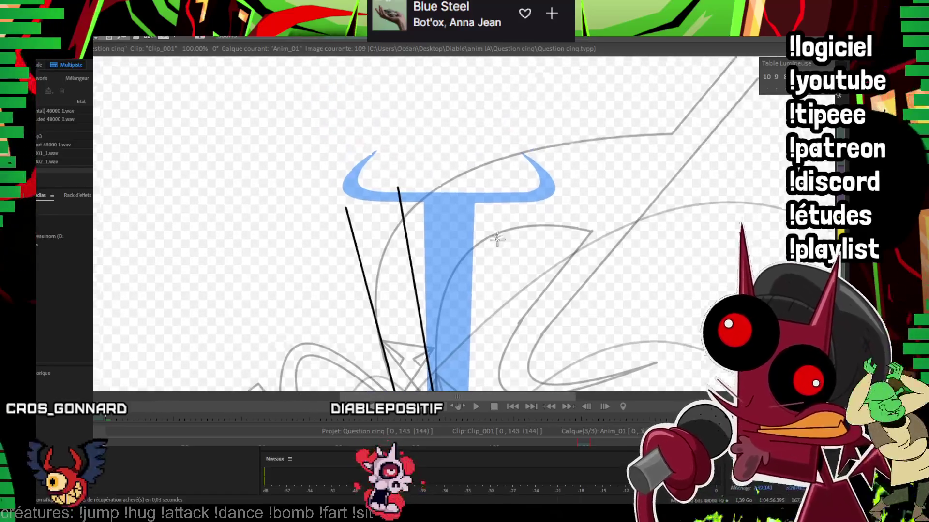
left_click_drag(479, 168, 483, 167)
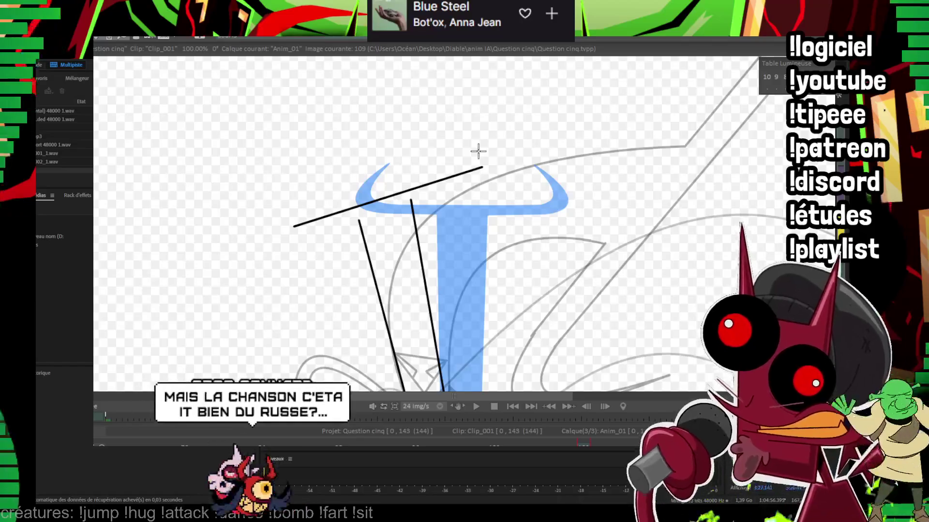
key("ctrl+z")
left_click_drag(287, 230, 500, 165)
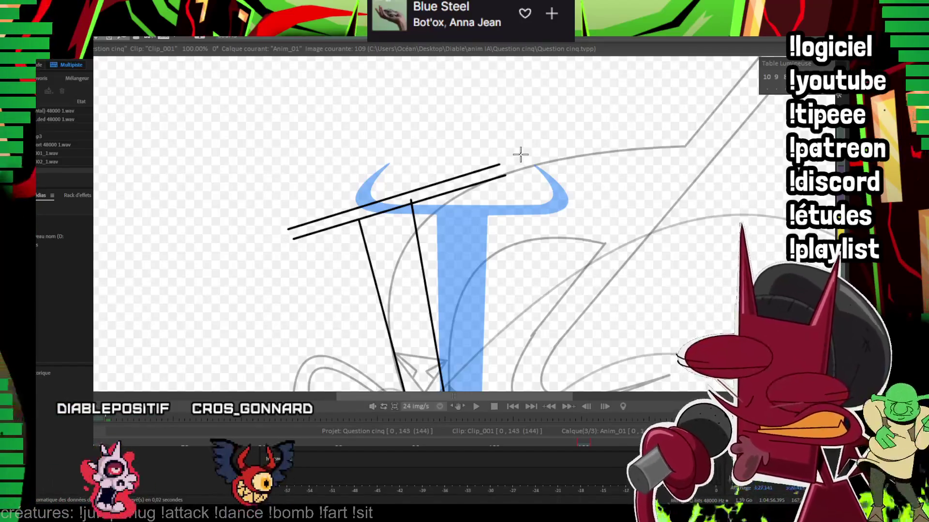
scroll(533, 116, "up", 2)
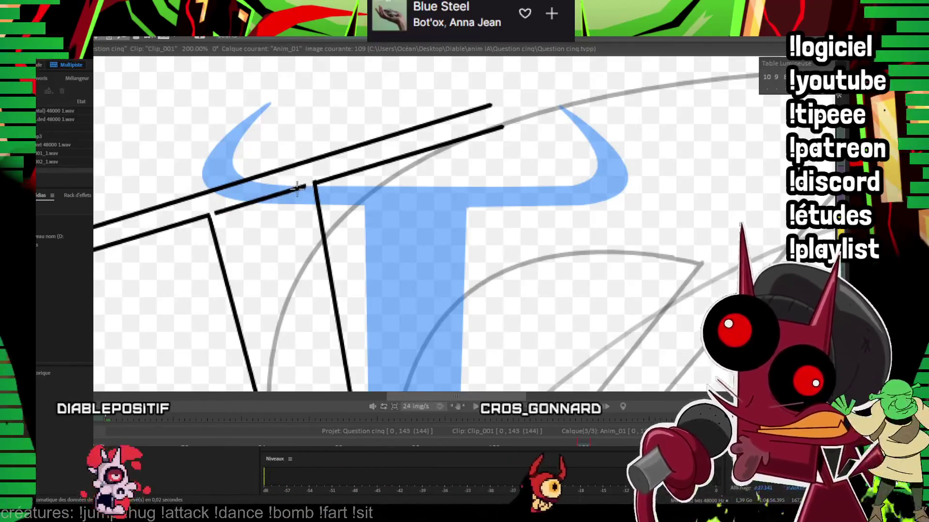
Step: Draw the curved right horn, then lasso its strokes and shift them left and down
left_click_drag(378, 186, 338, 244)
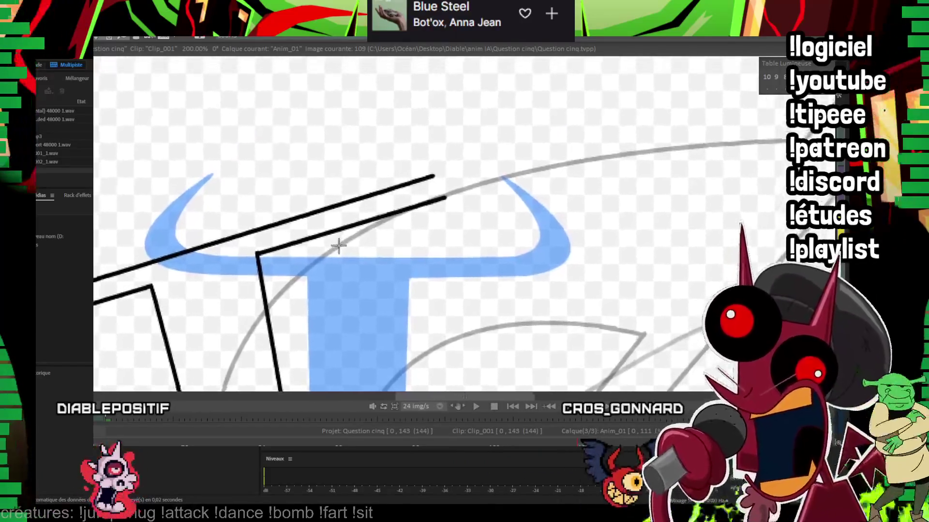
left_click_drag(423, 182, 360, 237)
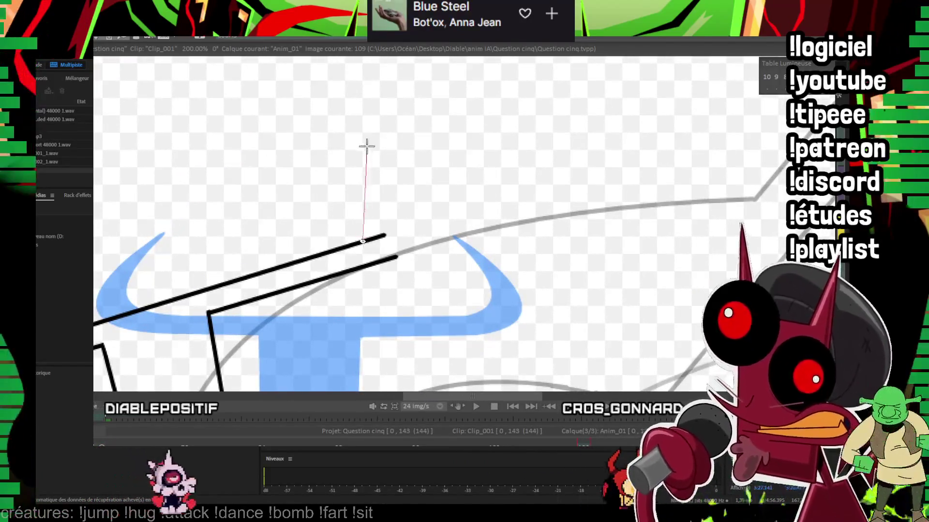
left_click(408, 205)
left_click_drag(356, 144, 377, 261)
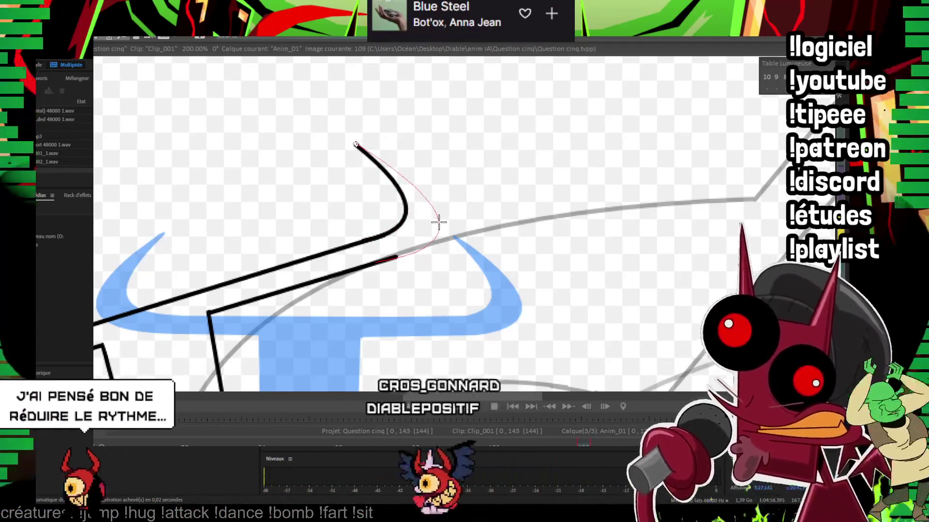
left_click(438, 218)
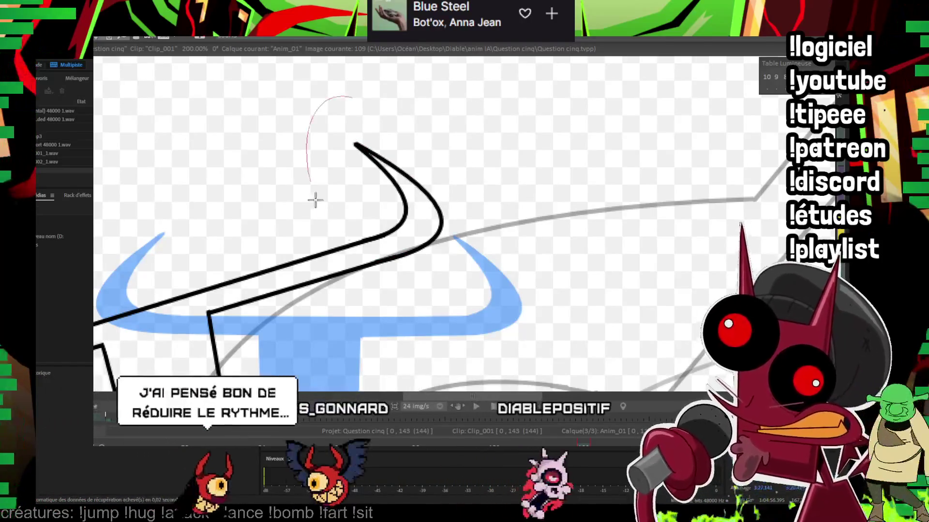
left_click_drag(332, 96, 319, 99)
left_click_drag(421, 233, 395, 238)
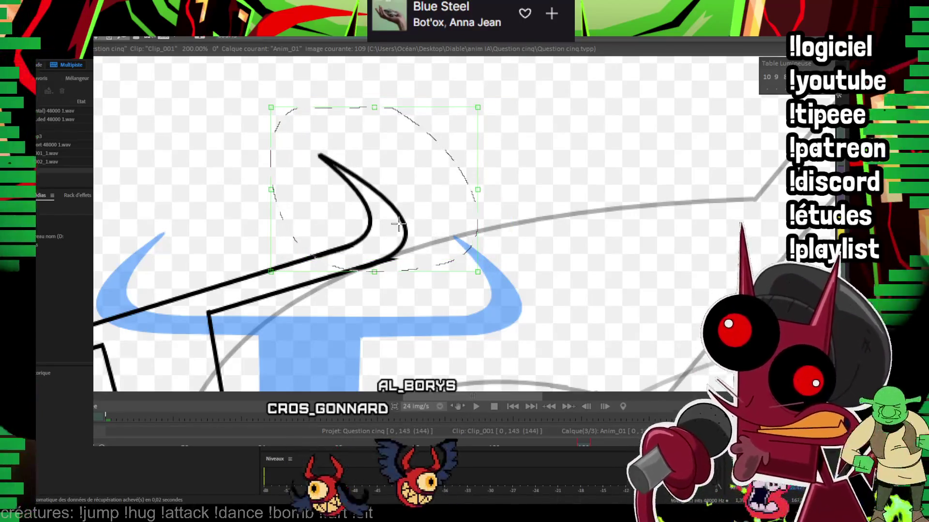
Step: Curve the left horn at the crossbar's left end and flip frames to compare
left_click_drag(399, 224, 437, 229)
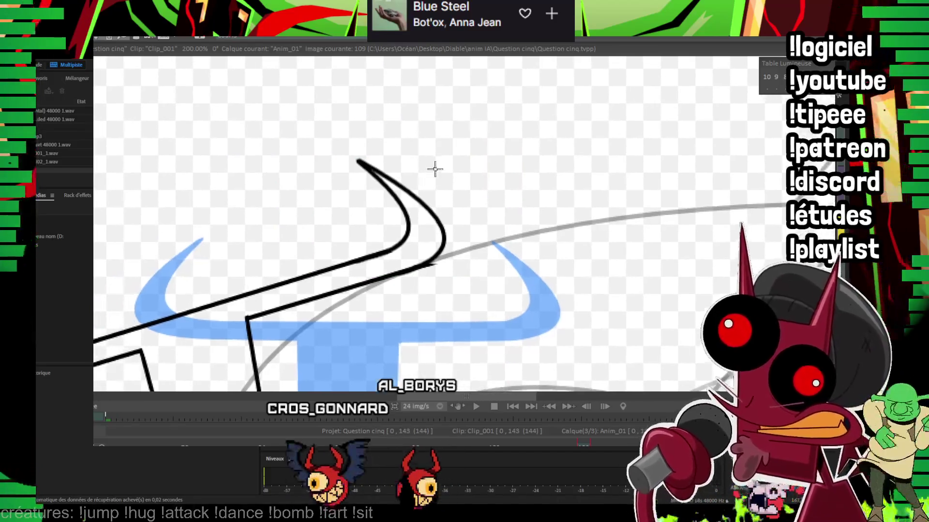
left_click_drag(491, 241, 735, 161)
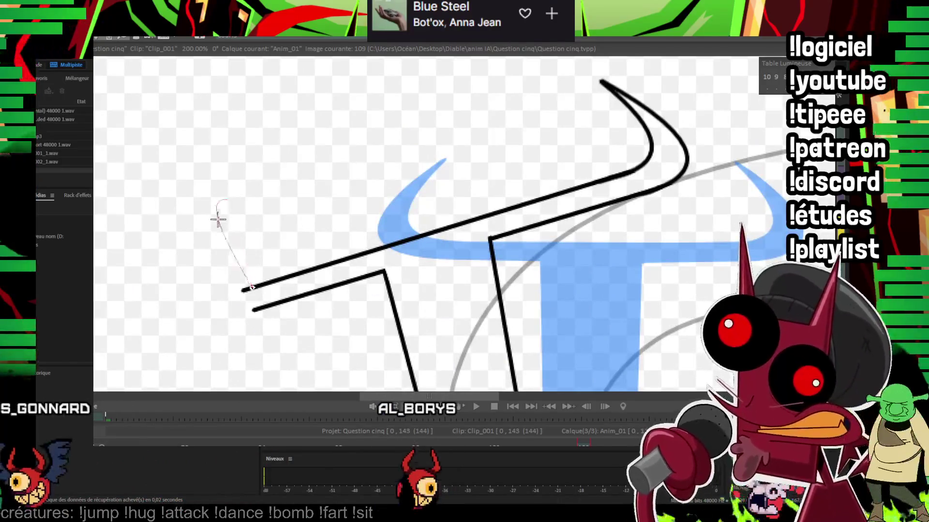
left_click(198, 283)
key("Left")
key("Left")
key("Right")
key("Right")
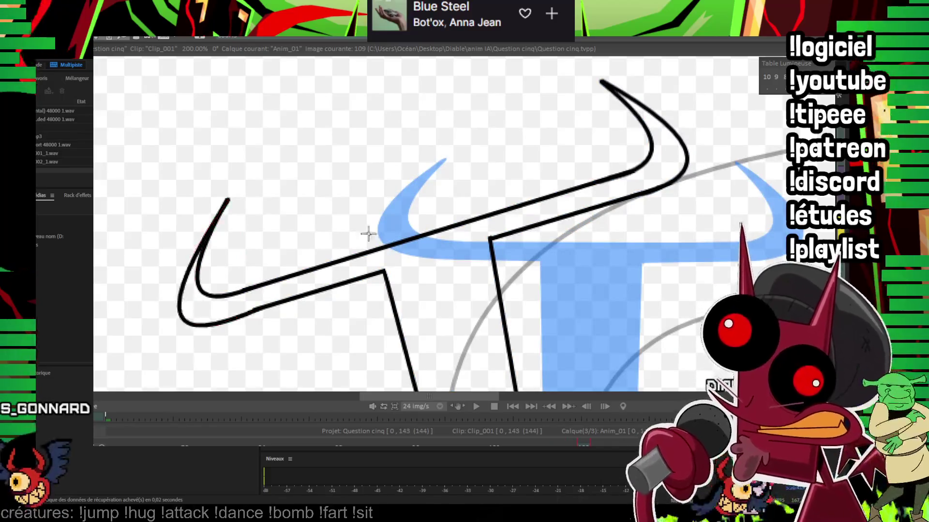
scroll(368, 234, "down", 5)
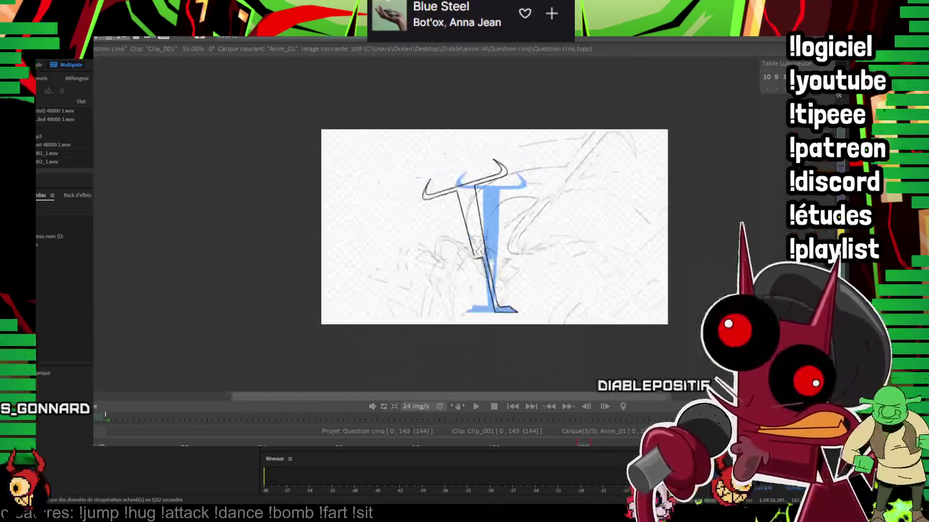
Step: Ink the arching inner and outer black curves of the hooked arm on image 109
scroll(437, 127, "up", 3)
scroll(437, 127, "up", 2)
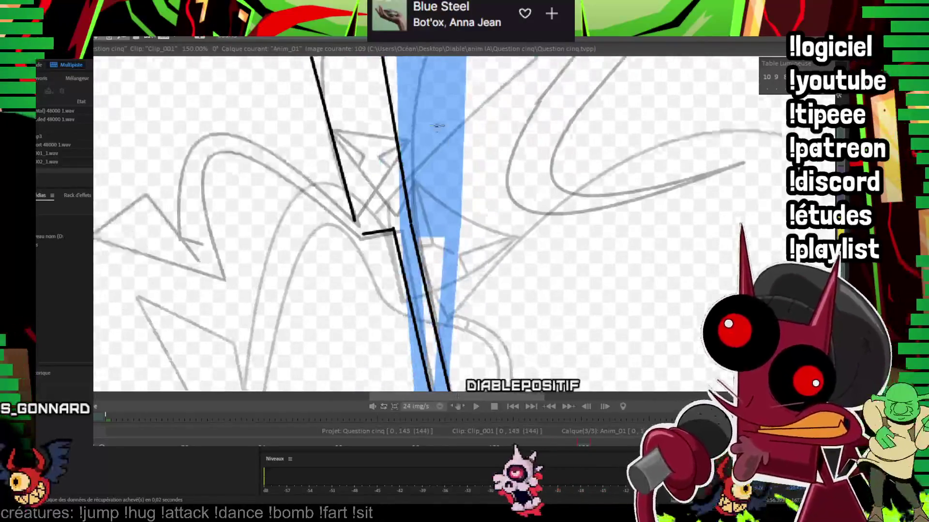
scroll(437, 127, "up", 2)
scroll(470, 132, "down", 2)
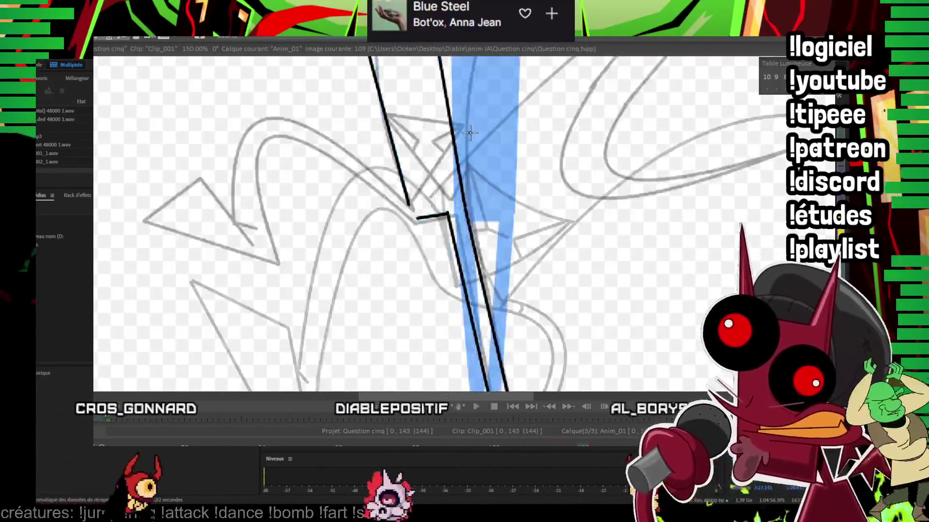
left_click_drag(242, 230, 416, 220)
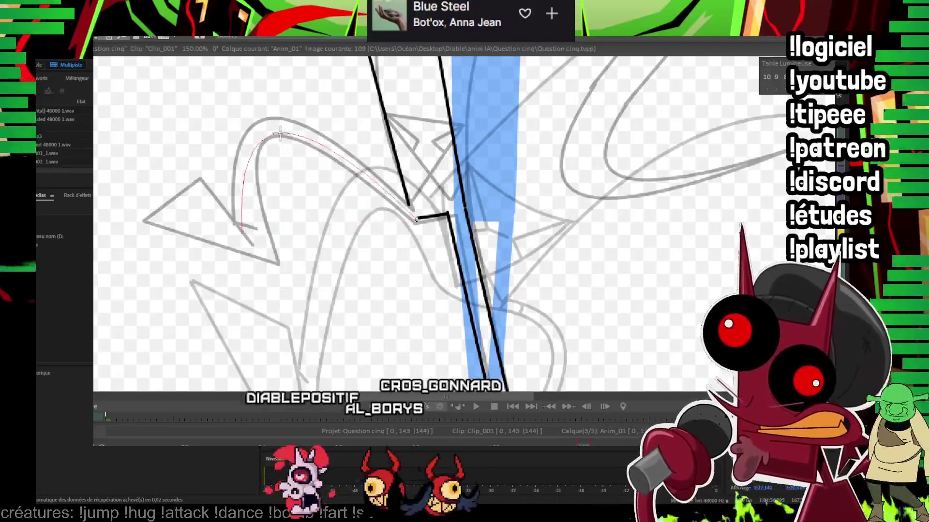
left_click(280, 134)
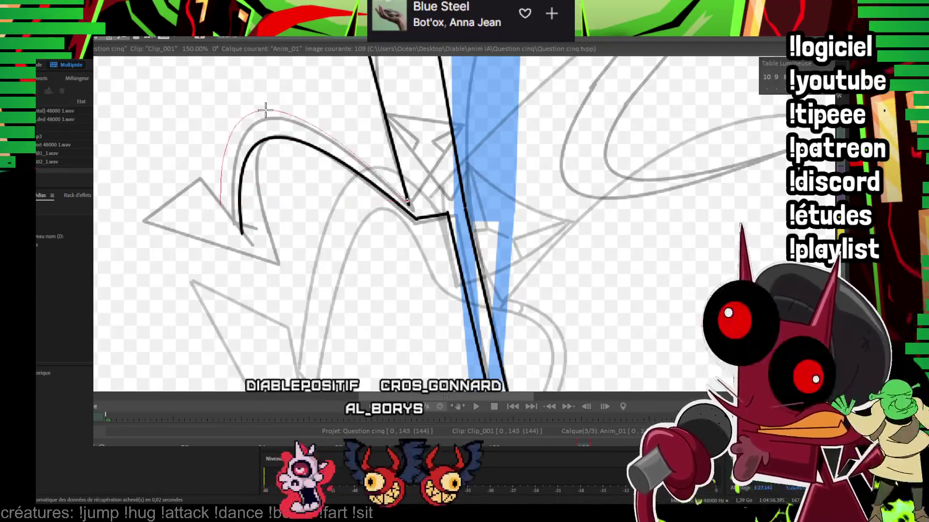
left_click(265, 105)
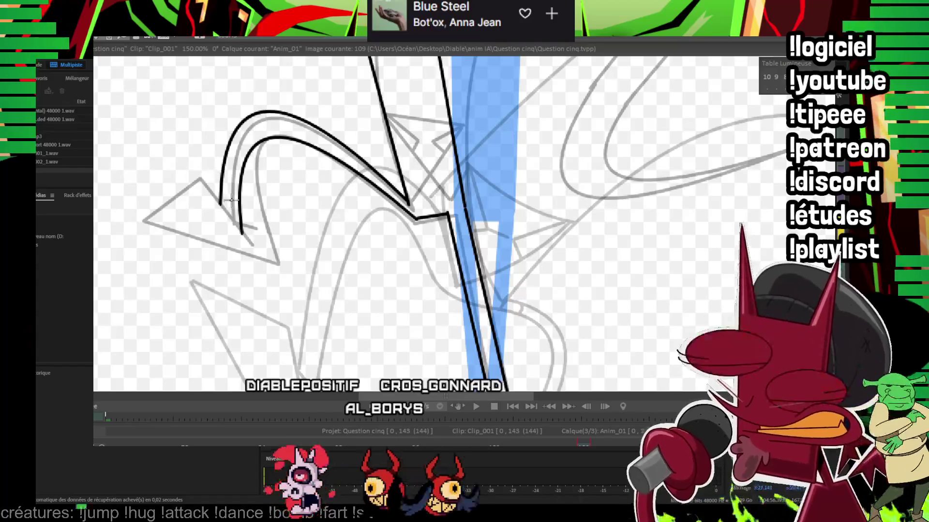
left_click(242, 251)
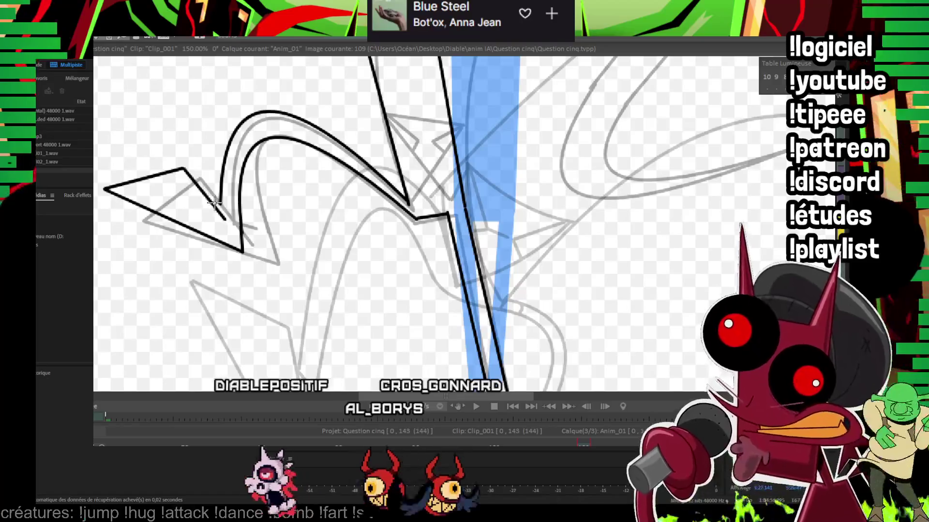
Step: Flip between images 107 and 109 to check the motion
key("Left")
key("Left")
key("Right")
key("Right")
key("Left")
key("Left")
key("Right")
key("Right")
key("Left")
key("Left")
key("Right")
key("Right")
Step: Ink the black tail line and a short stroke in the hip triangle's corner
mouse_move(385, 115)
left_mouse_down()
mouse_move(379, 153)
mouse_move(438, 220)
mouse_move(396, 224)
left_mouse_up()
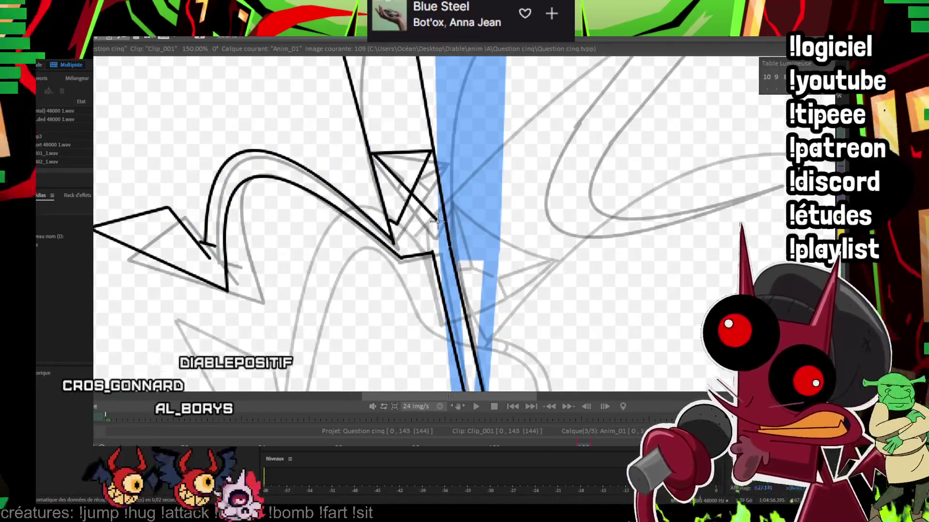
mouse_move(383, 157)
left_mouse_down()
mouse_move(415, 174)
mouse_move(361, 230)
left_mouse_up()
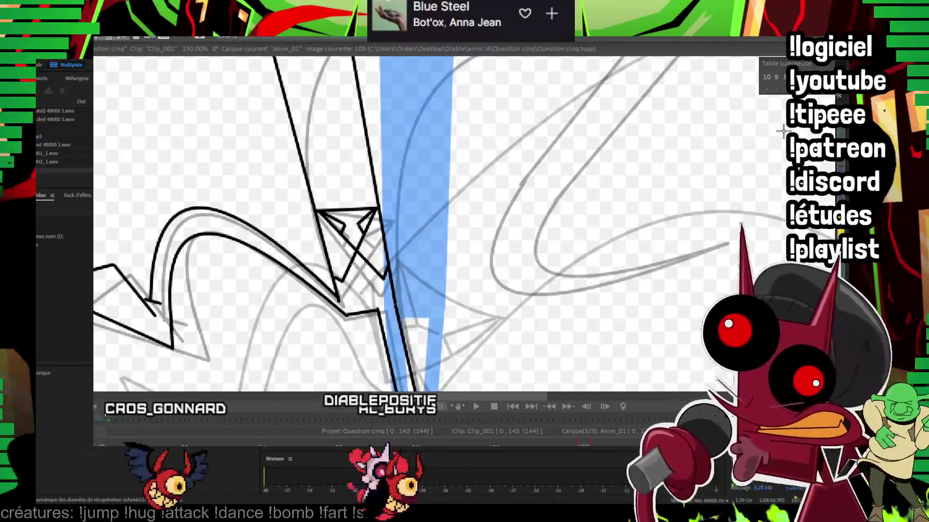
scroll(524, 239, "down", 3)
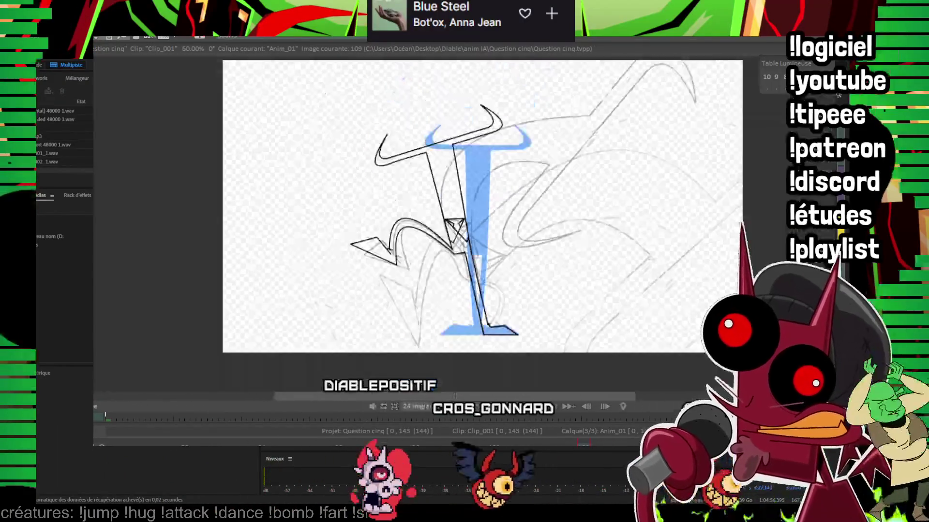
Step: Flip through images 105 to 111 to check the inked poses, landing on image 111
key("Left")
key("Left")
key("Left")
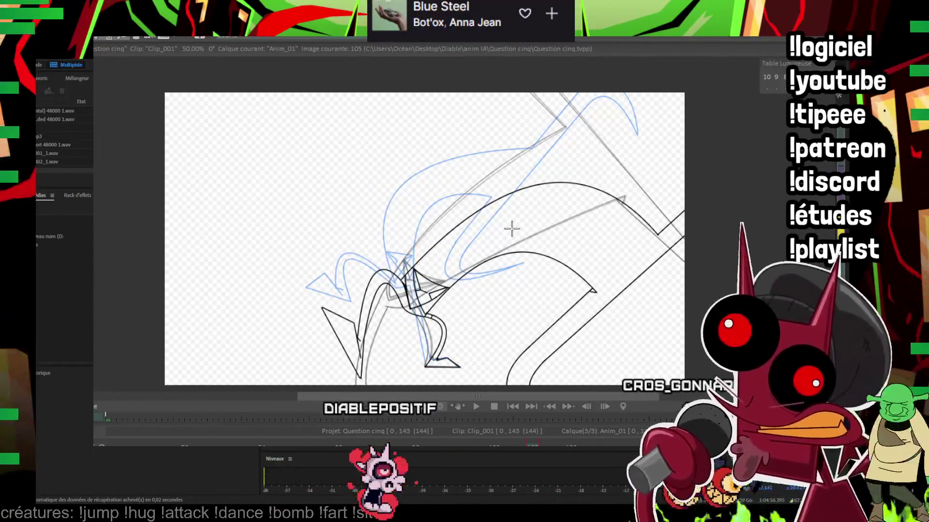
key("Right")
key("Right")
key("Right")
key("Right")
key("Left")
key("Left")
key("Right")
key("Right")
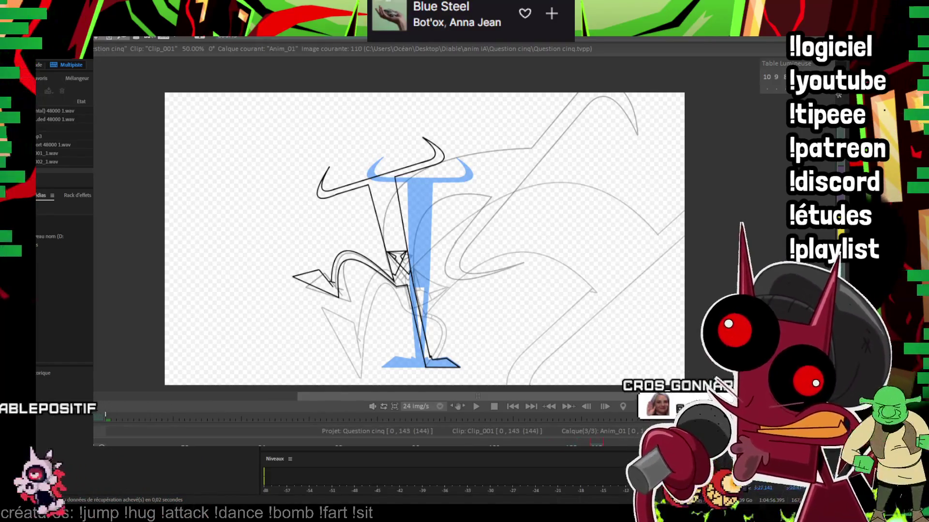
key("Right")
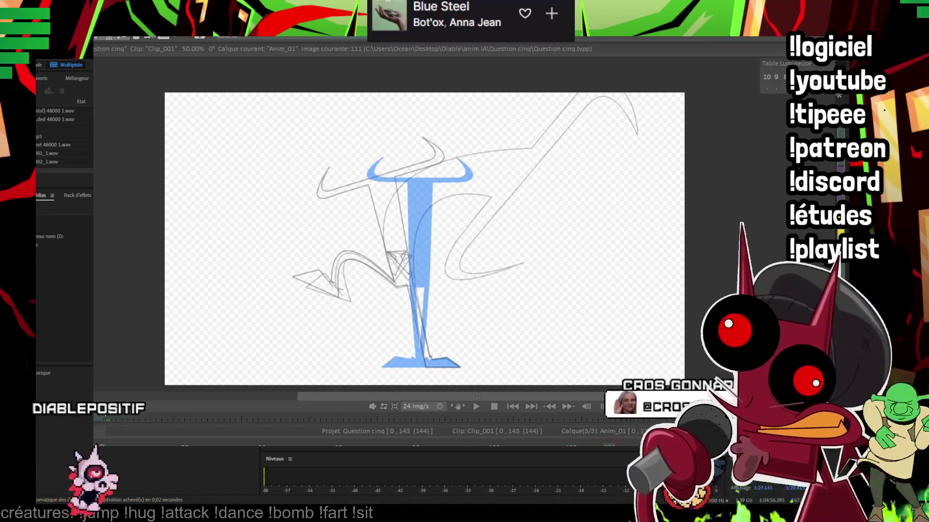
key("Left")
key("Left")
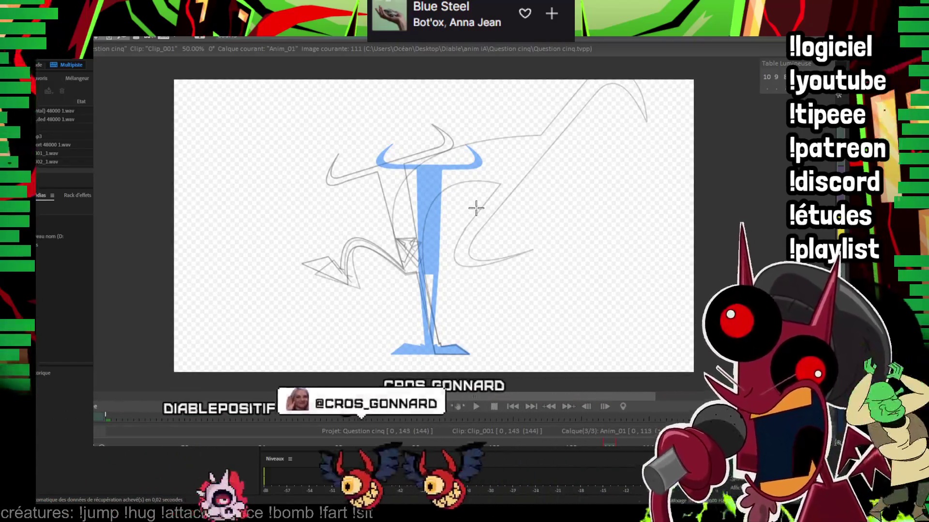
key("Left")
key("Left")
key("Left")
key("Right")
key("Left")
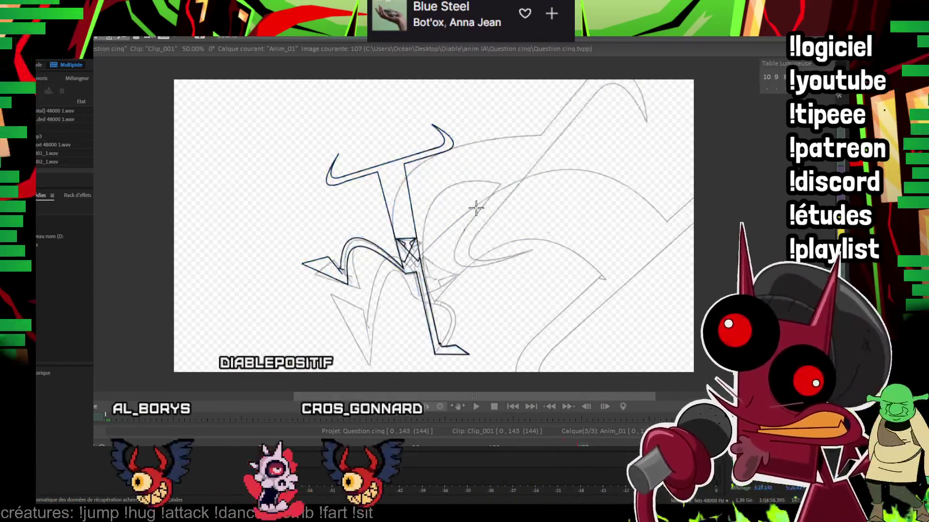
key("Right")
key("Right")
scroll(483, 205, "up", 3)
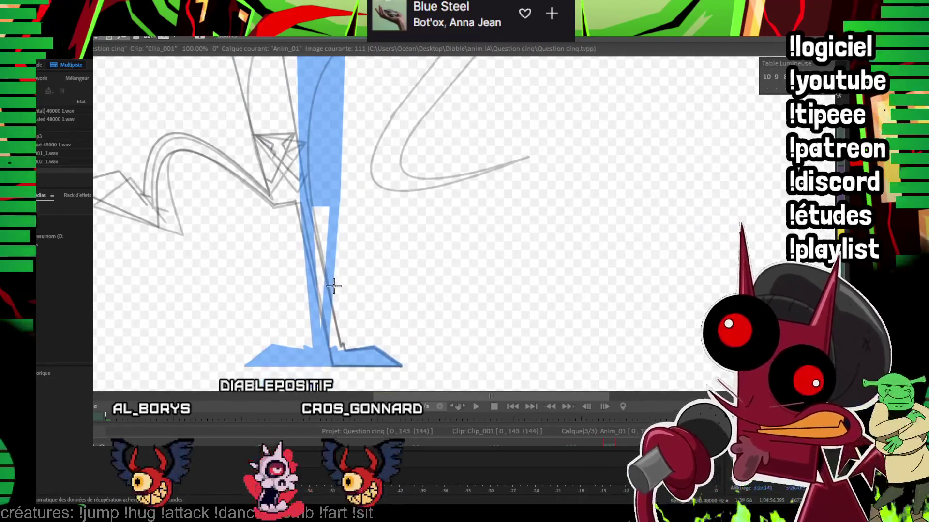
Step: Ink the black leg line on image 111, redoing it, then the foot's diagonal and bottom edges
scroll(332, 361, "down", 1)
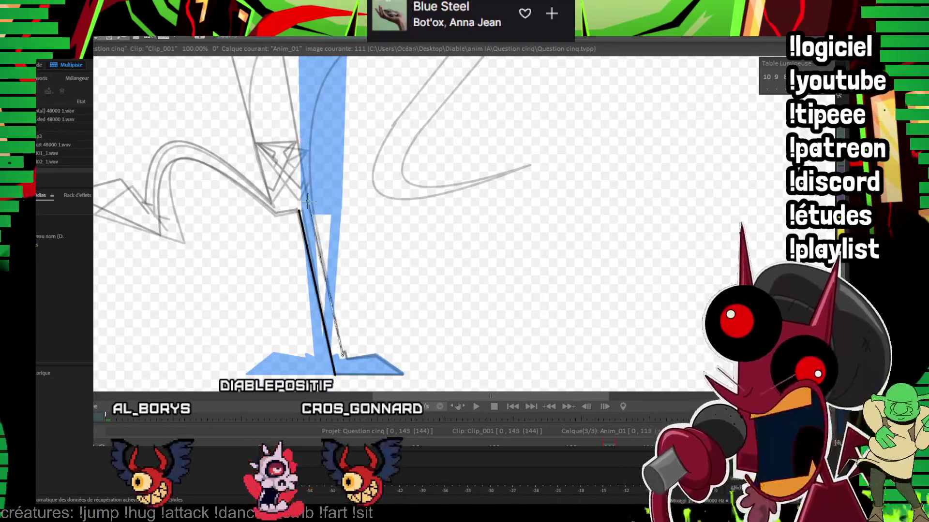
left_click_drag(311, 208, 311, 208)
scroll(589, 130, "down", 2)
scroll(655, 193, "up", 2)
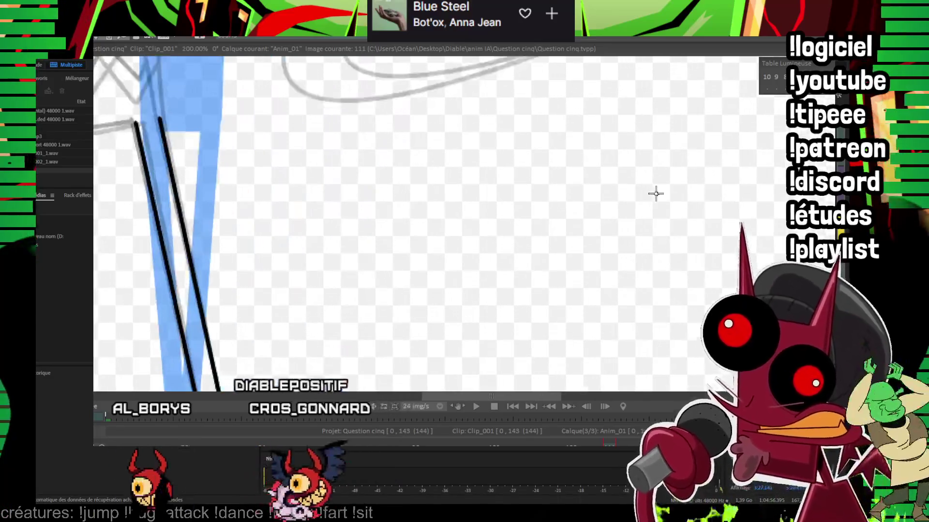
scroll(296, 232, "down", 2)
key("ctrl+z")
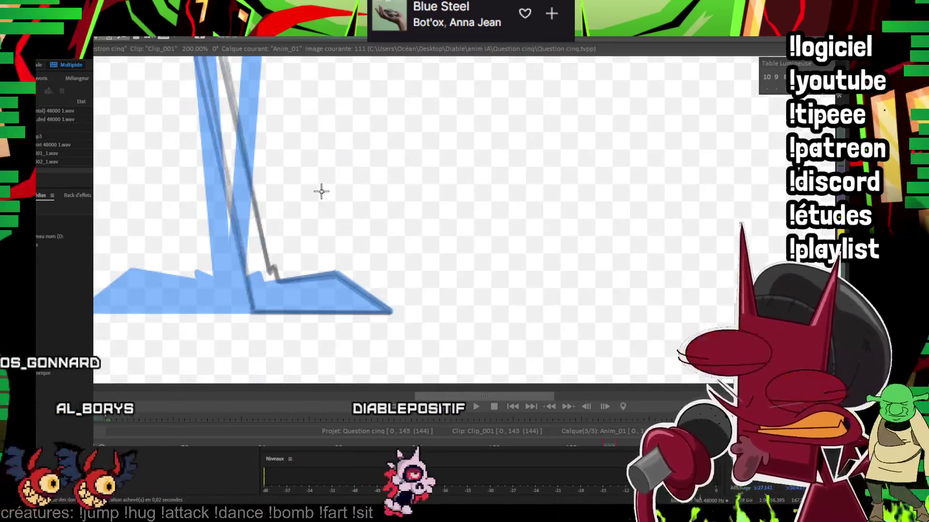
scroll(408, 300, "down", 2)
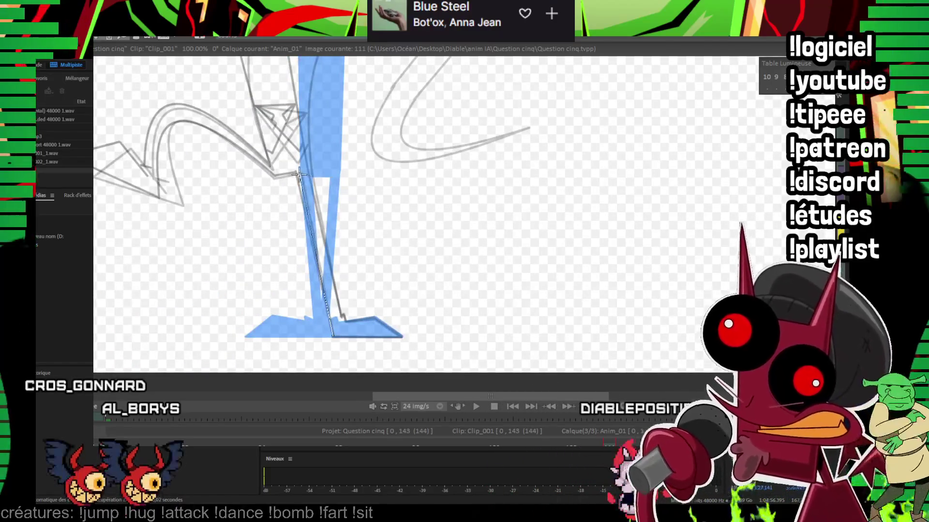
left_click_drag(309, 172, 342, 319)
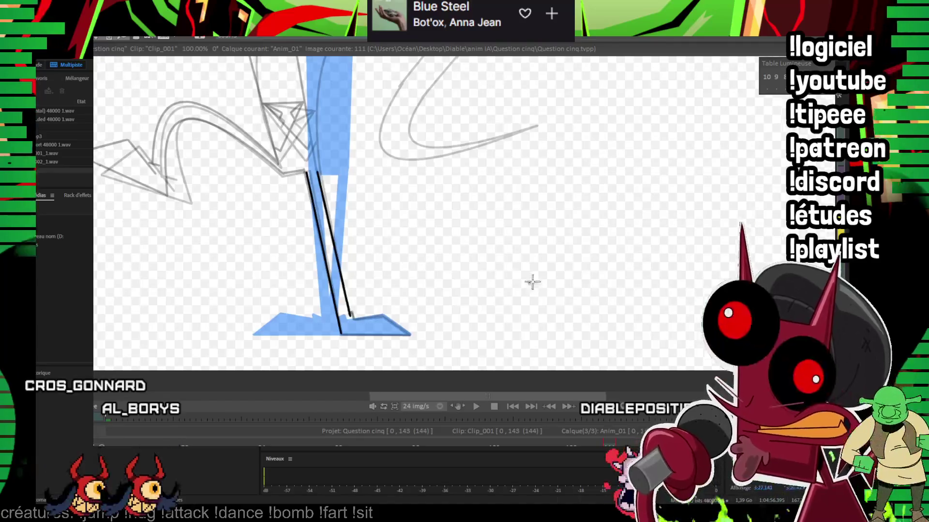
scroll(530, 280, "up", 2)
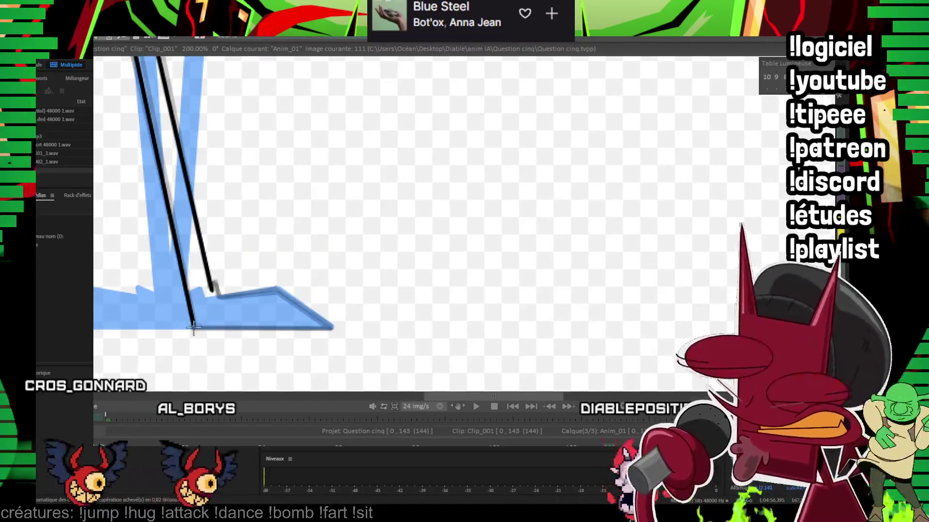
mouse_move(327, 327)
left_mouse_down()
mouse_move(278, 290)
mouse_move(220, 296)
mouse_move(249, 346)
mouse_move(369, 347)
left_mouse_up()
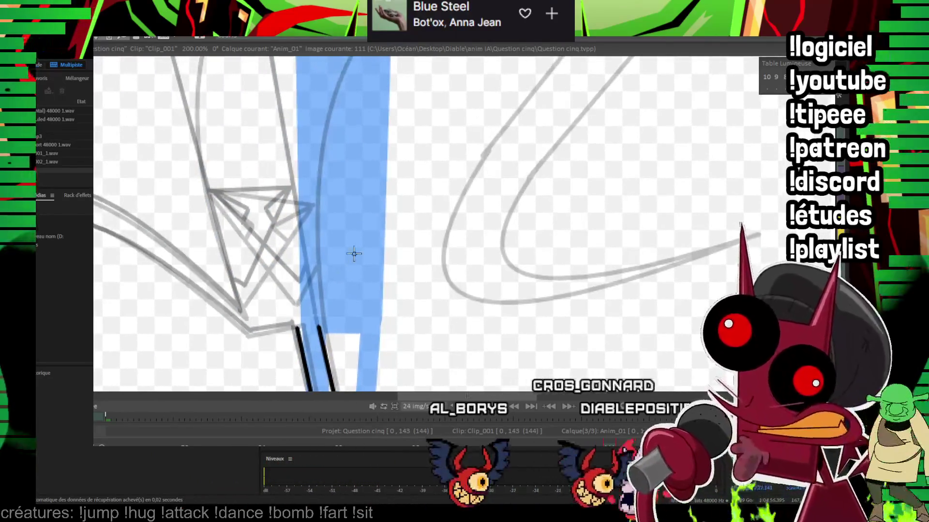
scroll(481, 182, "down", 2)
Step: Ink the second leg stroke up to the horns, anchoring it at the hip after comparing with image 109
left_click_drag(481, 183, 409, 281)
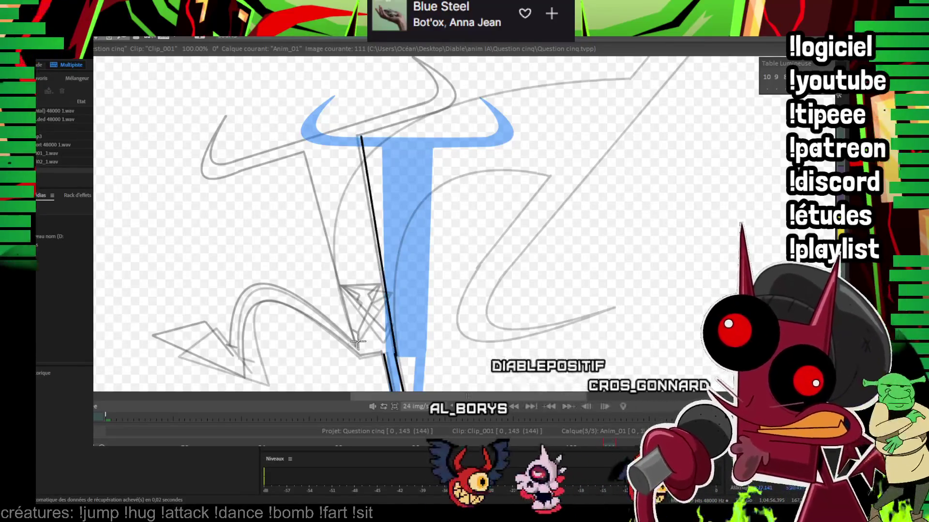
left_click_drag(382, 350, 312, 160)
key("Left")
key("Left")
key("Right")
key("Right")
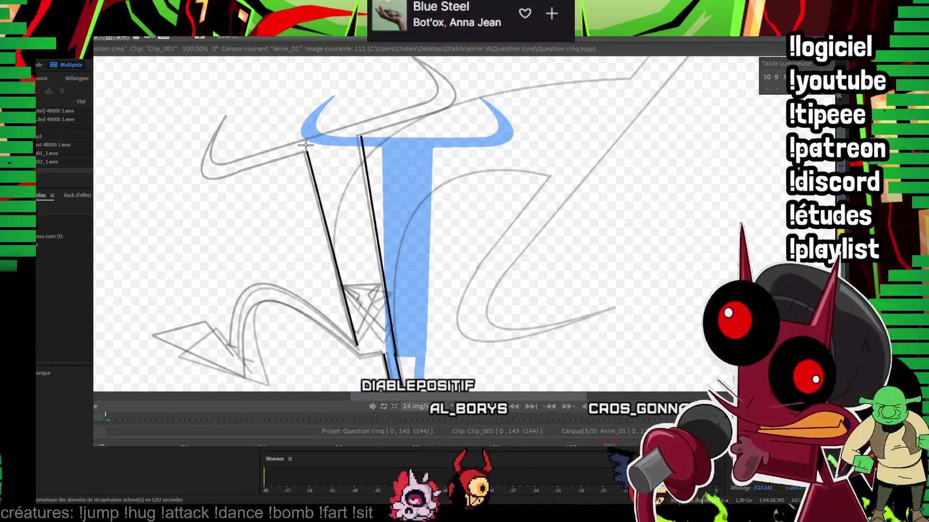
scroll(408, 283, "up", 2)
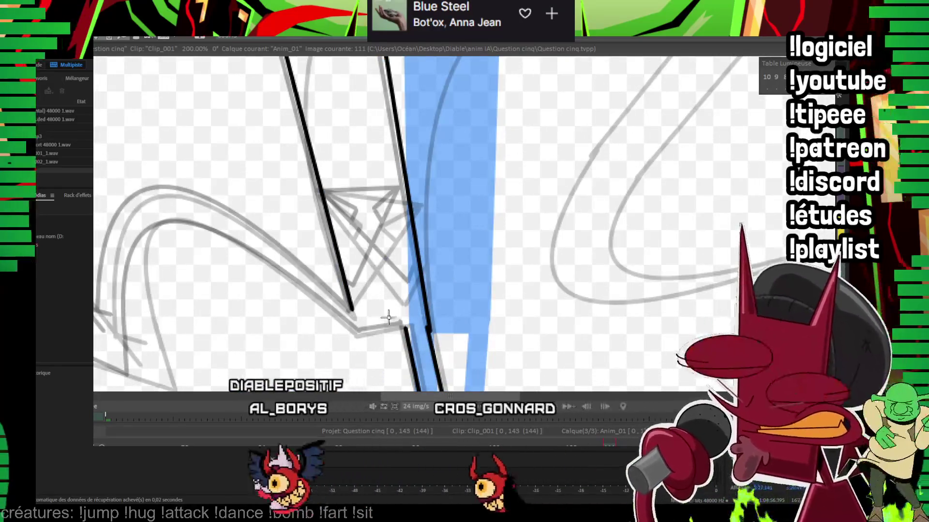
left_click(361, 333)
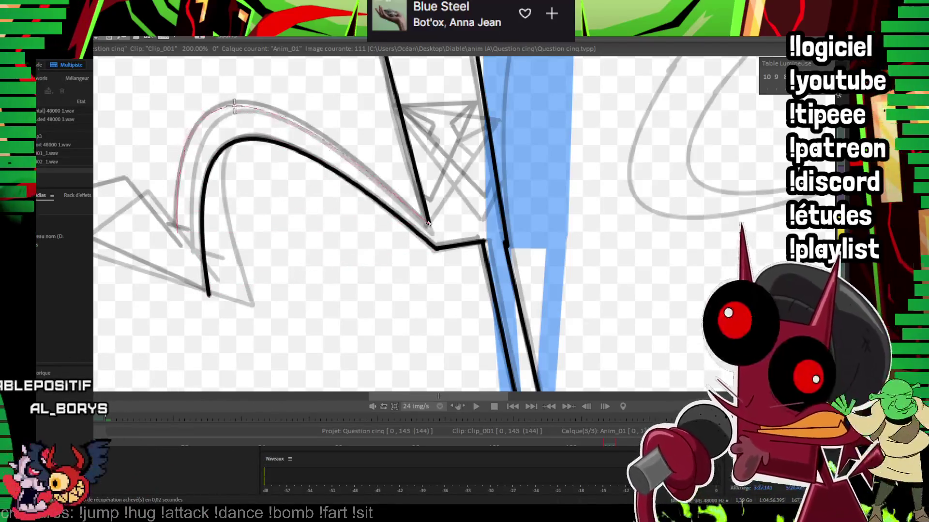
left_click_drag(240, 105, 358, 164)
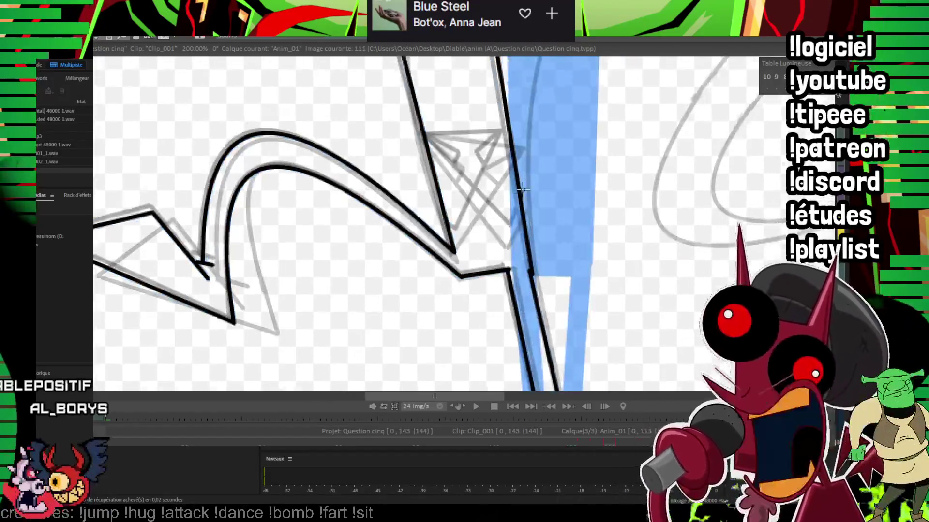
left_click_drag(275, 242, 141, 355)
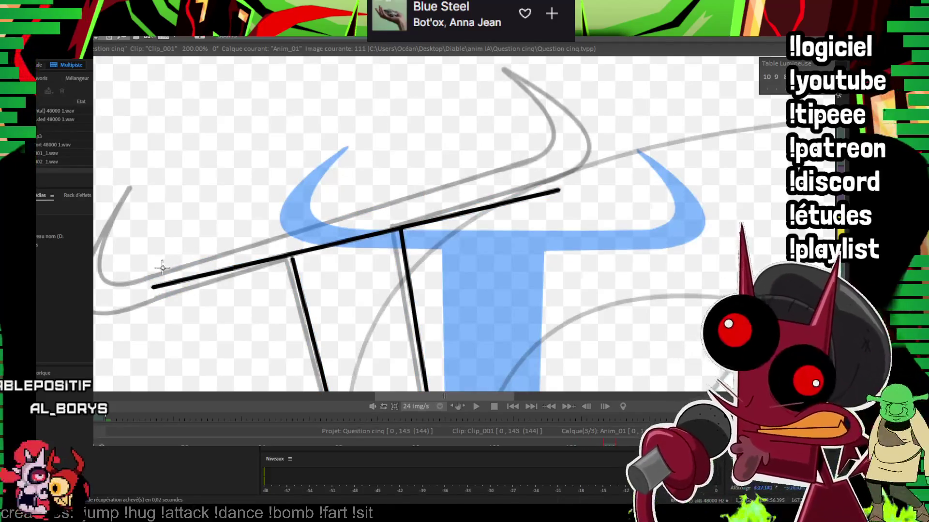
scroll(484, 279, "up", 2)
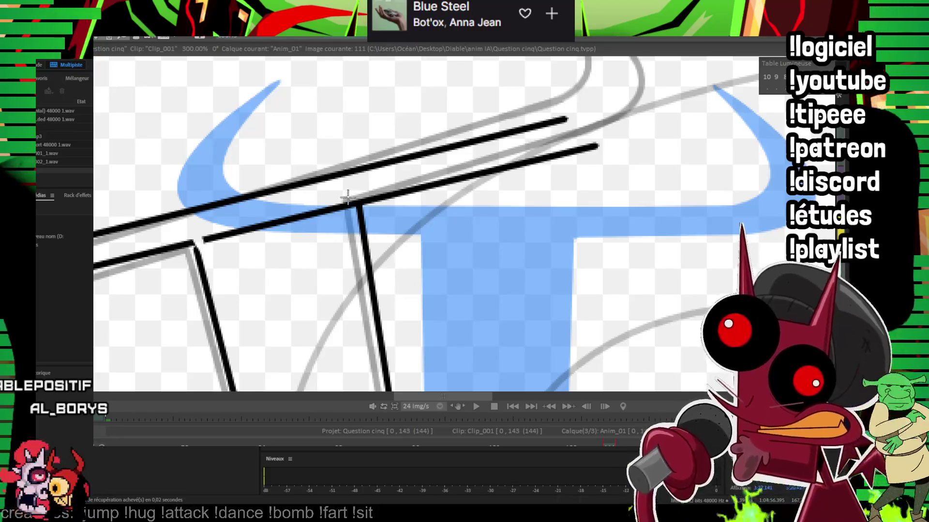
Step: Curl the crossbar's right end into a doubled black horn tip, undoing one attempt
mouse_move(519, 114)
left_mouse_down()
mouse_move(428, 284)
mouse_move(406, 152)
left_mouse_up()
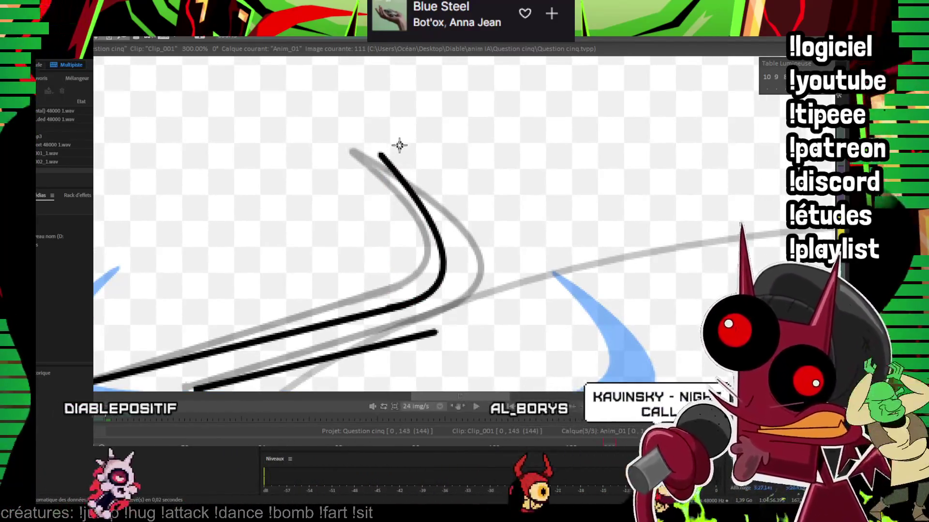
key("ctrl+z")
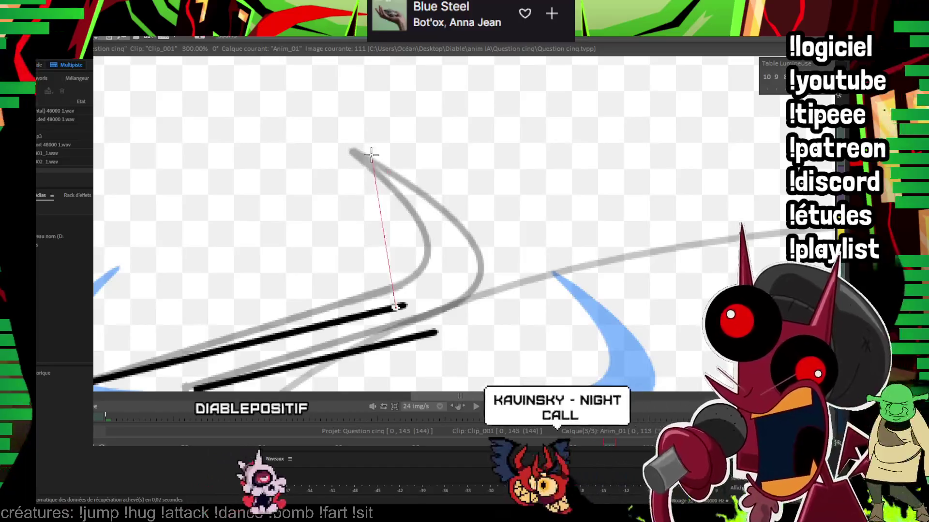
left_click_drag(442, 255, 375, 152)
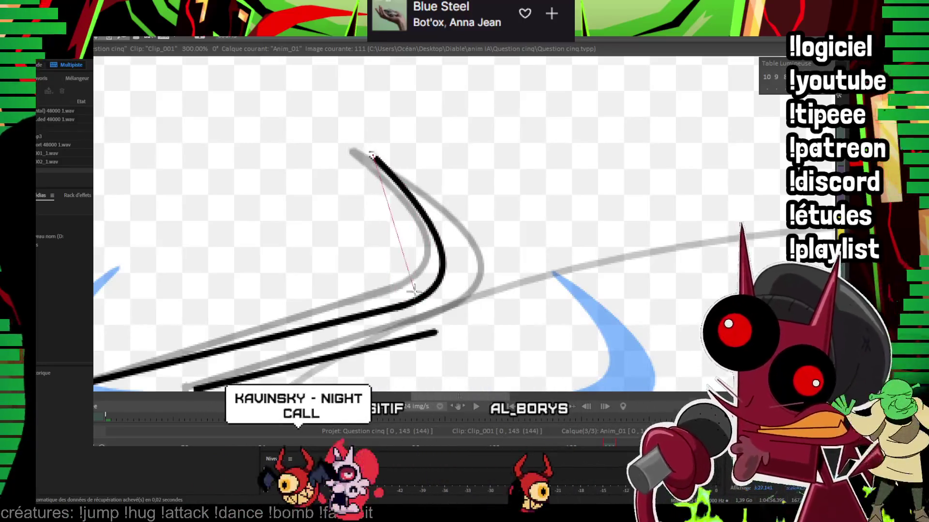
left_click_drag(438, 333, 374, 154)
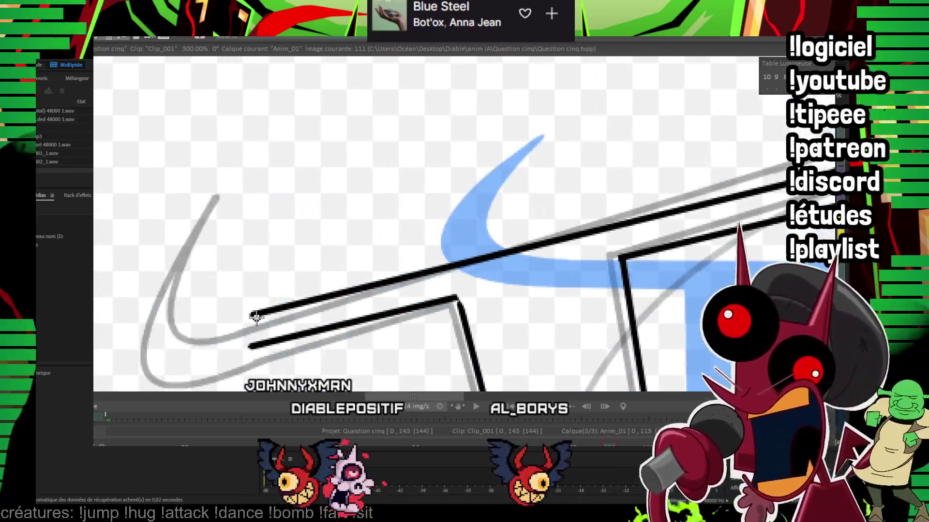
Step: Ink the inner and outer black curves of the left horn tip
left_click_drag(256, 317, 267, 170)
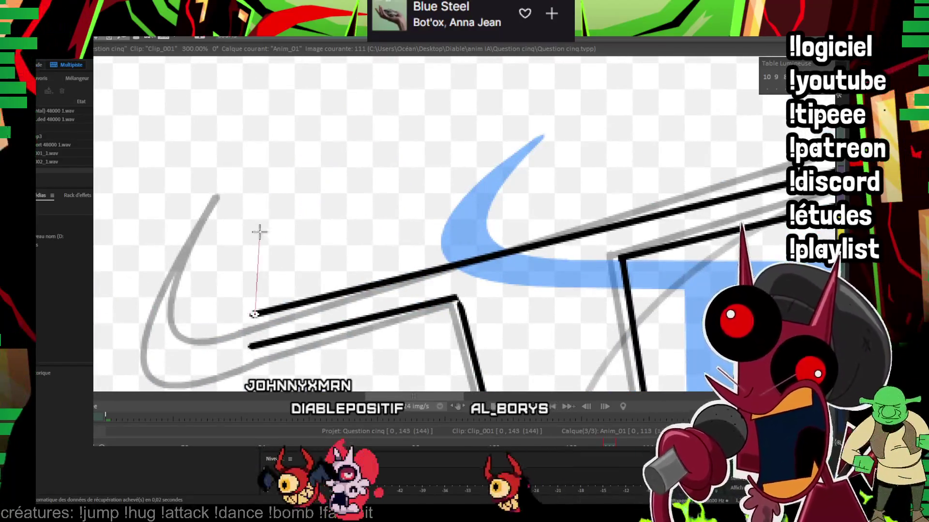
left_click(205, 291)
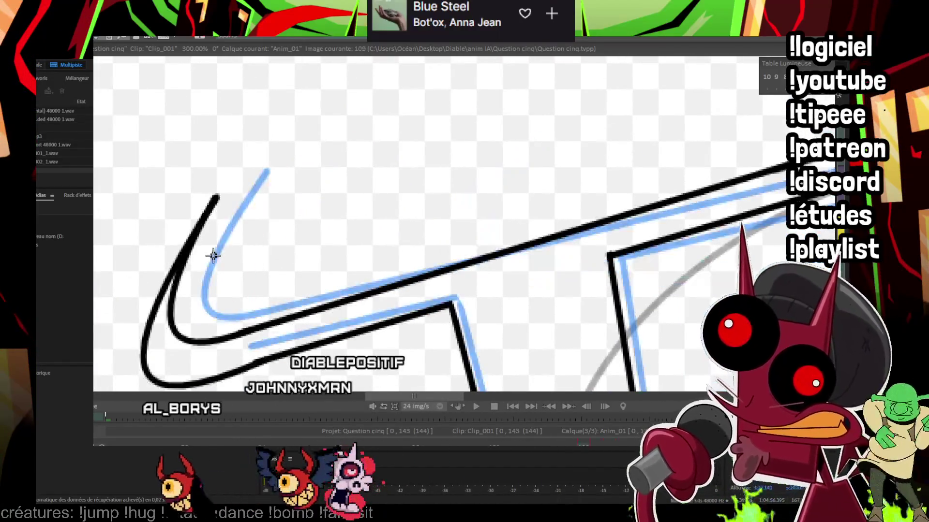
left_click(168, 329)
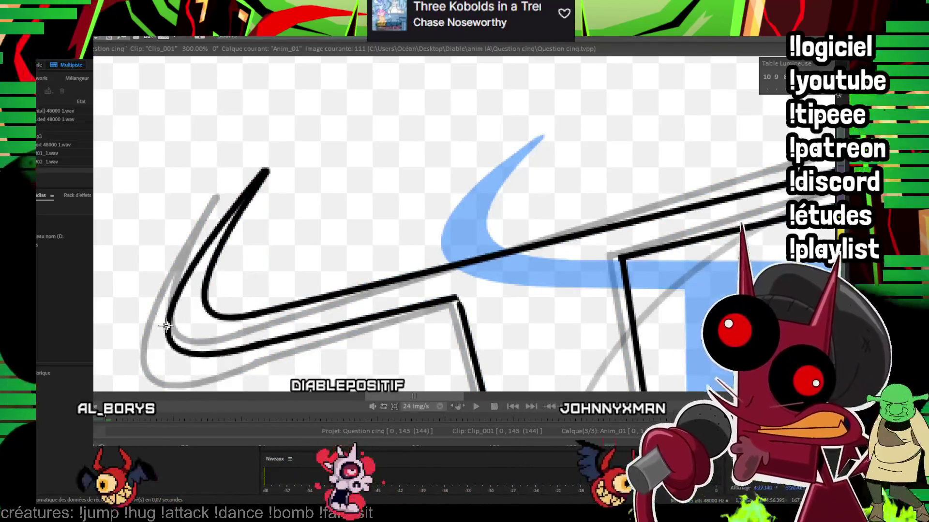
scroll(486, 170, "down", 3)
scroll(486, 171, "down", 3)
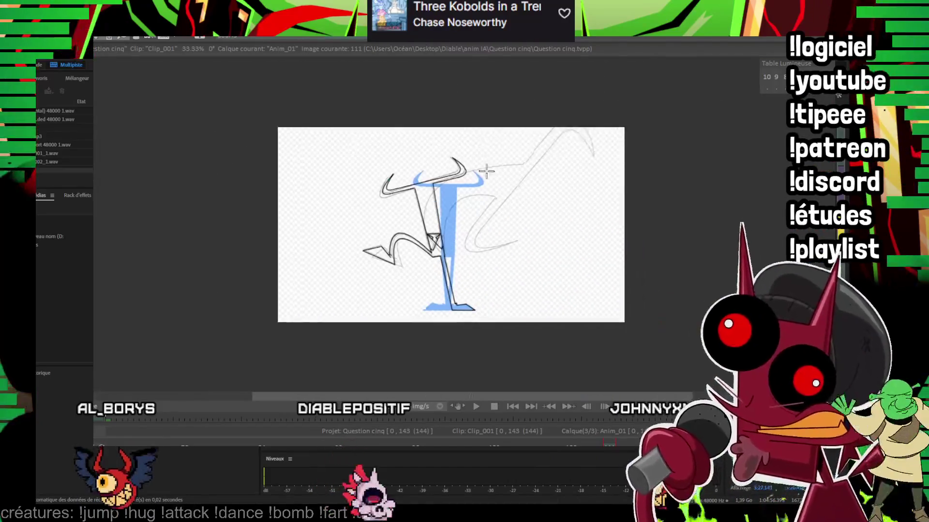
Step: Step to inked frame 113 and toggle the blue onion skin and sketch ghosts
key("Right")
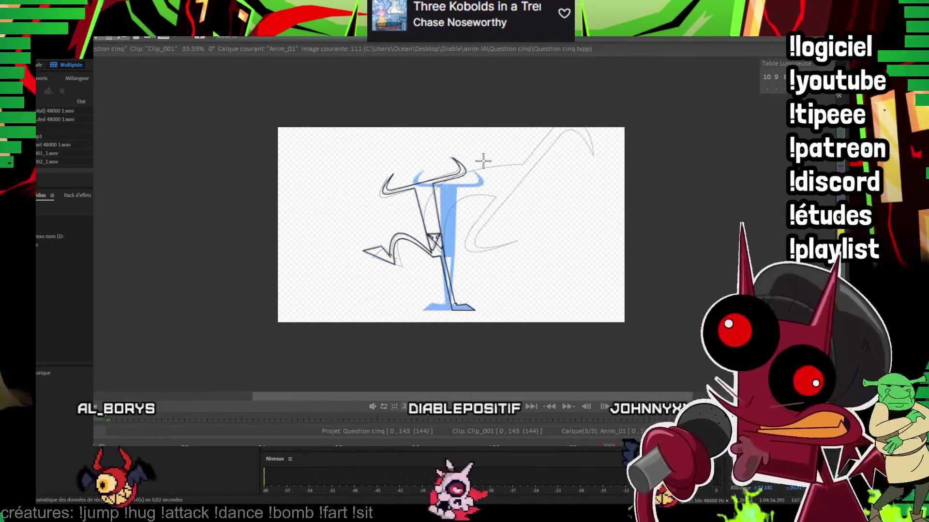
key("Right")
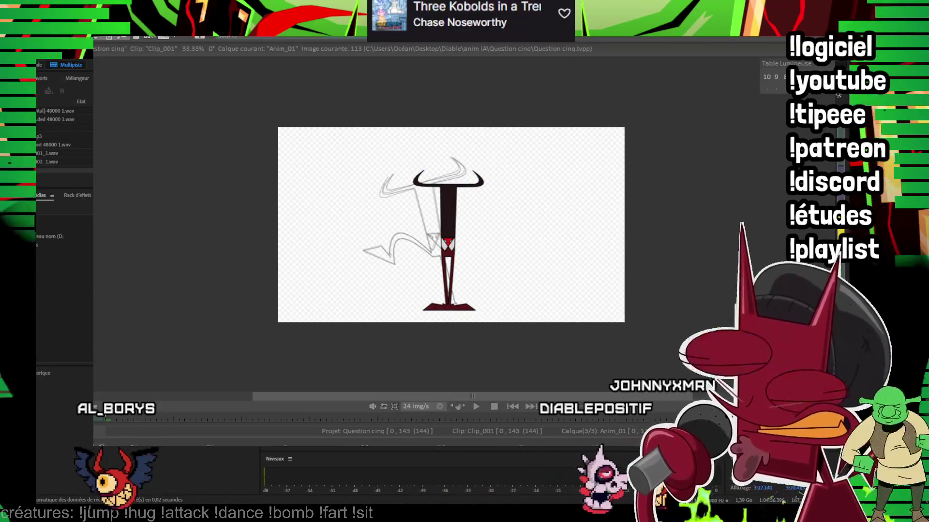
key("l")
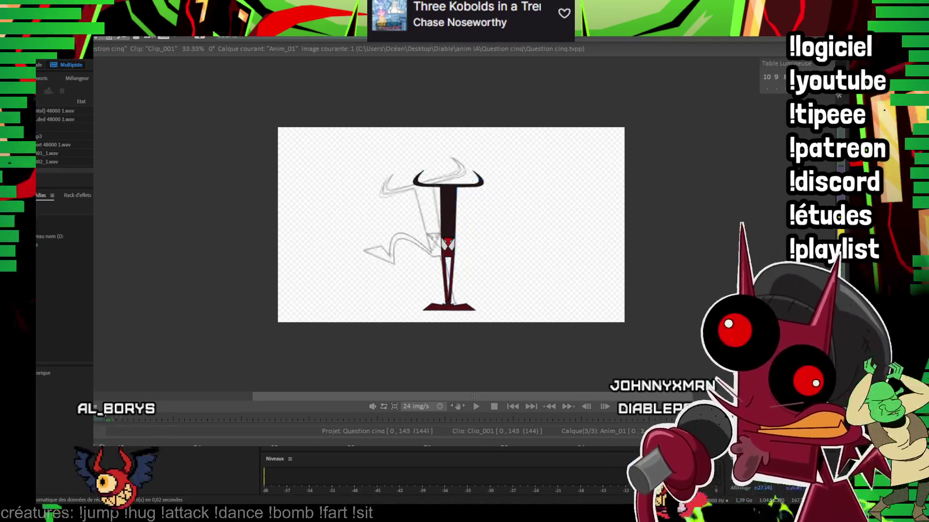
key("Right")
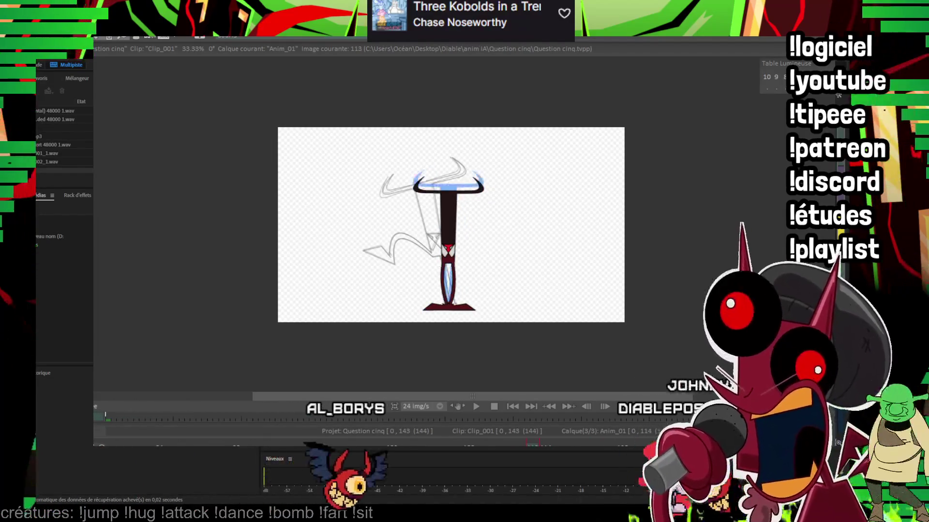
key("l")
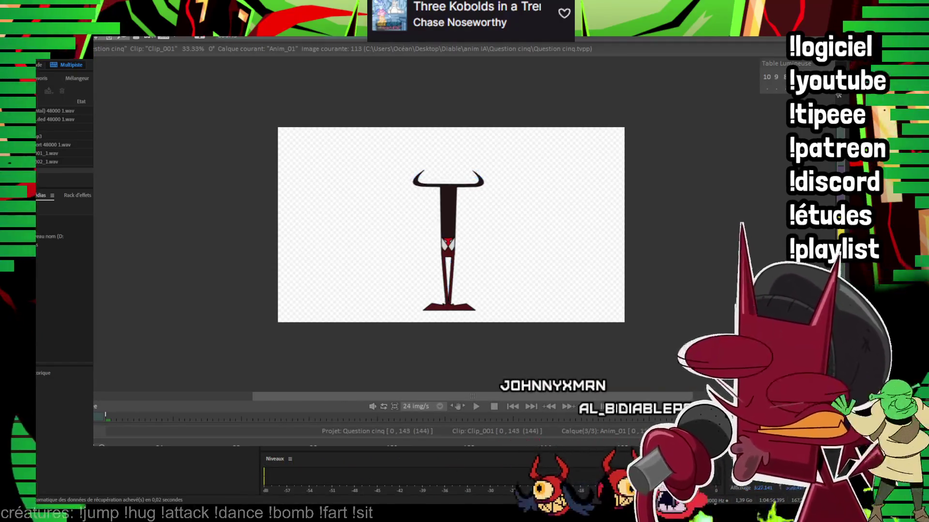
key("l")
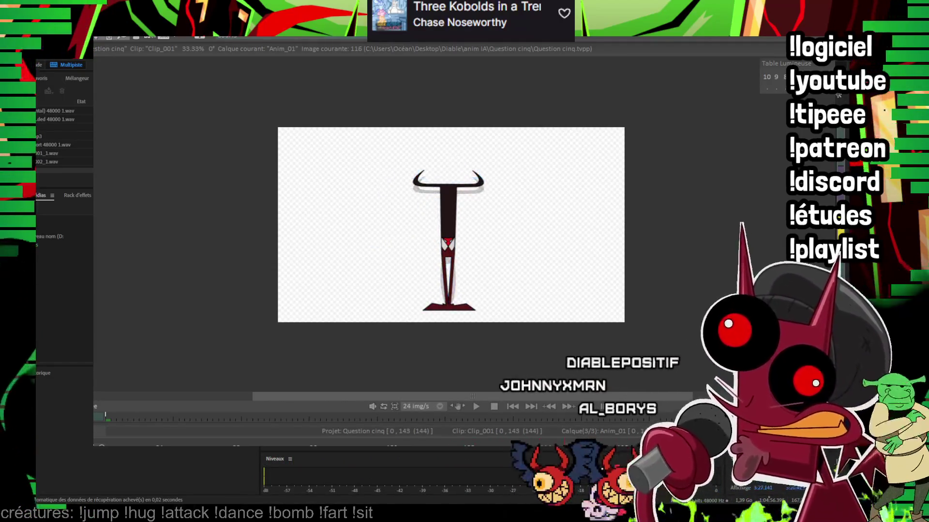
Step: Play the animation, restart from the first frame, play the colour layer, and view at actual size
key("Return")
scroll(376, 245, "up", 1)
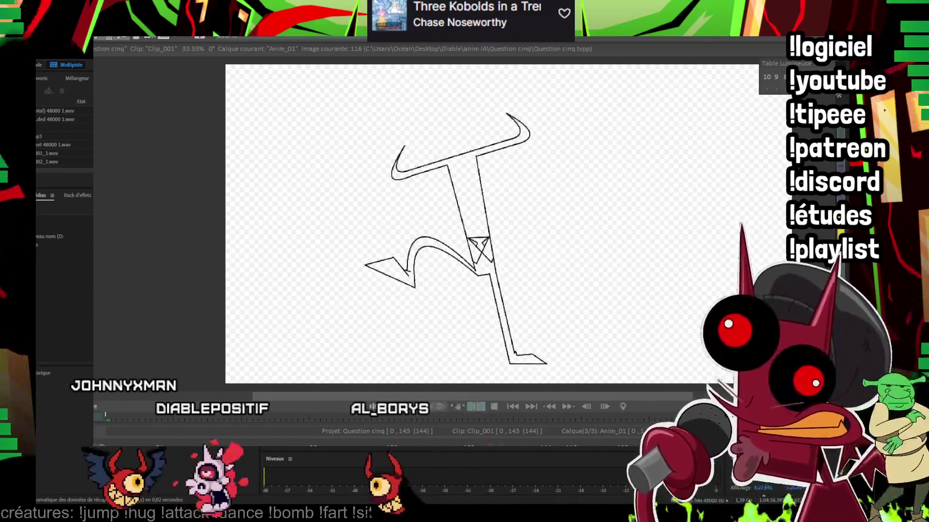
key("Return")
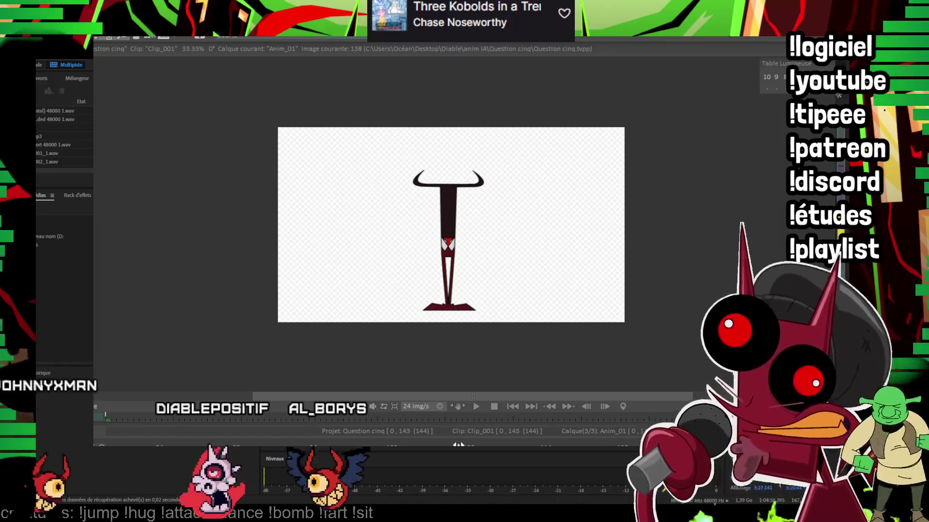
key("Home")
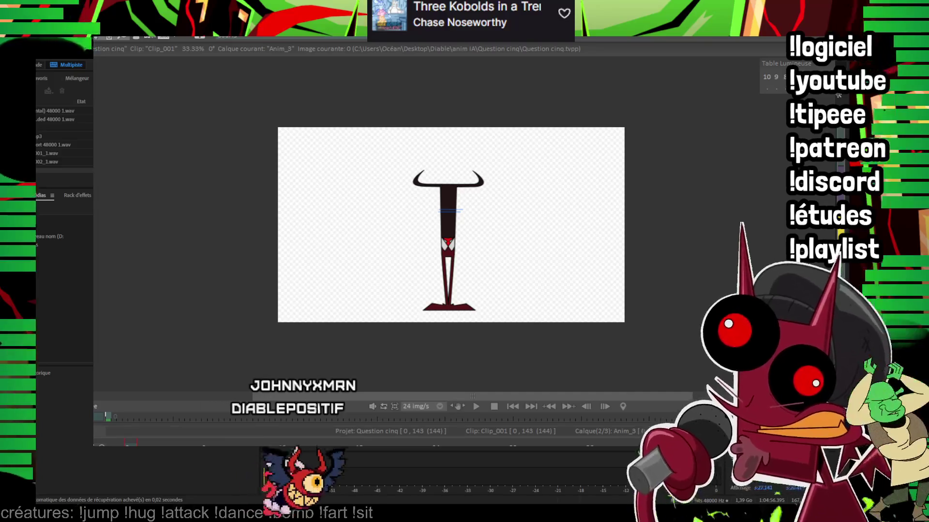
key("Return")
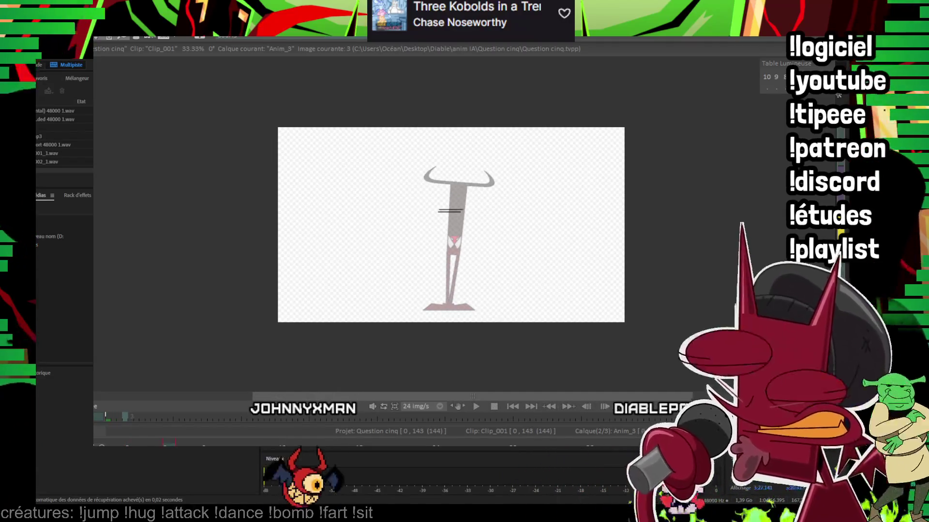
key("plus")
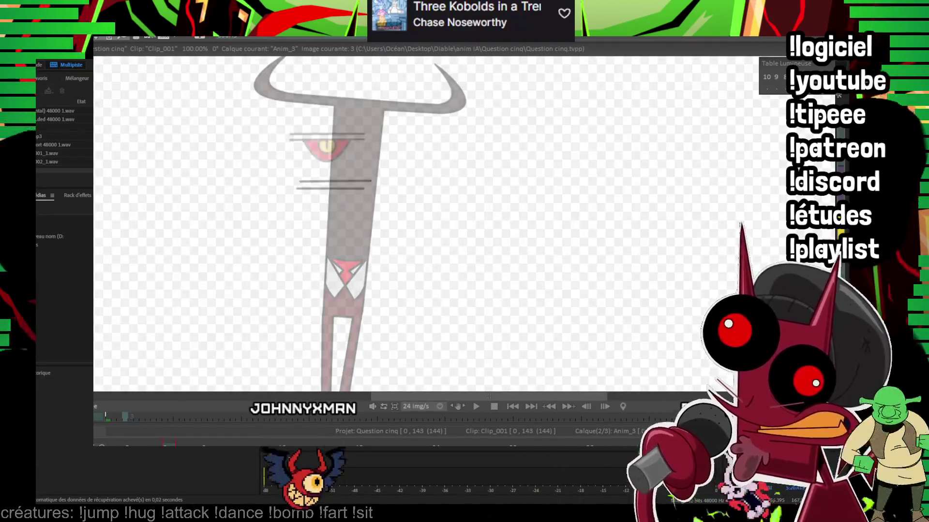
Step: Zoom onto the devil's eye and draw a black curve across it and an arched brow above
left_click_drag(405, 172, 431, 254)
scroll(421, 201, "up", 1)
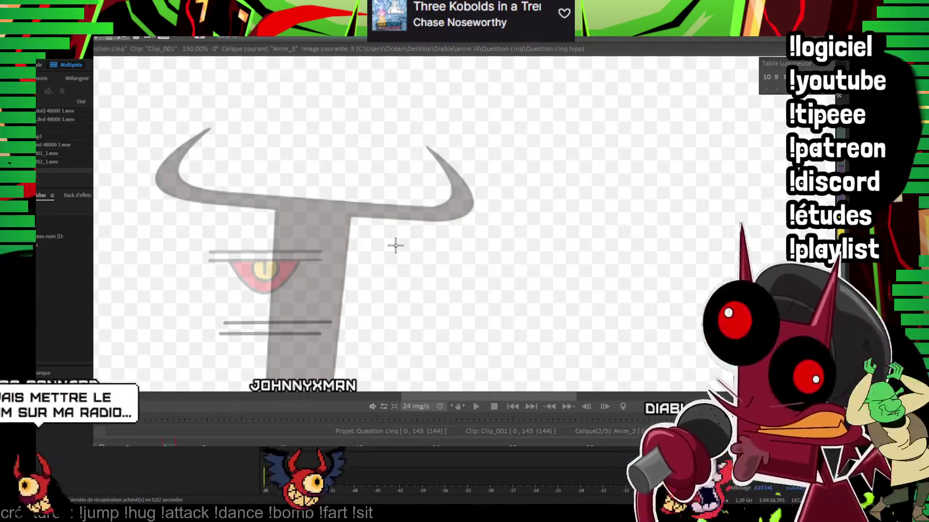
scroll(349, 246, "up", 1)
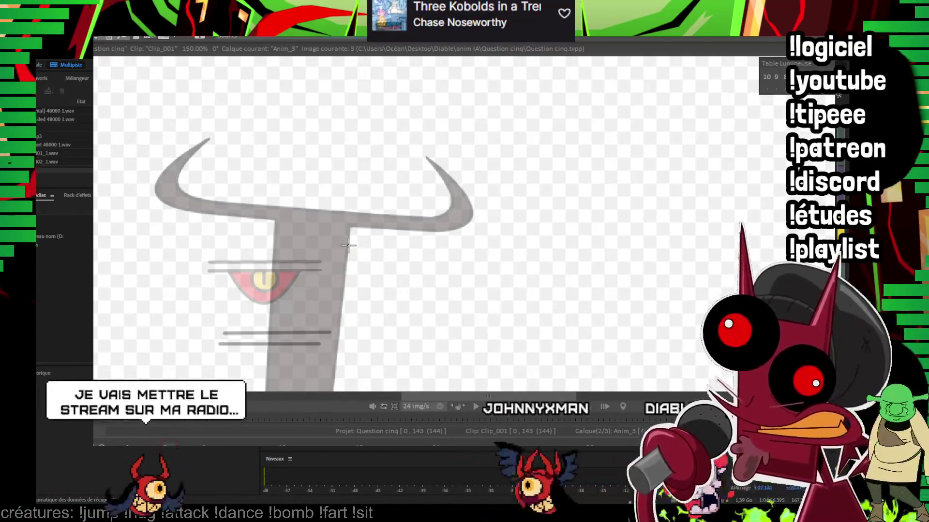
mouse_move(261, 248)
left_mouse_down()
mouse_move(333, 262)
mouse_move(323, 252)
mouse_move(366, 244)
left_mouse_up()
left_click(311, 244)
left_click(324, 252)
left_click(352, 193)
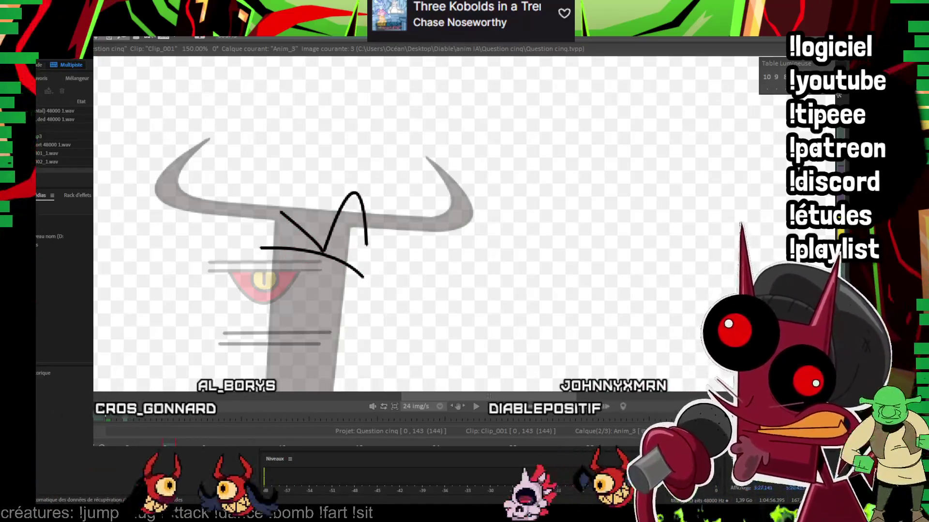
Step: Add a line under the brow from the eye's left edge, a short stroke below, and join them
scroll(498, 225, "up", 1)
left_click(185, 279)
left_click(290, 308)
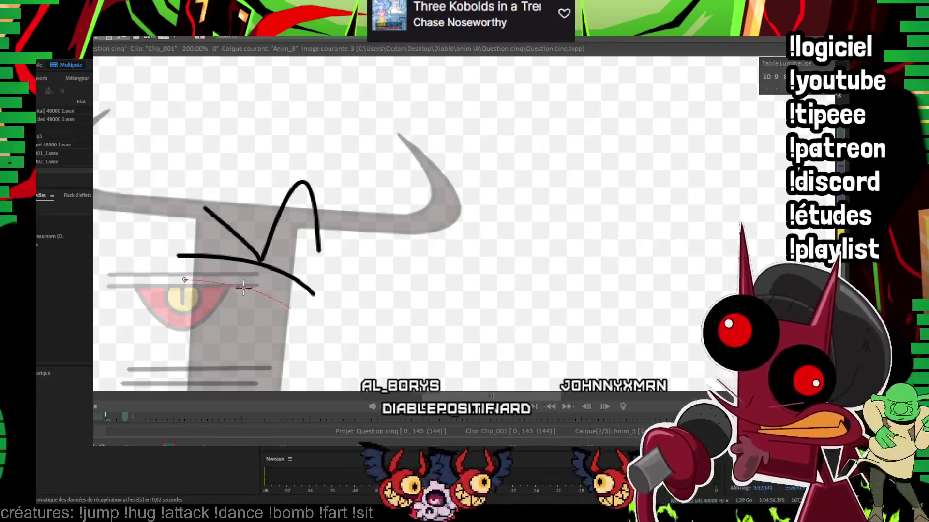
left_click_drag(216, 293, 261, 308)
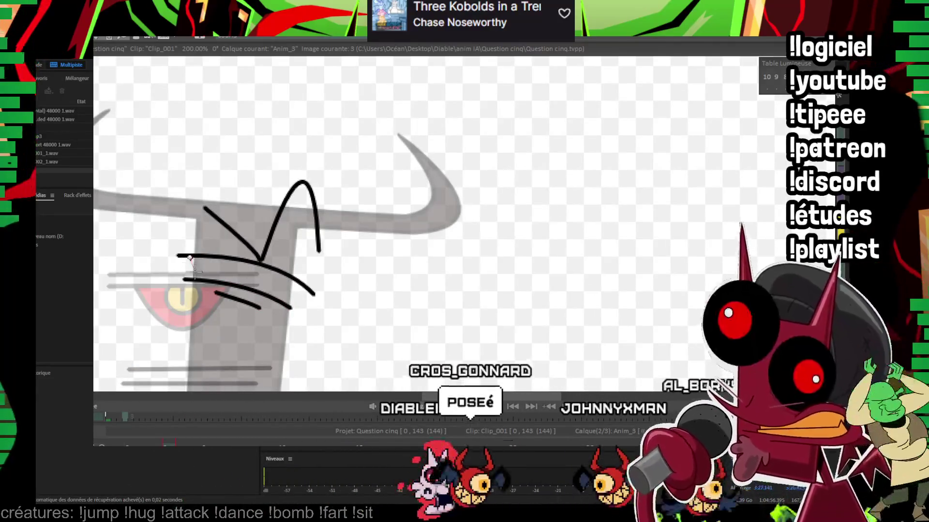
left_click_drag(189, 257, 195, 280)
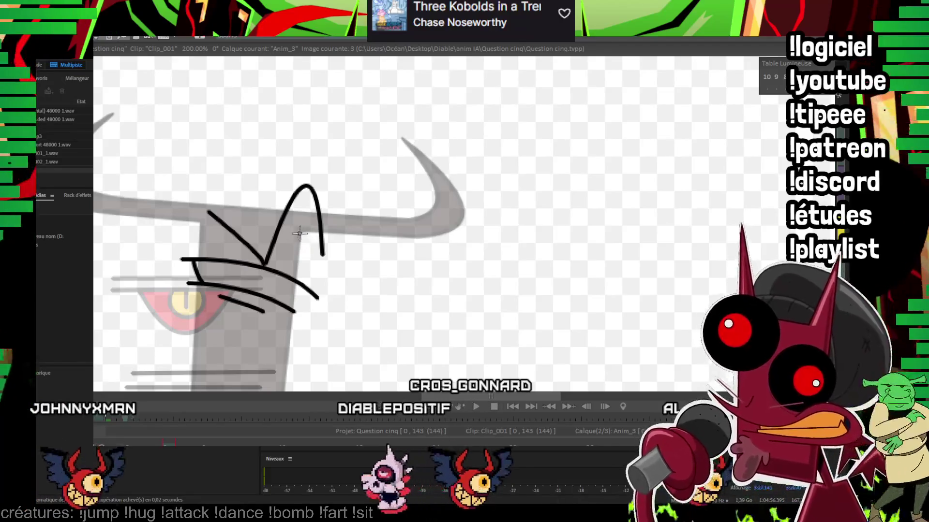
Step: Pan back over the head and horns, then flip between frames 0 and 3 to compare
left_click_drag(299, 234, 267, 212)
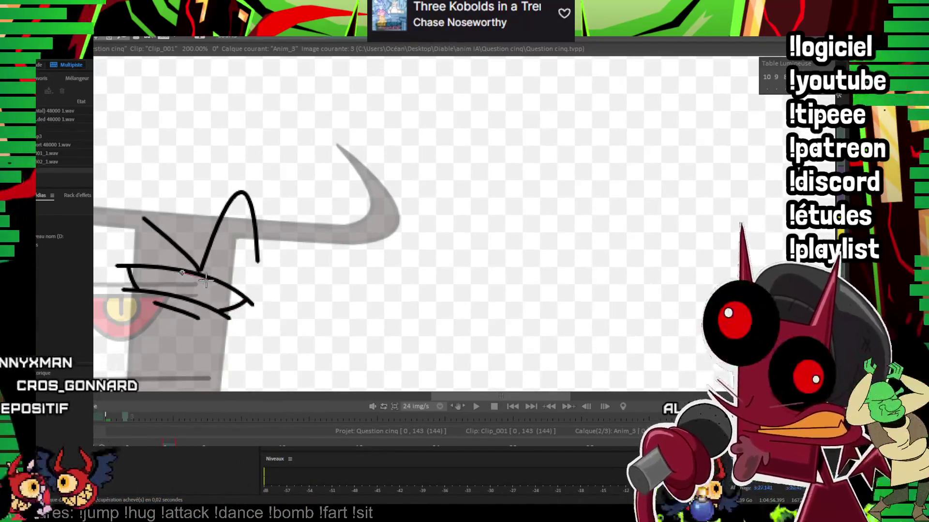
left_click_drag(206, 279, 216, 202)
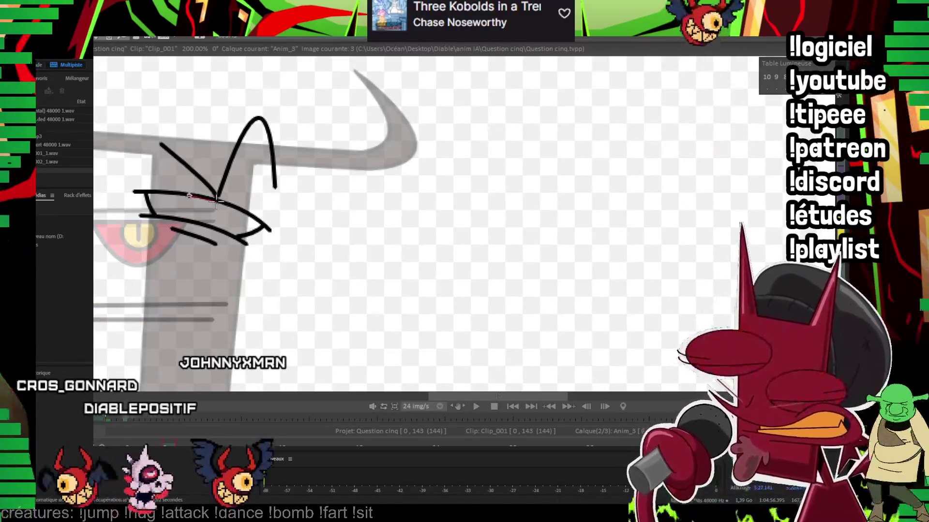
left_click_drag(356, 143, 454, 171)
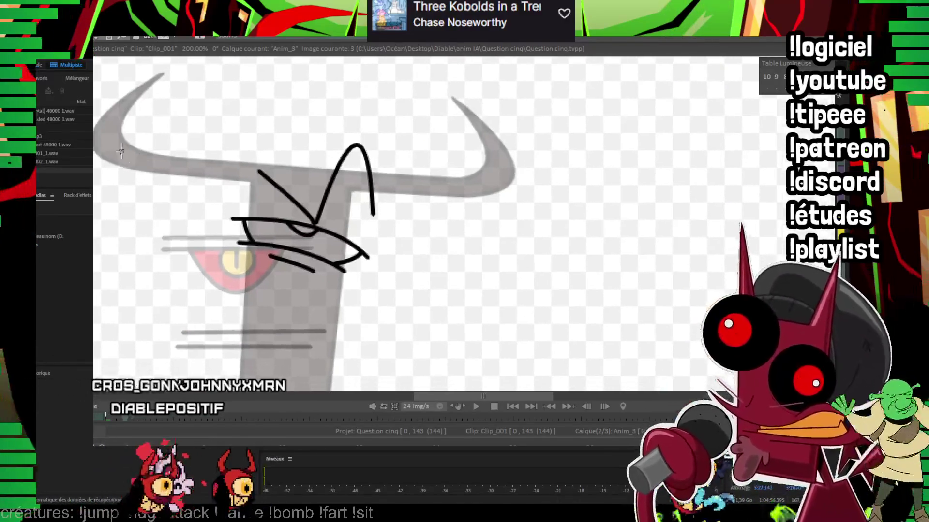
key("Left")
key("Left")
key("Left")
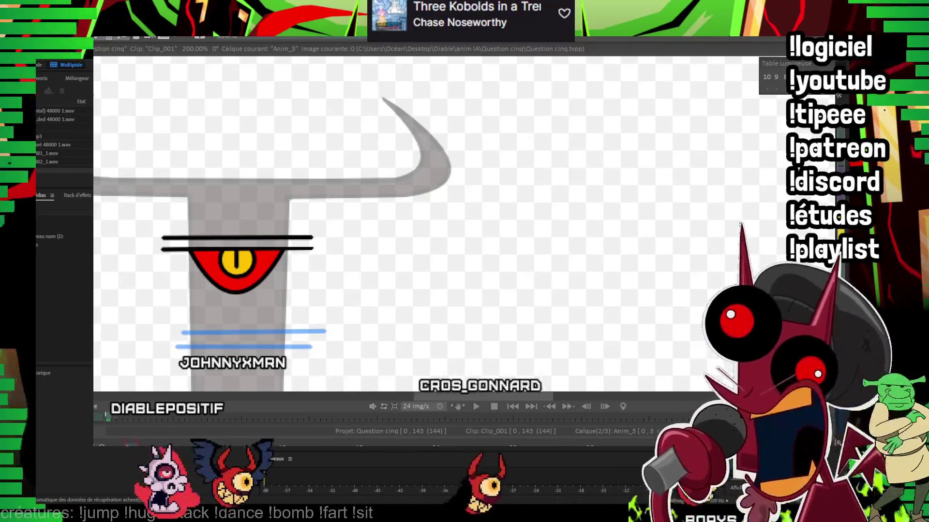
key("Right")
key("Right")
key("Right")
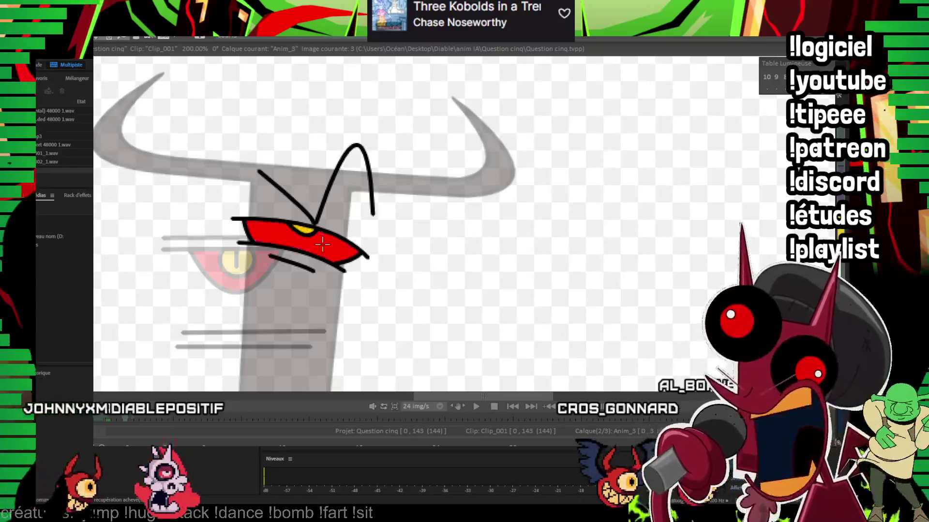
Step: Lasso the eye sketch, step to frame 6 and play back the animation
left_click_drag(268, 100, 271, 76)
key("Right")
key("Right")
key("Right")
key("Right")
key("Right")
key("Right")
key("Return")
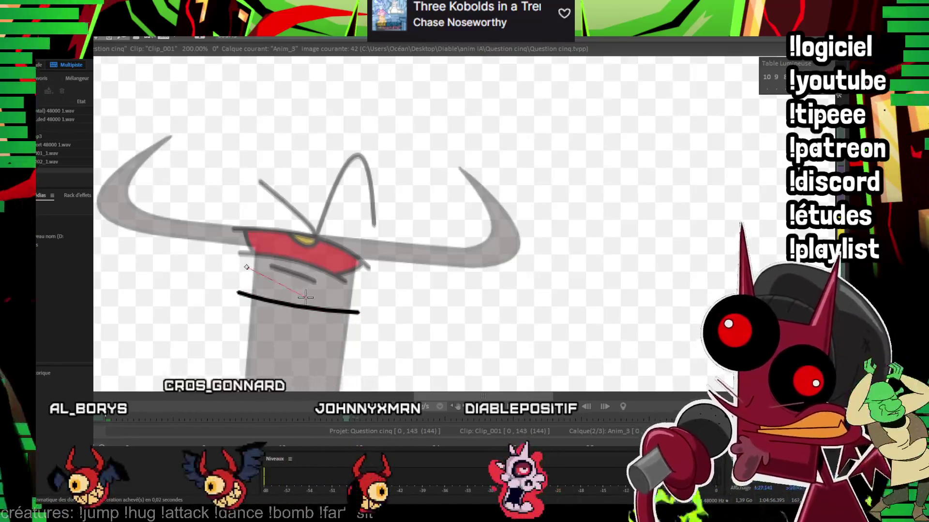
Step: Draw a curved line below the red eye on frame 42, then add a stroke on frame 43
left_click_drag(245, 267, 304, 297)
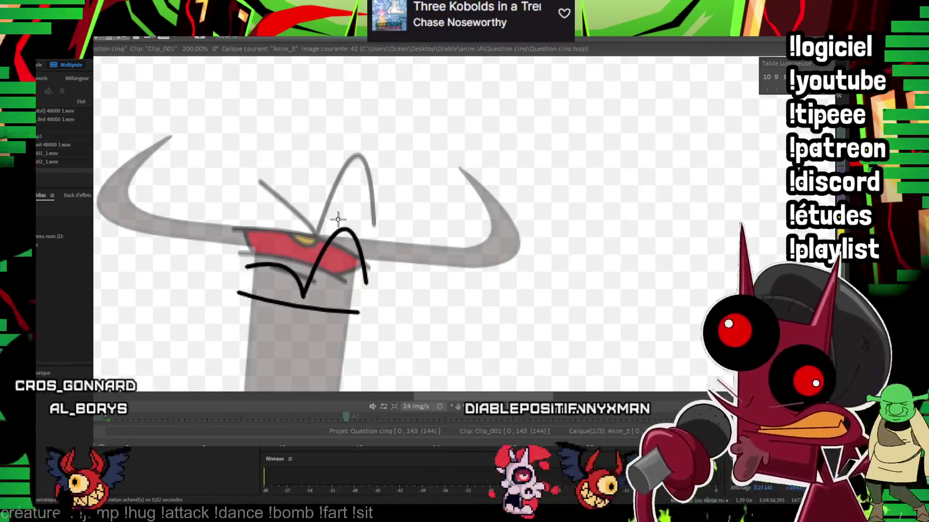
key("Right")
scroll(394, 162, "down", 2)
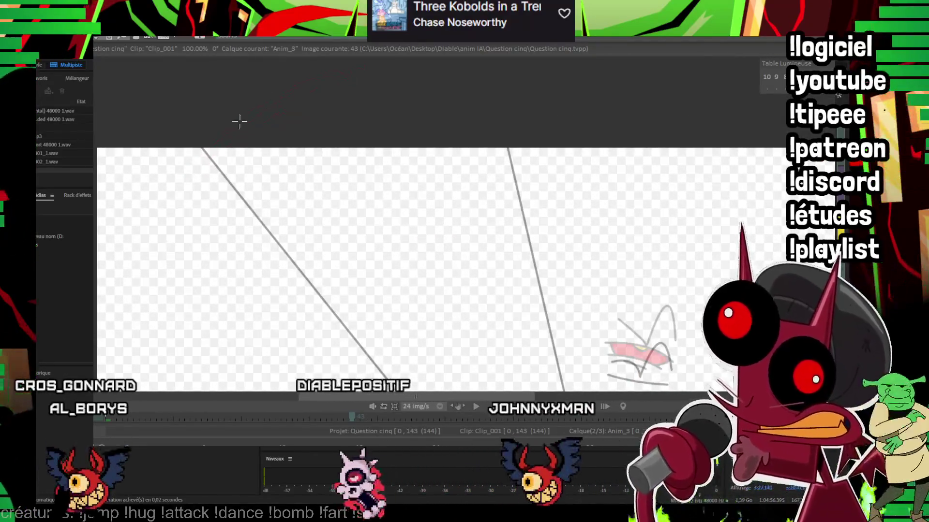
mouse_move(220, 104)
left_mouse_down()
mouse_move(189, 183)
mouse_move(508, 69)
left_mouse_up()
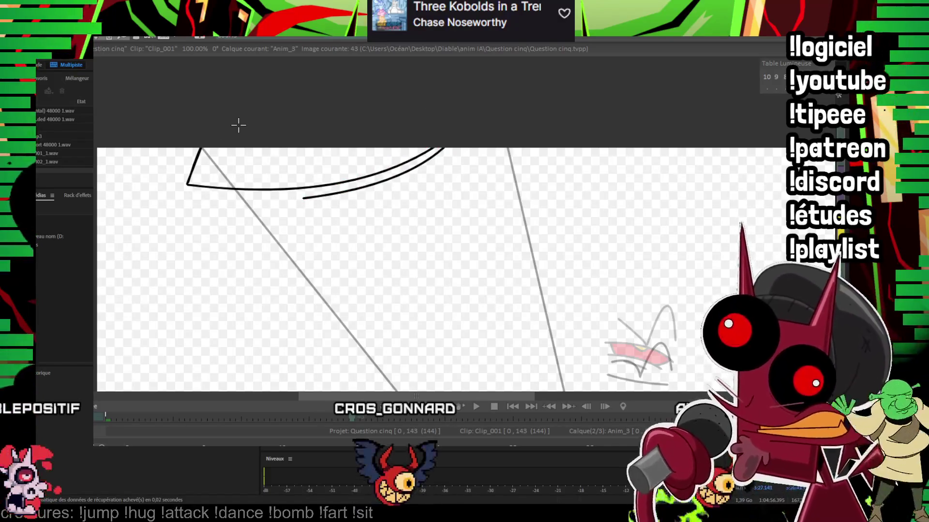
Step: On frame 45, trace the arc's curved lower edge in black, checking against frame 43
key("Right")
key("Right")
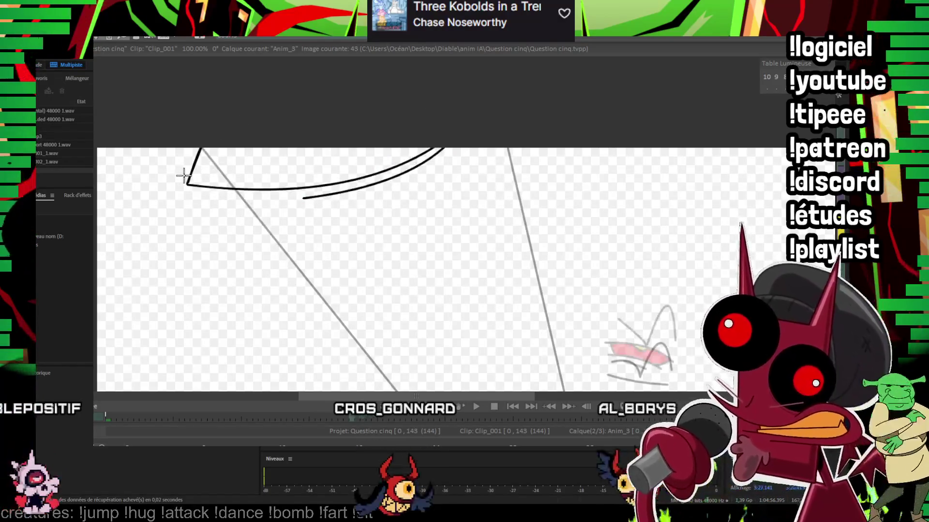
mouse_move(174, 199)
left_mouse_down()
mouse_move(252, 87)
mouse_move(369, 178)
left_mouse_up()
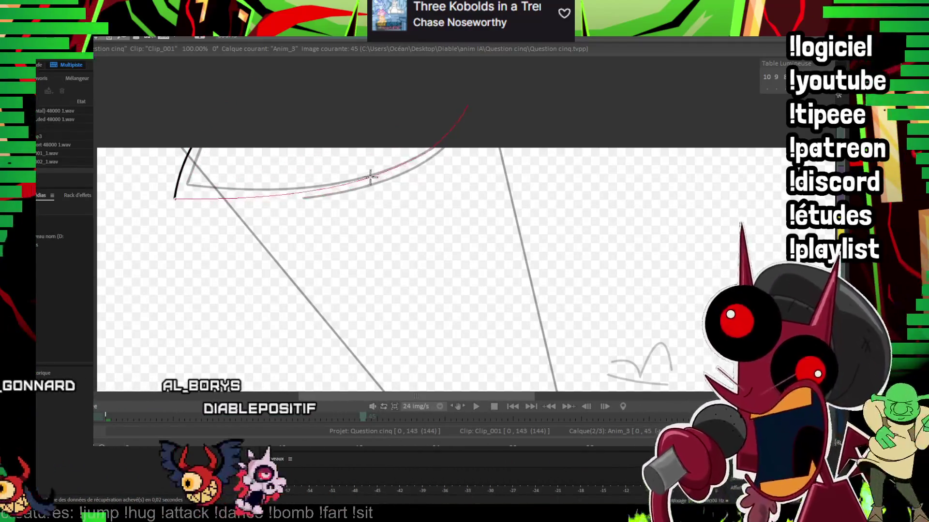
key("Escape")
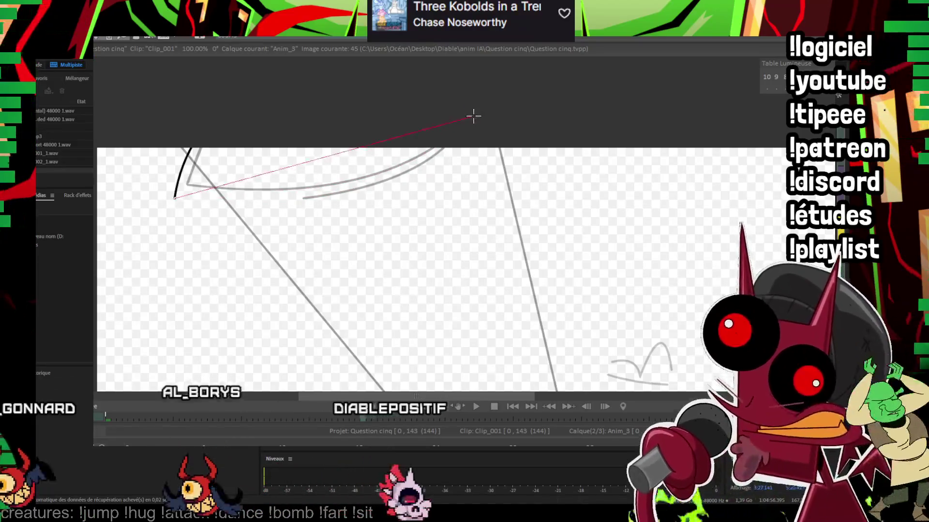
key("Left")
key("Left")
key("Right")
key("Right")
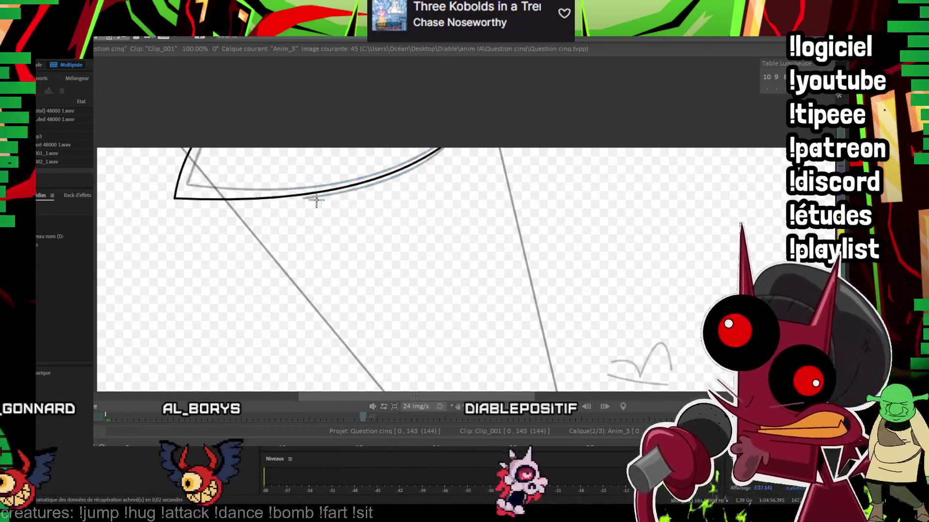
left_click_drag(304, 207, 460, 140)
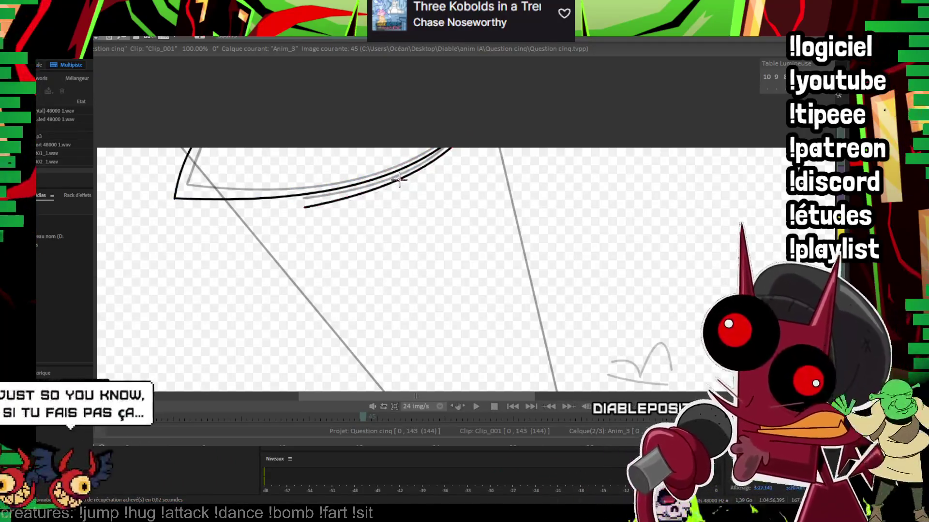
left_click(404, 177)
Step: Advance a few frames and ink the arc curve plus a second parallel curve beside it
key("Right")
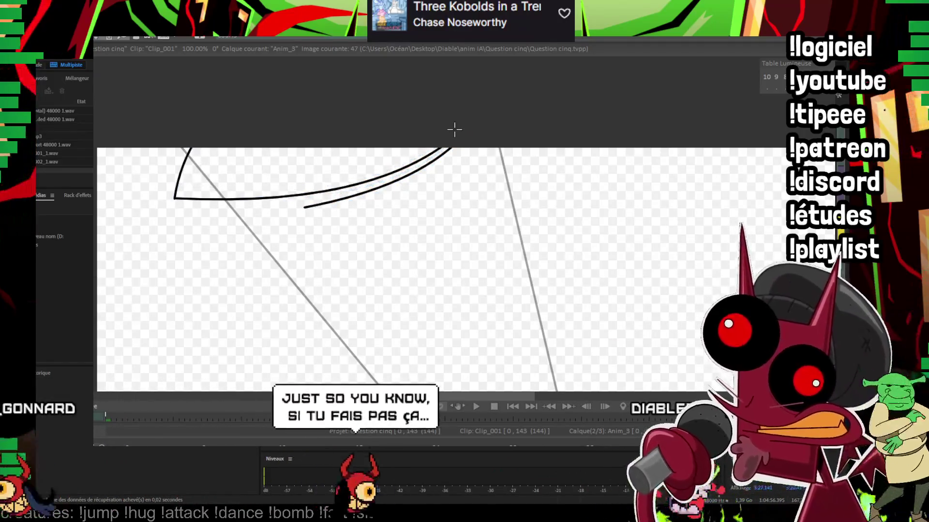
key("Right")
key("Right")
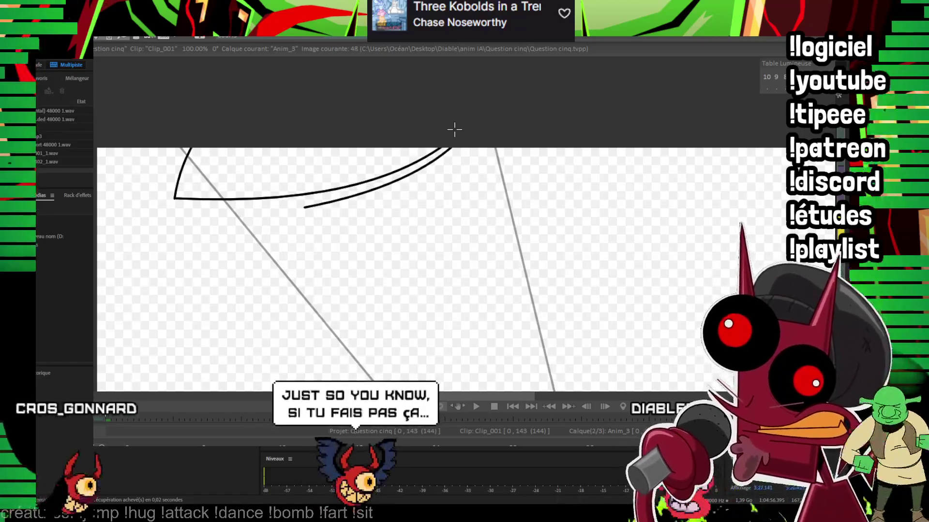
key("Right")
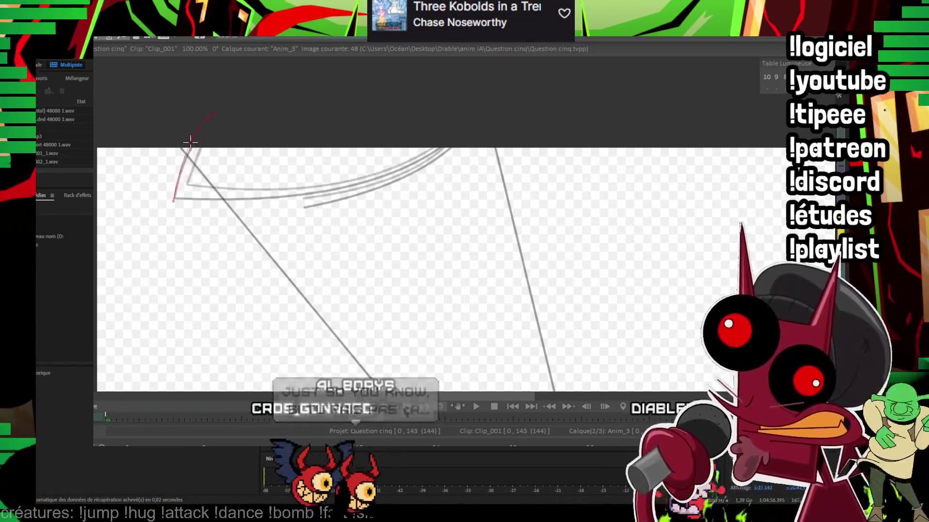
left_click_drag(174, 199, 189, 147)
left_click(451, 135)
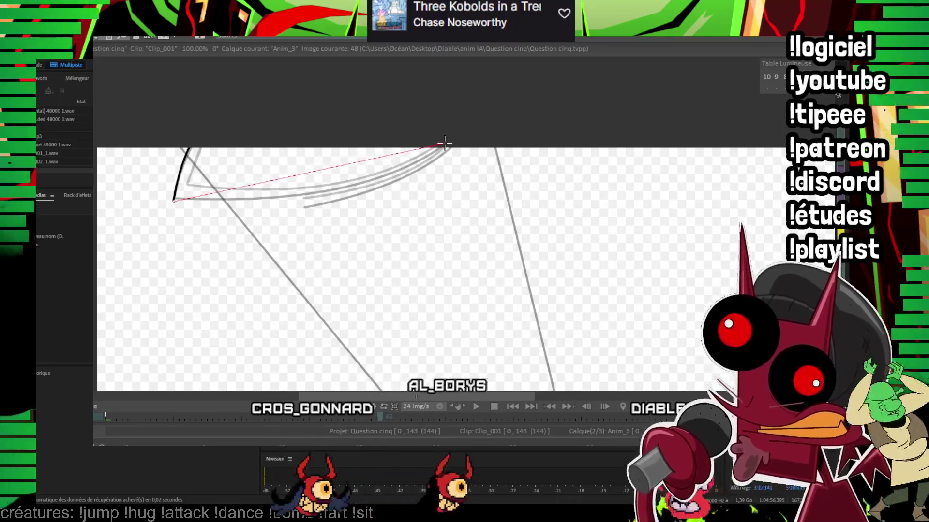
left_click(335, 192)
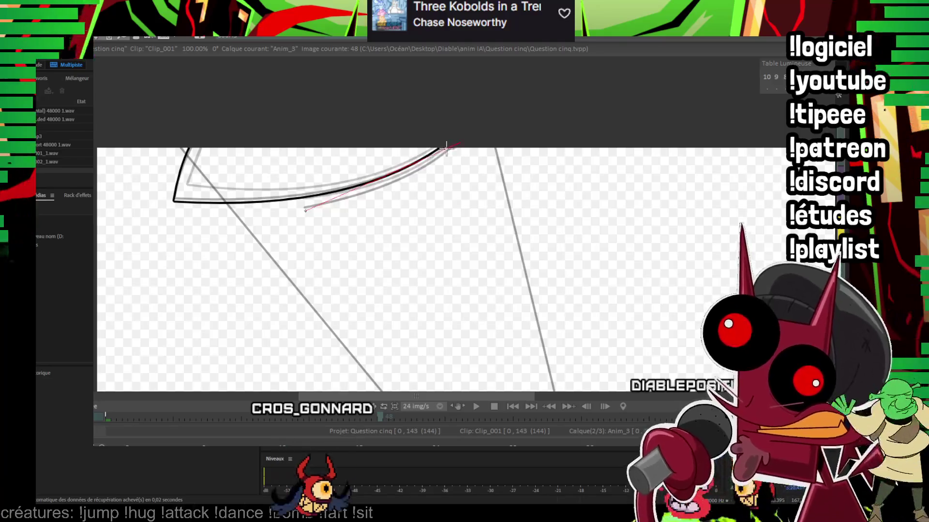
left_click(397, 183)
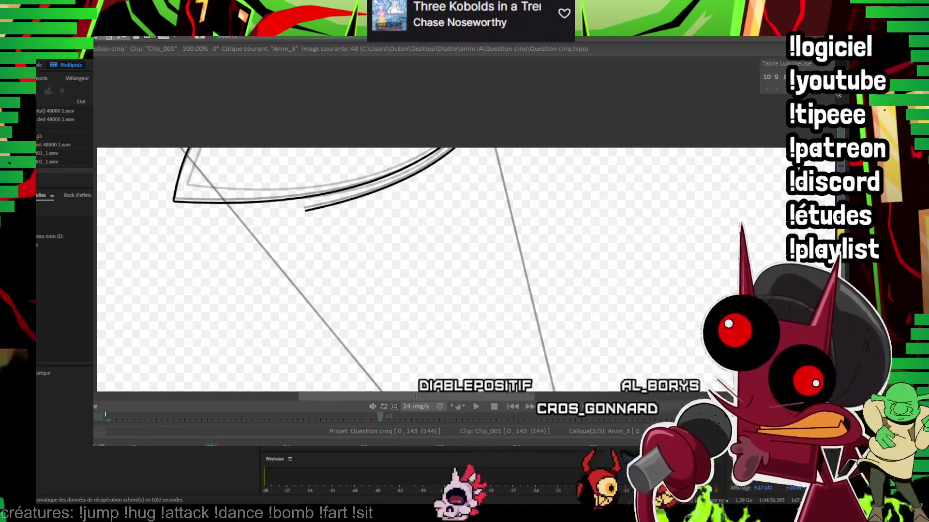
Step: Play back to check, then ink the arc to the top edge and its inner curve on the next drawing
key("Left")
key("Left")
key("Left")
key("space")
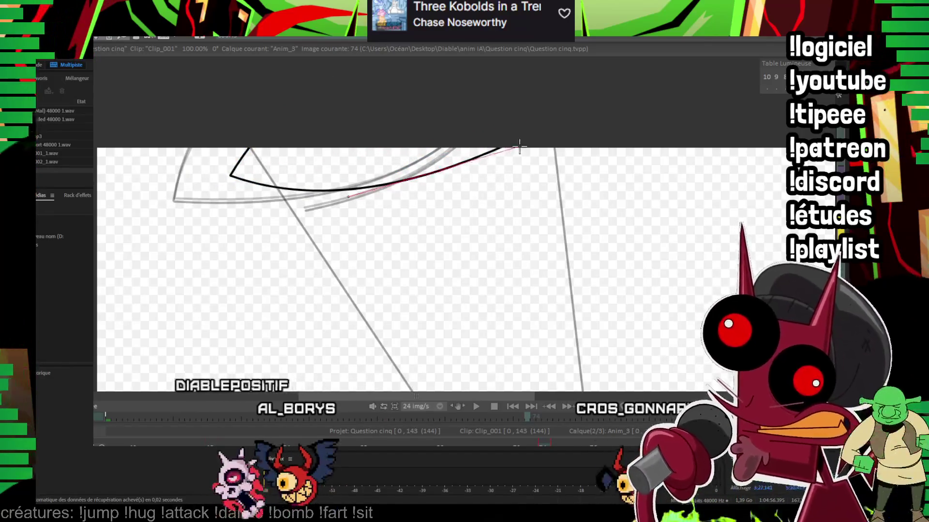
left_click_drag(519, 146, 520, 145)
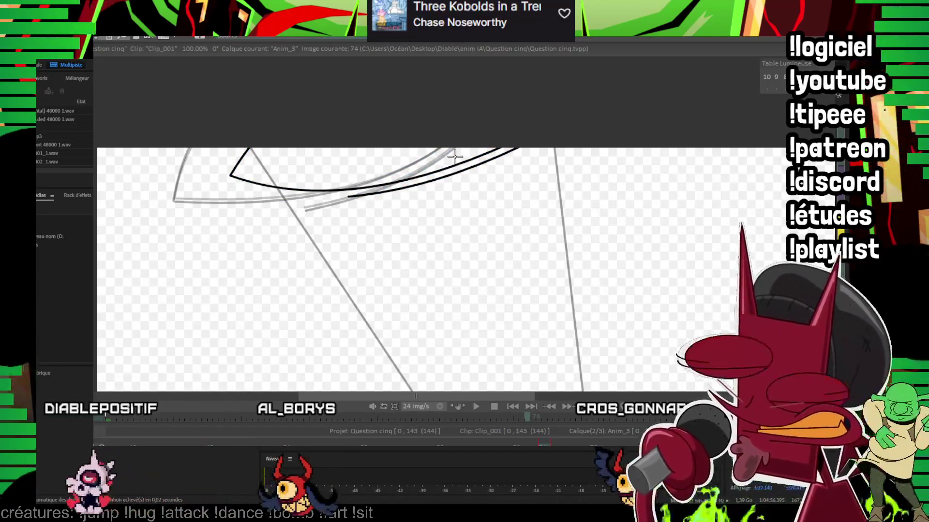
key("Right")
key("Right")
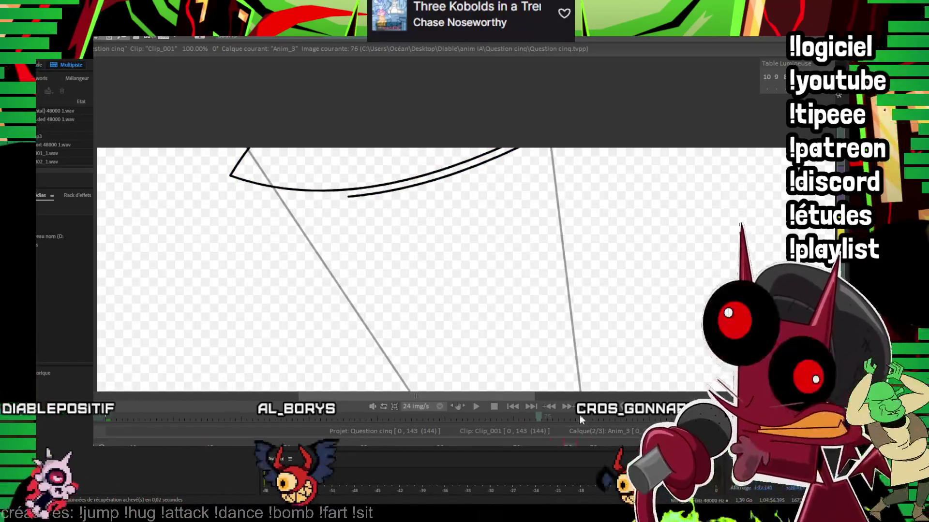
left_click_drag(226, 179, 249, 147)
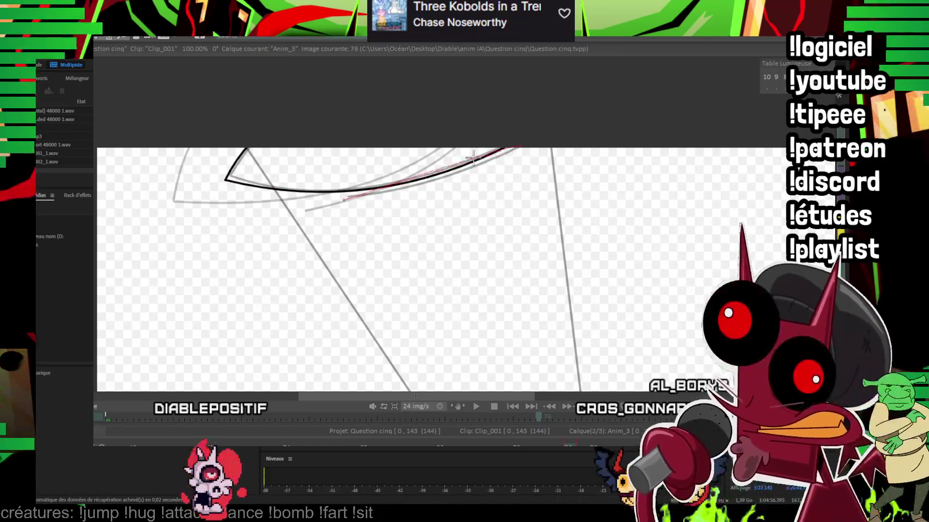
left_click_drag(439, 179, 462, 150)
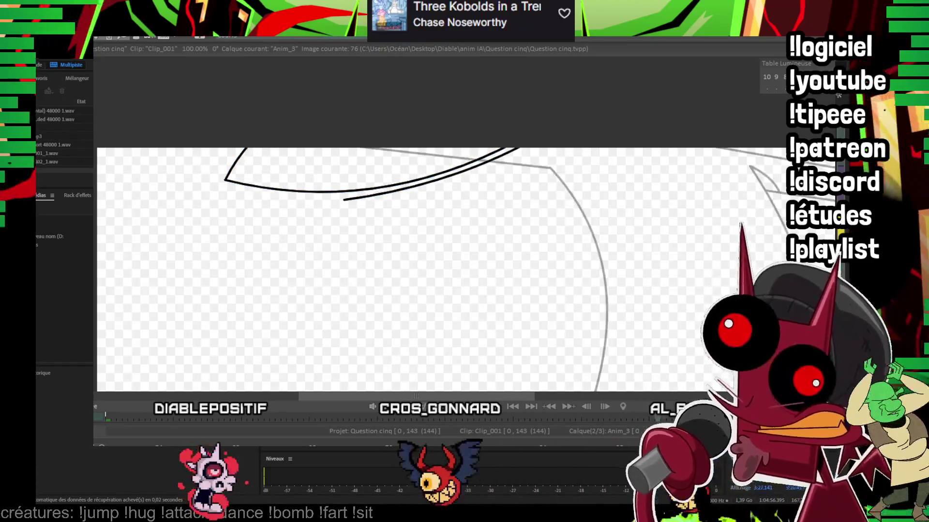
Step: Ink the outer, lower and inner edge curves of the two pointed horn shapes on frame 97
left_click_drag(677, 199, 452, 185)
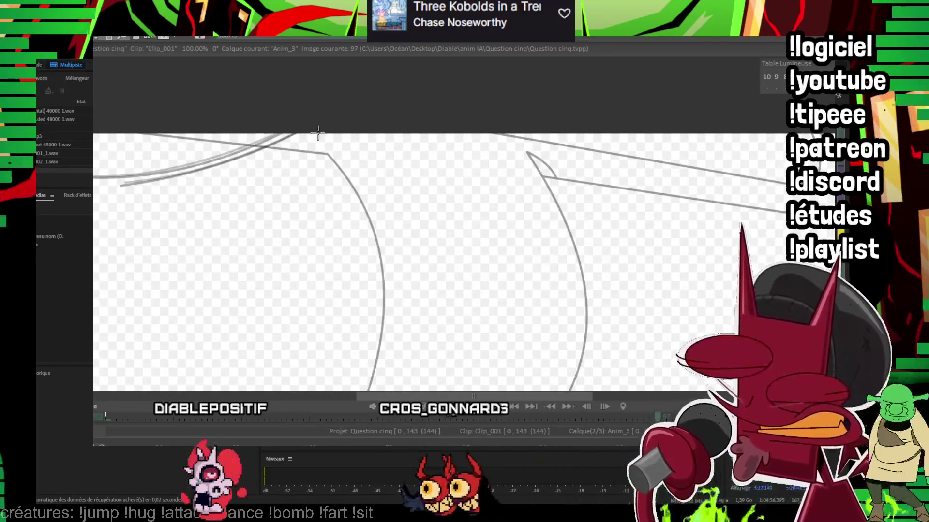
left_click(598, 223)
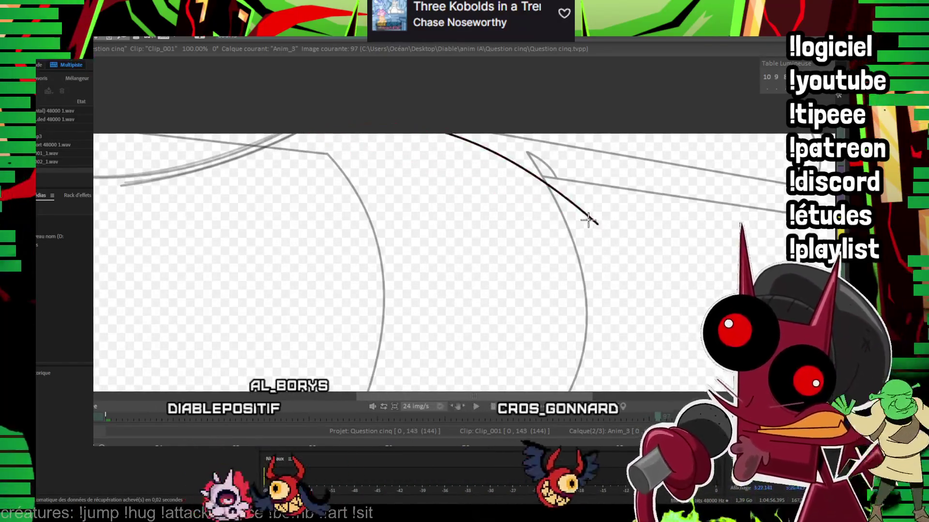
left_click(327, 173)
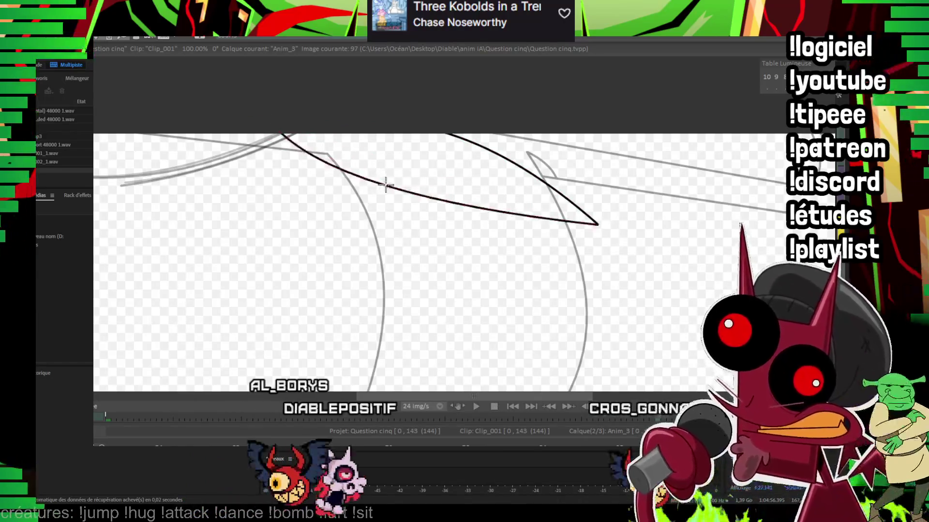
left_click_drag(327, 173, 491, 219)
left_click(406, 198)
mouse_move(341, 129)
left_mouse_down()
mouse_move(499, 186)
mouse_move(356, 127)
left_mouse_up()
left_click(424, 163)
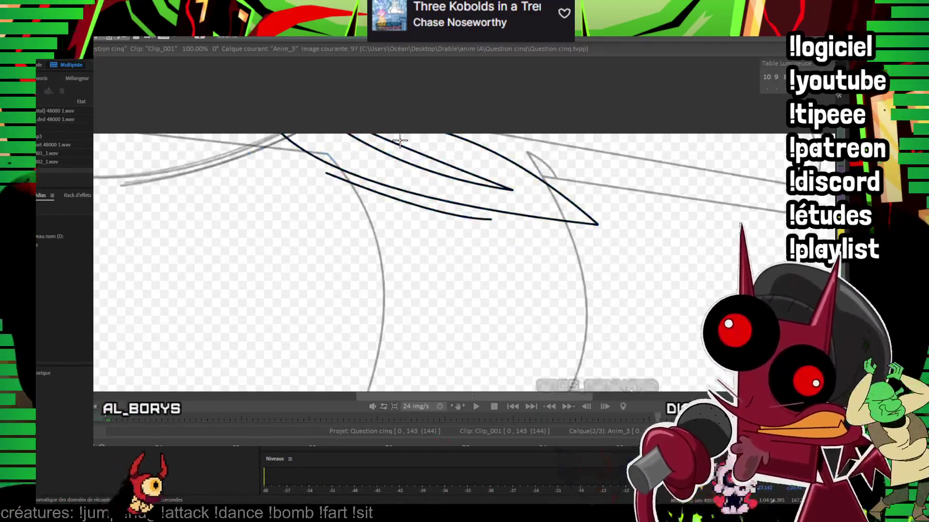
left_click(400, 140)
Step: Move to frame 99 and ink the first black curve of the eye over the rough
key("Right")
key("Right")
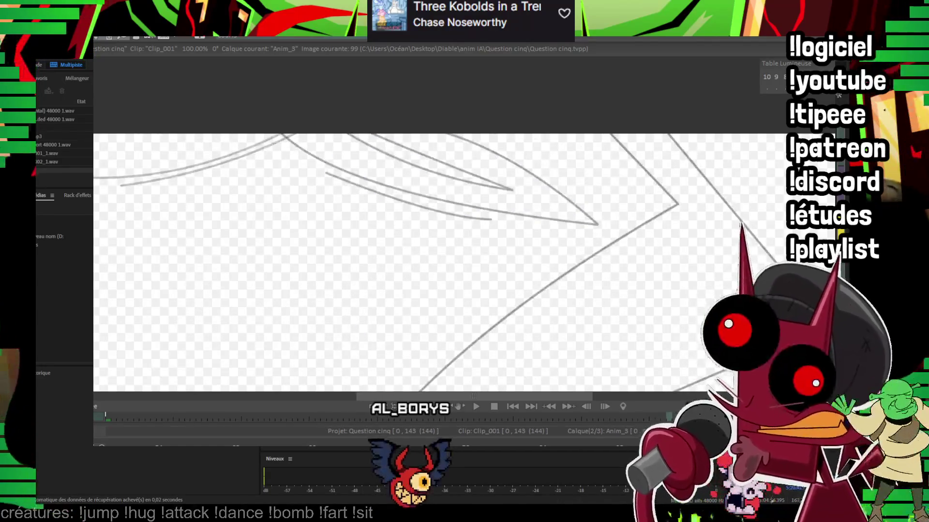
left_click_drag(636, 231, 421, 128)
left_click_drag(542, 290, 545, 293)
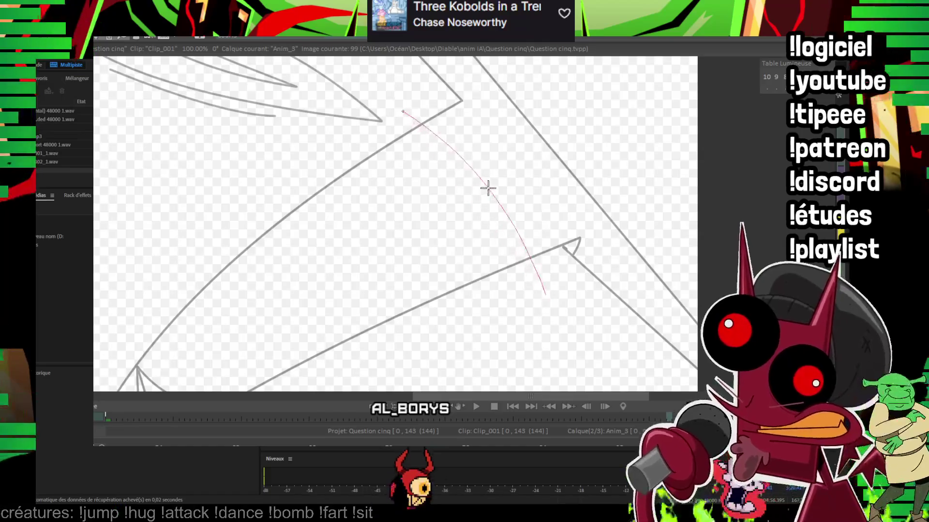
left_click(498, 207)
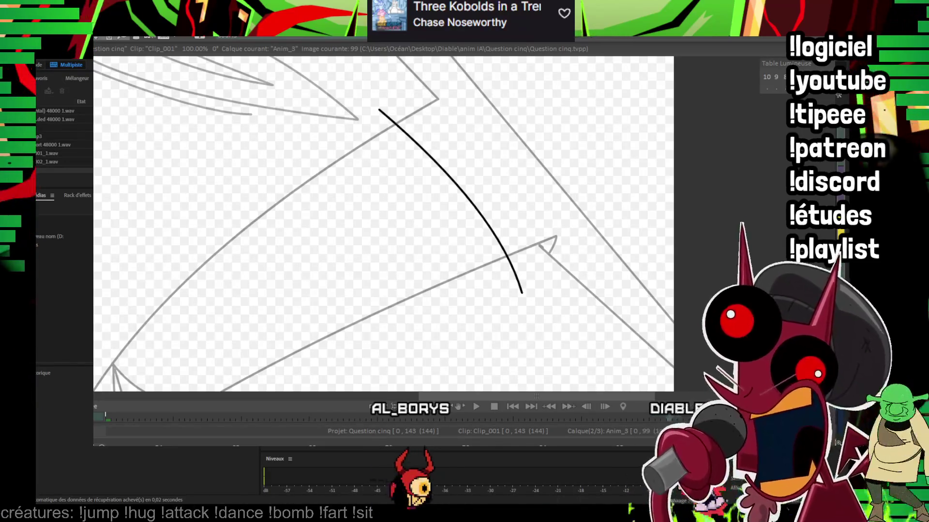
Step: At 150%, close the almond eye, add the inner line and round pupil, then lasso the eye
scroll(377, 124, "up", 2)
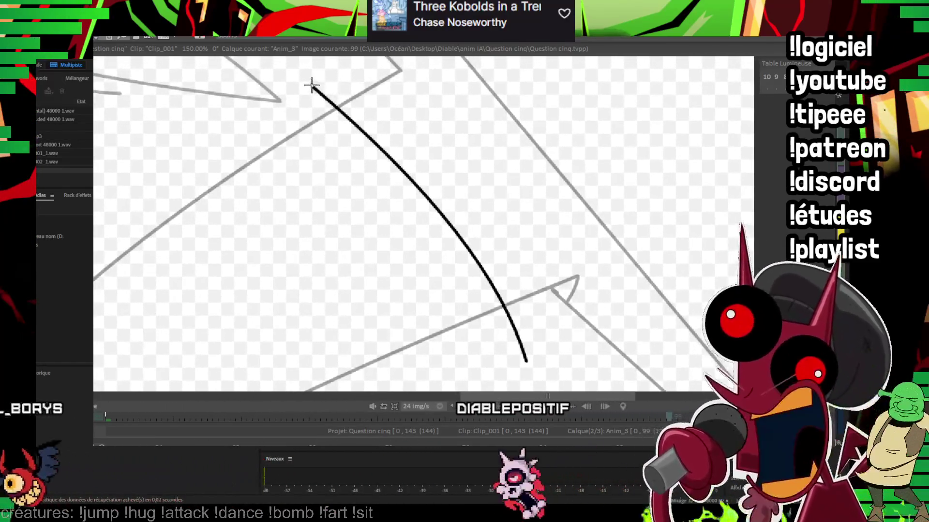
left_click_drag(311, 86, 526, 361)
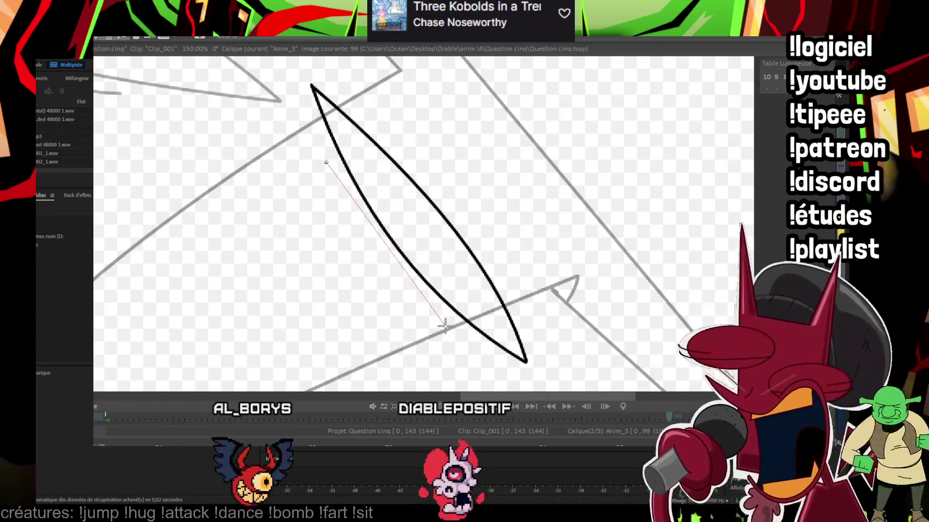
left_click_drag(416, 178, 394, 185)
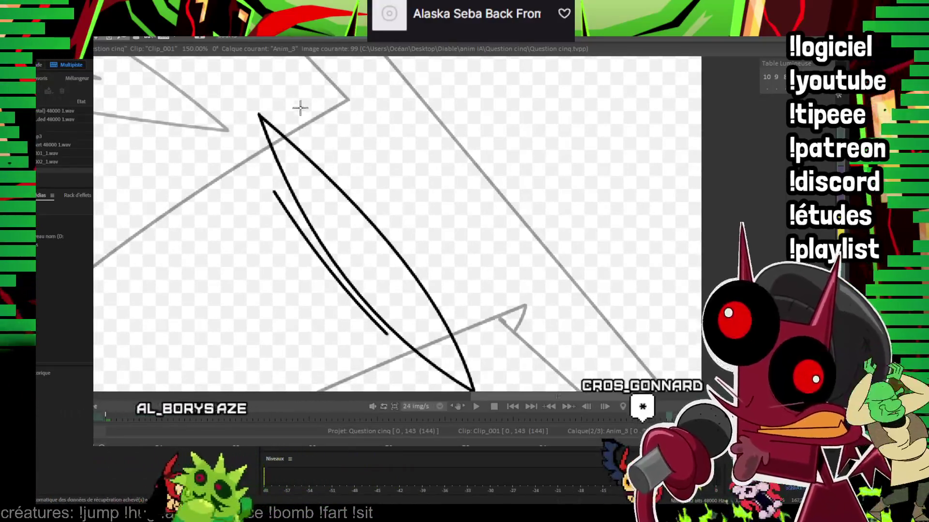
mouse_move(298, 101)
left_mouse_down()
mouse_move(408, 252)
mouse_move(535, 338)
left_mouse_up()
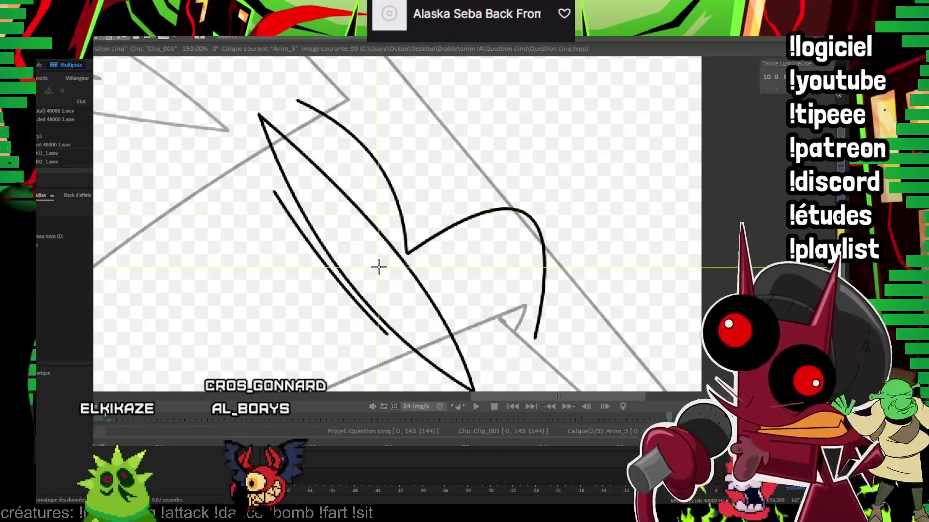
left_click_drag(378, 261, 390, 273)
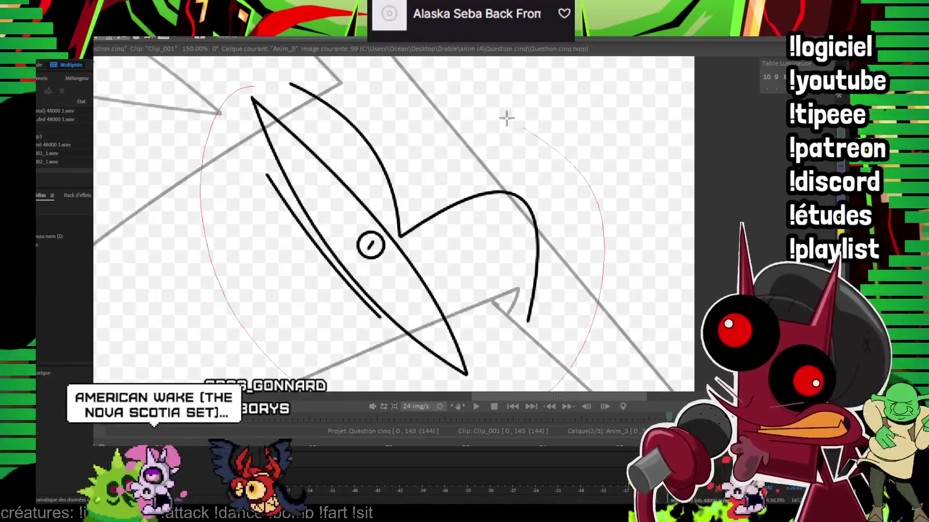
left_click_drag(506, 117, 249, 88)
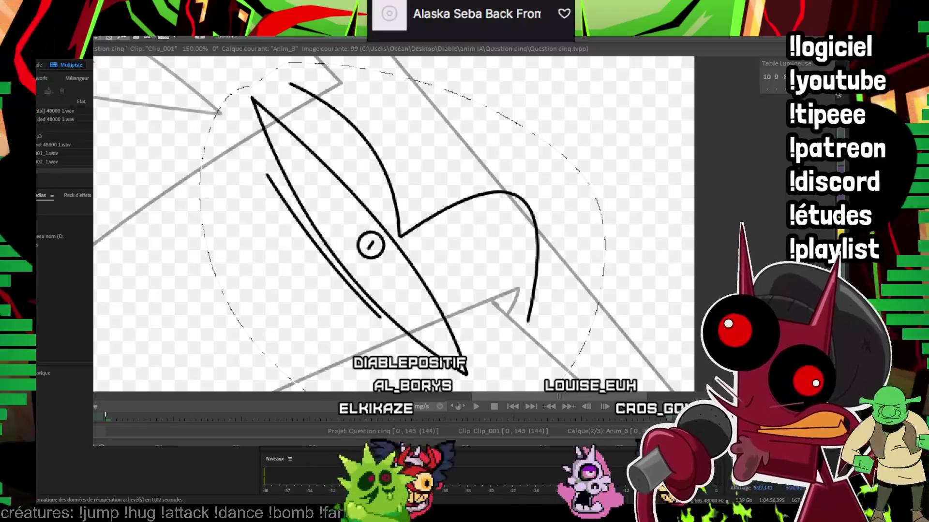
Step: Paste the eye onto the next drawing frames, nudged slightly up-left, then step to image 105
key("Right")
key("Right")
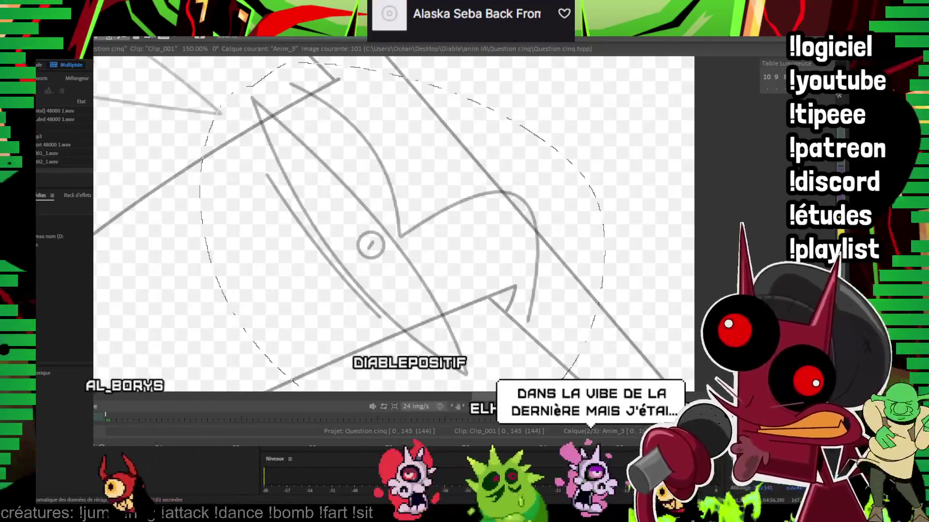
key("Left")
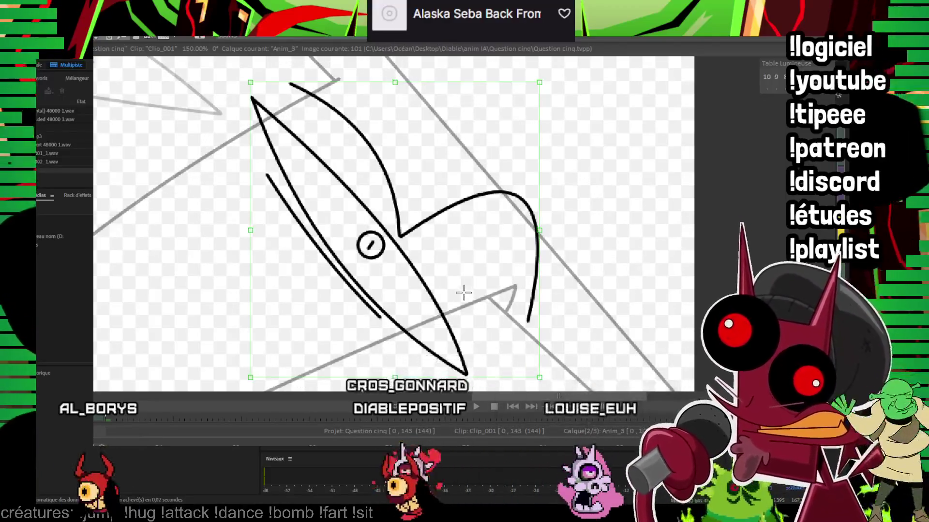
left_click_drag(460, 290, 454, 274)
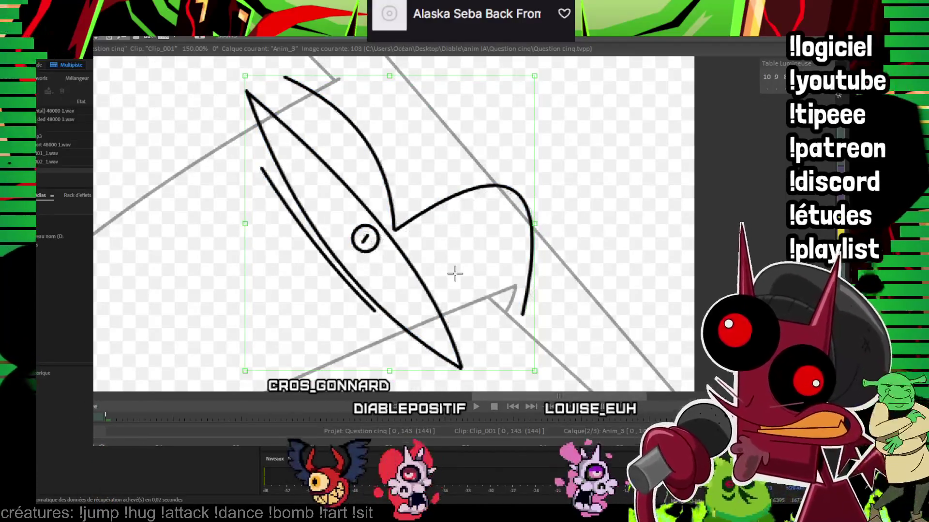
key("Right")
key("Right")
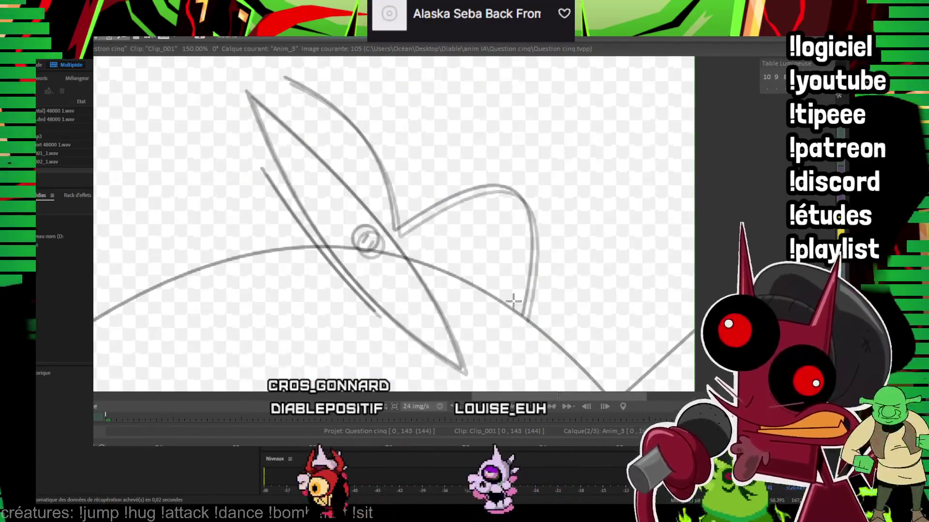